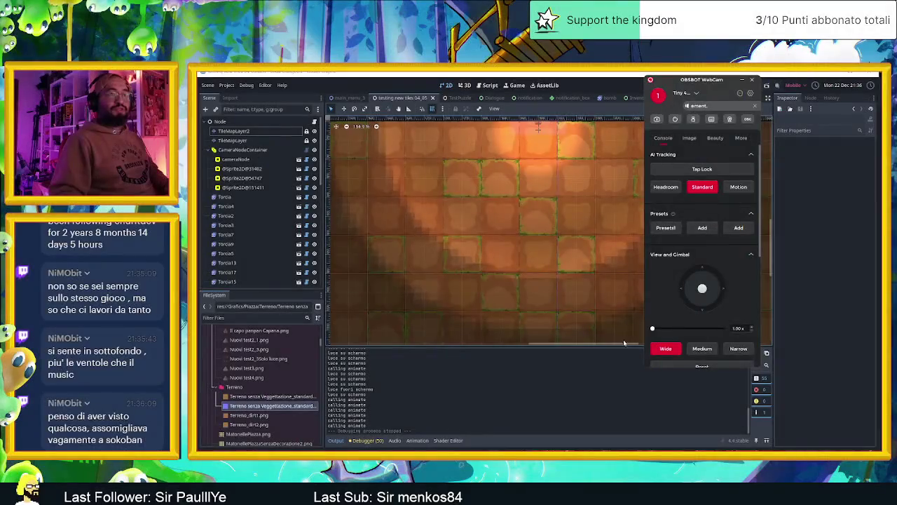
Zoom out, close the window covering the level, and pan to the Sliding Dungeon title area
scroll(548, 224, "down", 2)
scroll(547, 224, "down", 2)
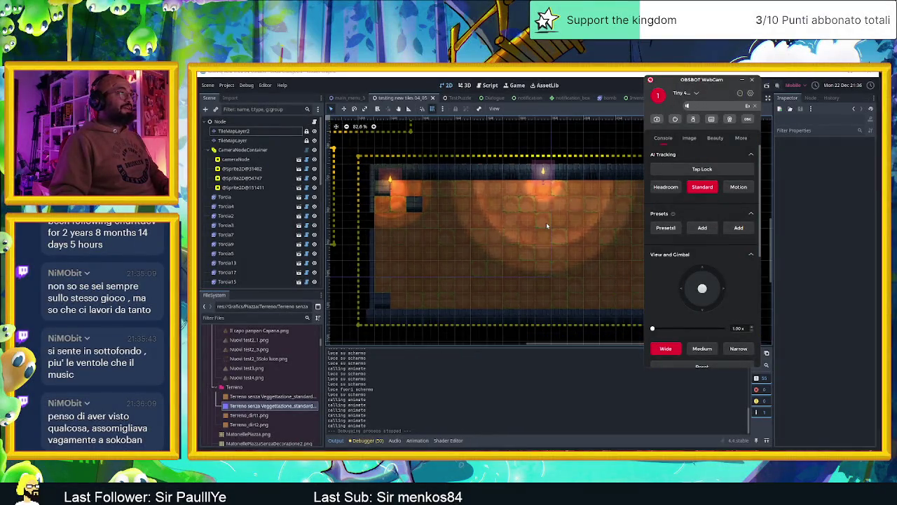
scroll(547, 225, "down", 2)
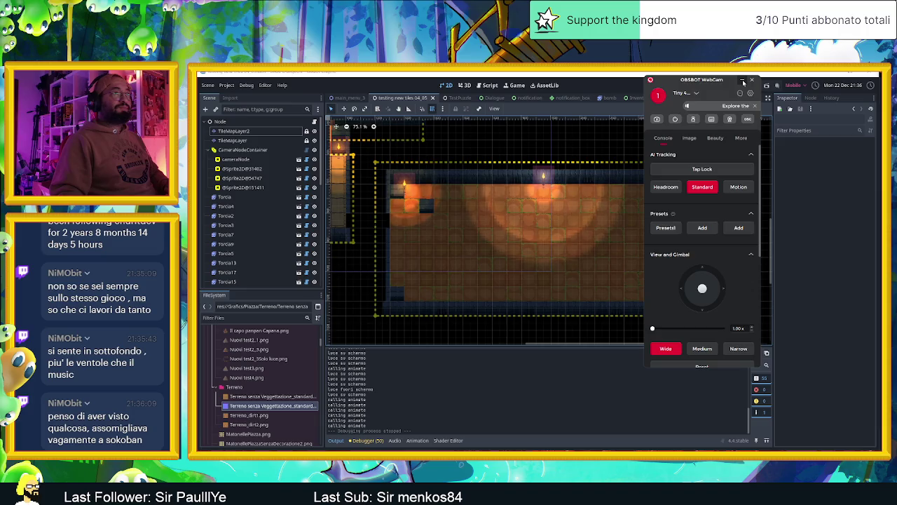
left_click(743, 82)
left_click_drag(465, 198, 546, 224)
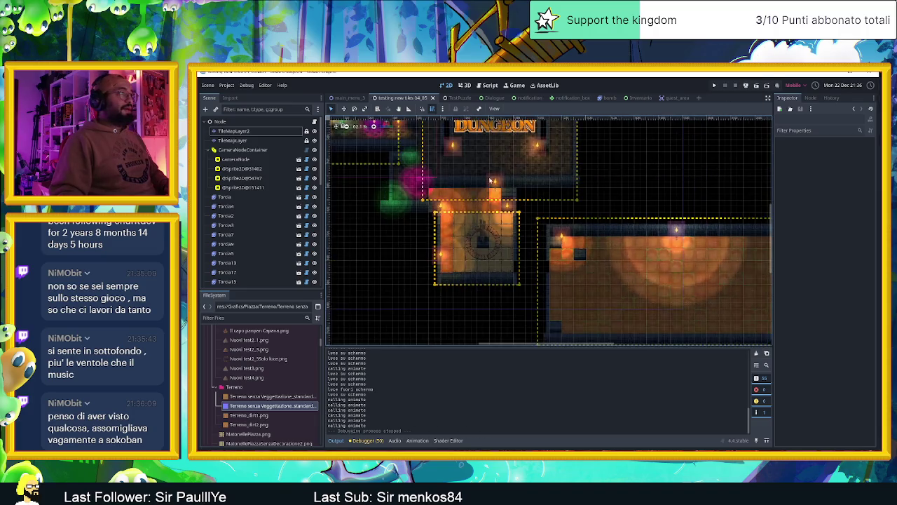
scroll(582, 242, "down", 1)
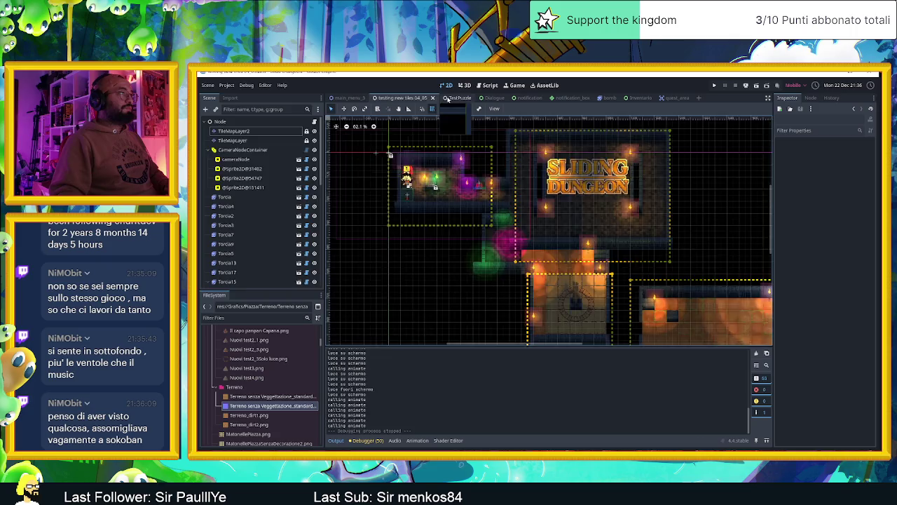
Switch to the TestPuzzle scene and frame its puzzle level in the viewport
left_click(451, 97)
left_click_drag(536, 234, 590, 249)
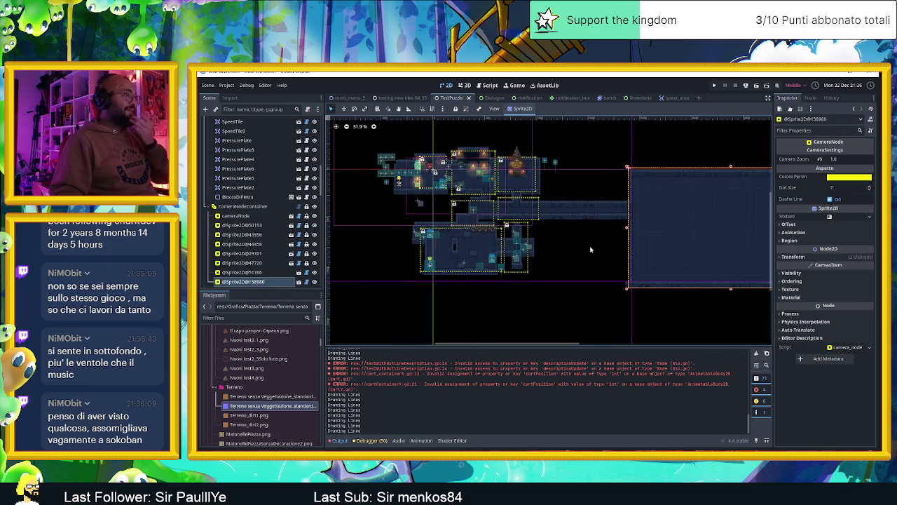
left_click_drag(483, 212, 499, 205)
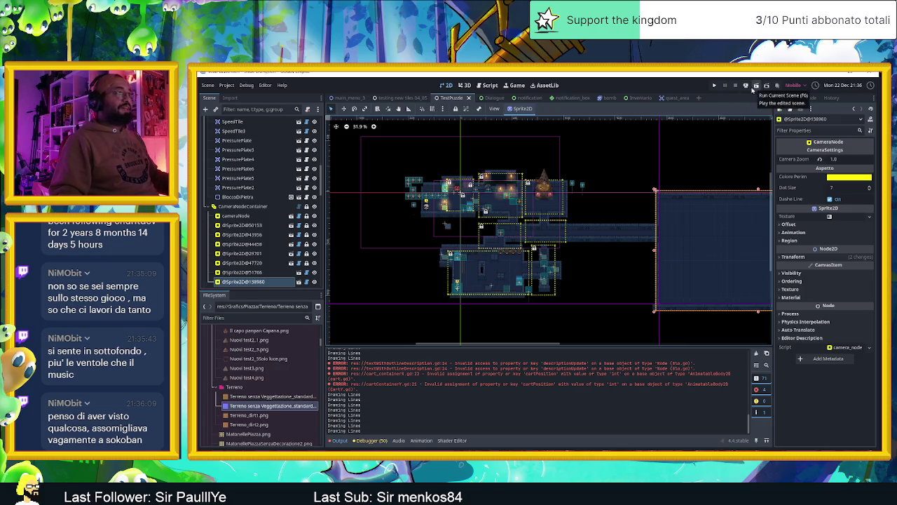
scroll(494, 227, "up", 3)
scroll(530, 233, "up", 1)
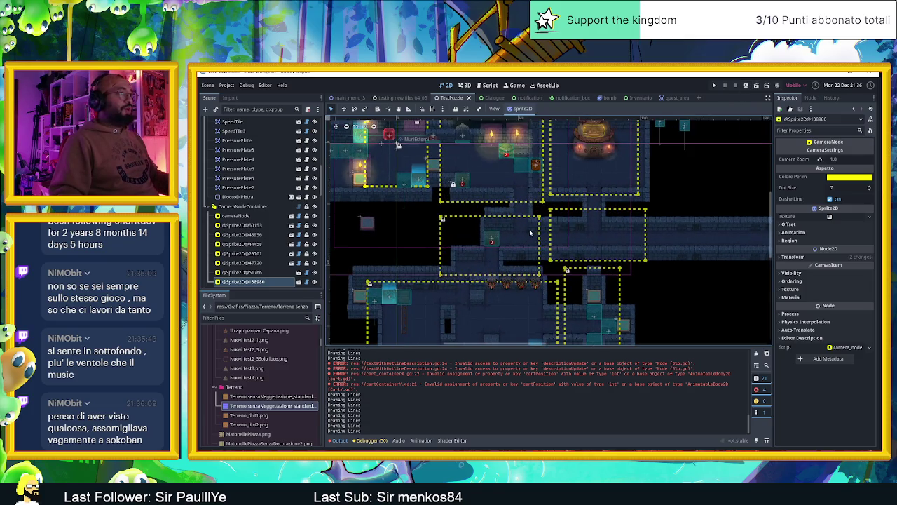
scroll(245, 131, "up", 10)
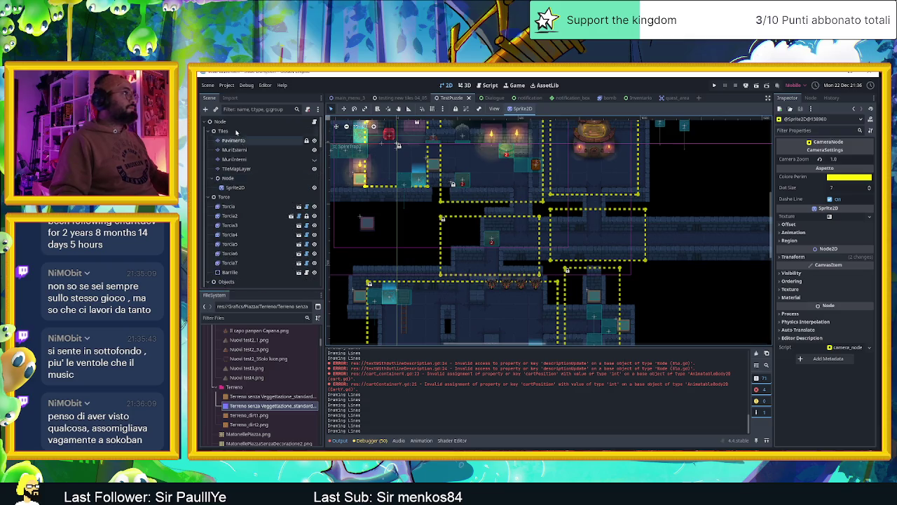
Select the MuriEsterni tile layer, then the Tiles group node in the scene tree
left_click(242, 150)
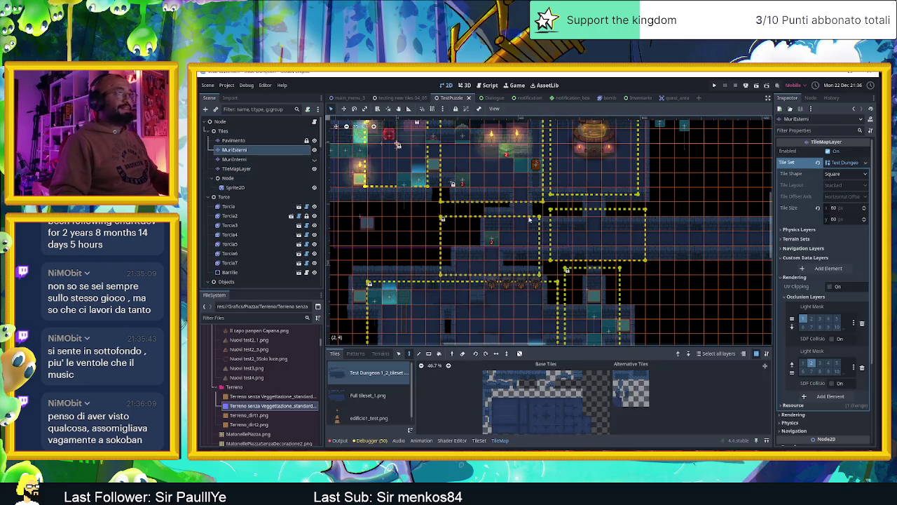
scroll(612, 382, "up", 2)
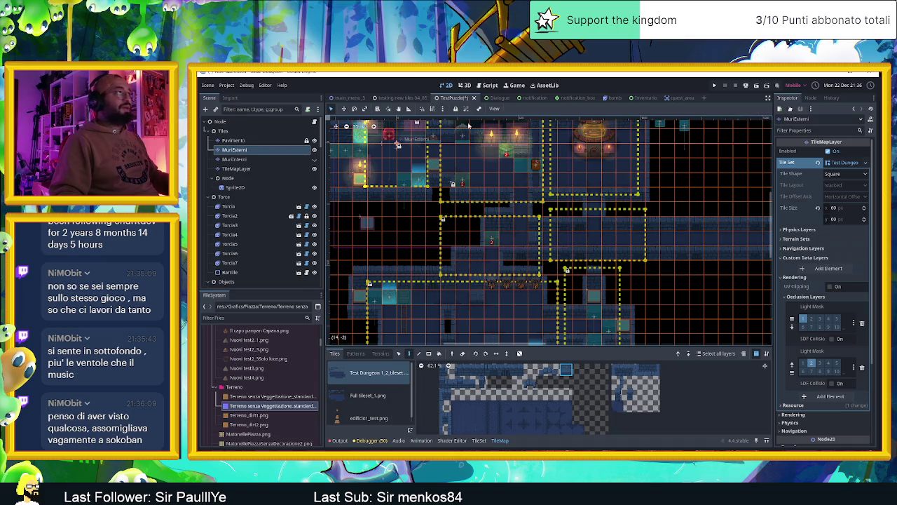
left_click(223, 131)
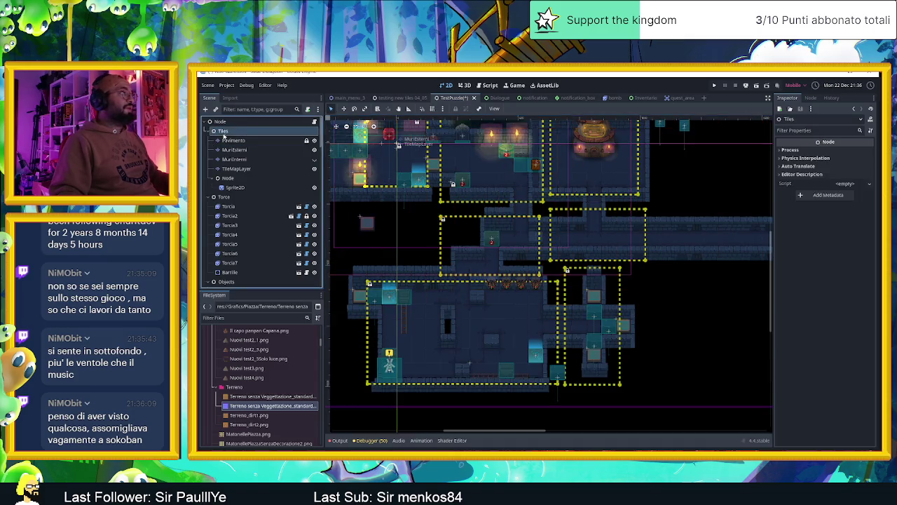
Save and run the TestPuzzle scene with F6, then shift the game window slightly left
left_click(757, 86)
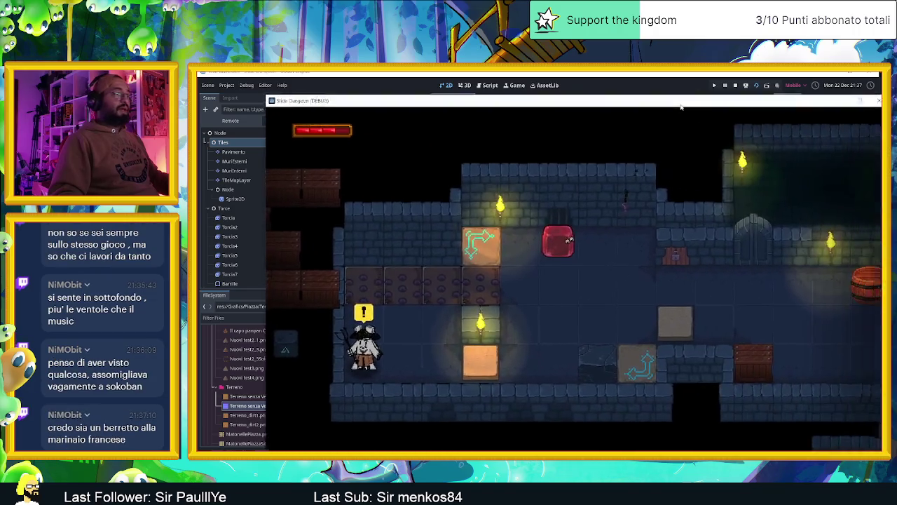
left_click_drag(652, 96, 639, 97)
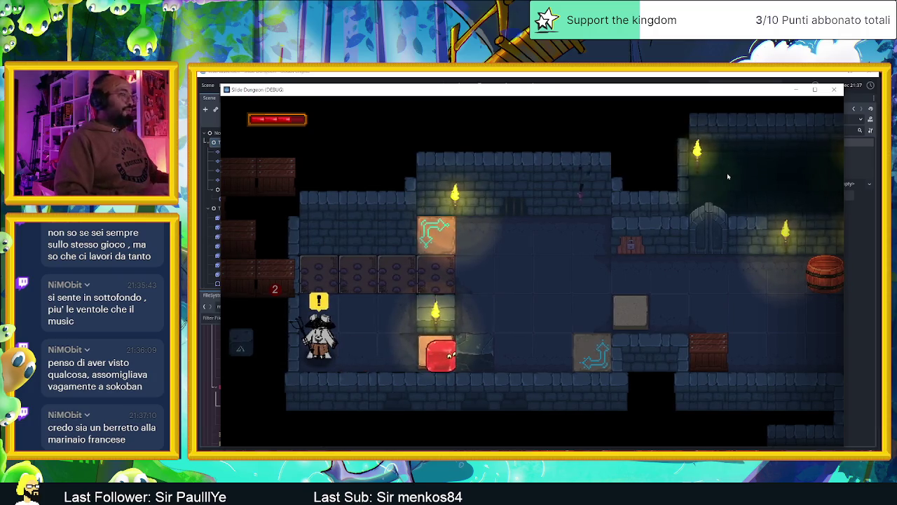
Open the in-game inventory, flip to the quest list and return to the Inventory page
key("i")
key("Right")
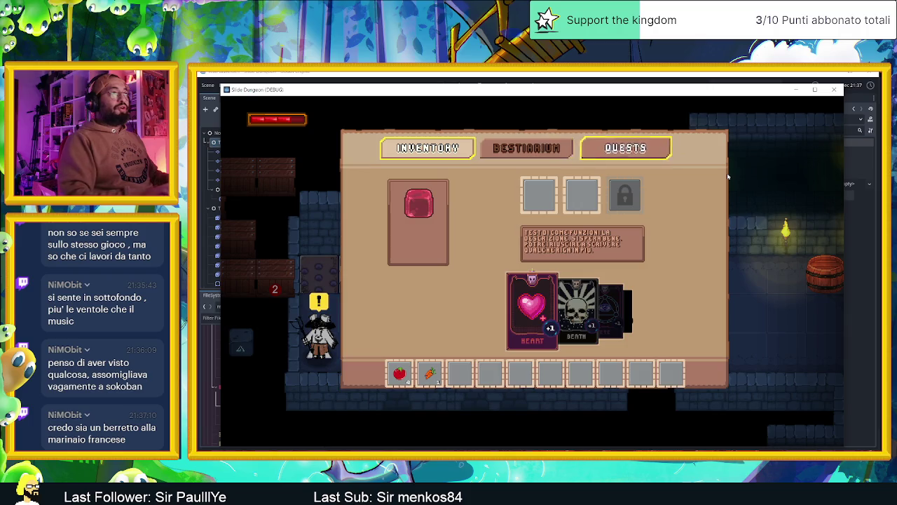
key("Left")
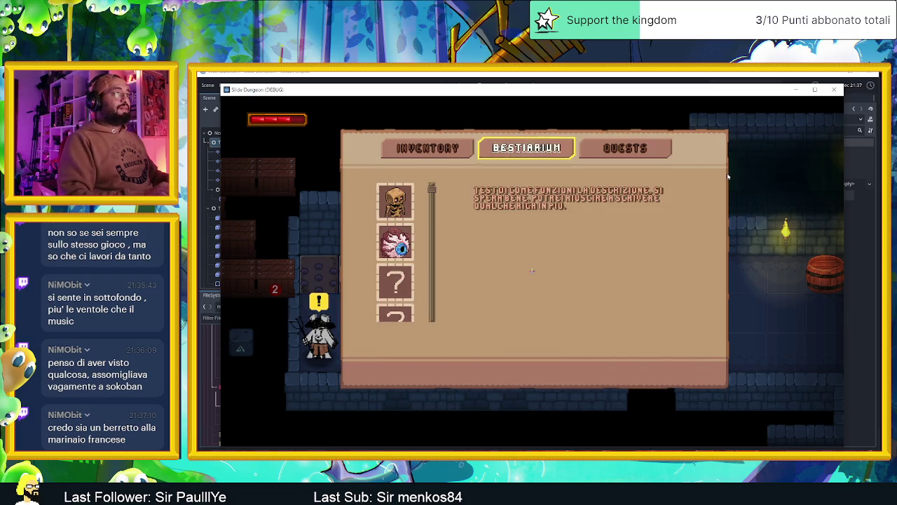
key("Left")
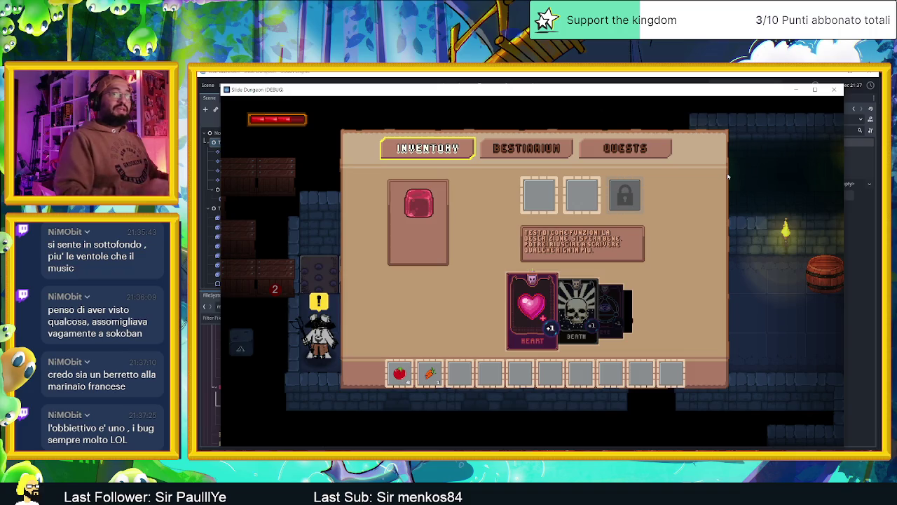
Equip the Heart and Death cards in the two card slots, then close the inventory
key("Down")
key("Down")
key("Return")
key("Return")
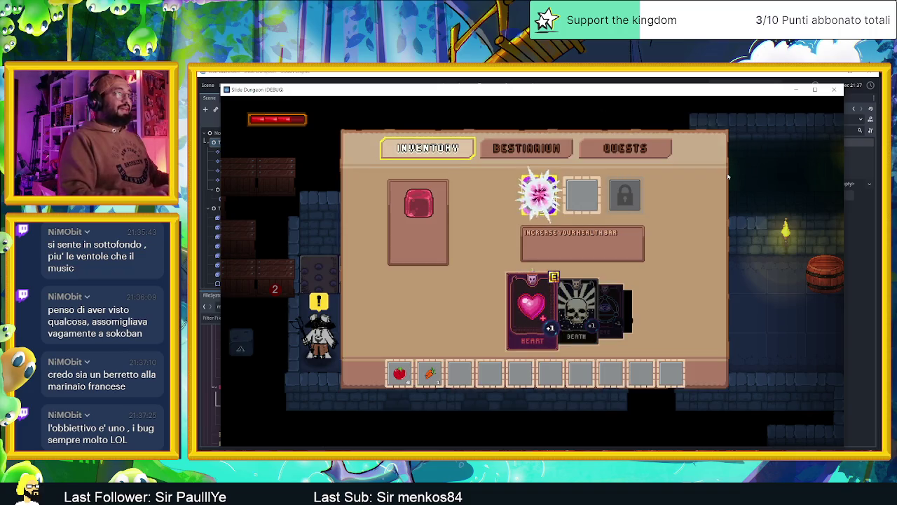
key("Right")
key("Return")
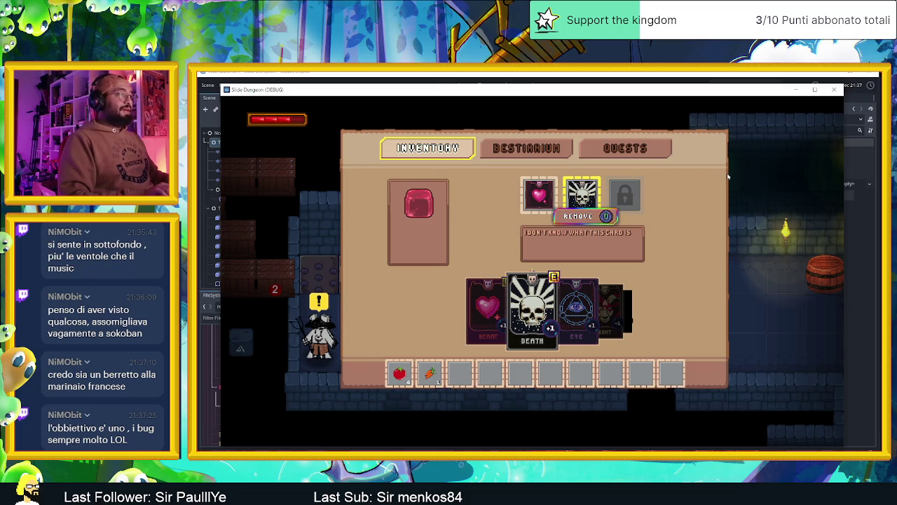
key("Up")
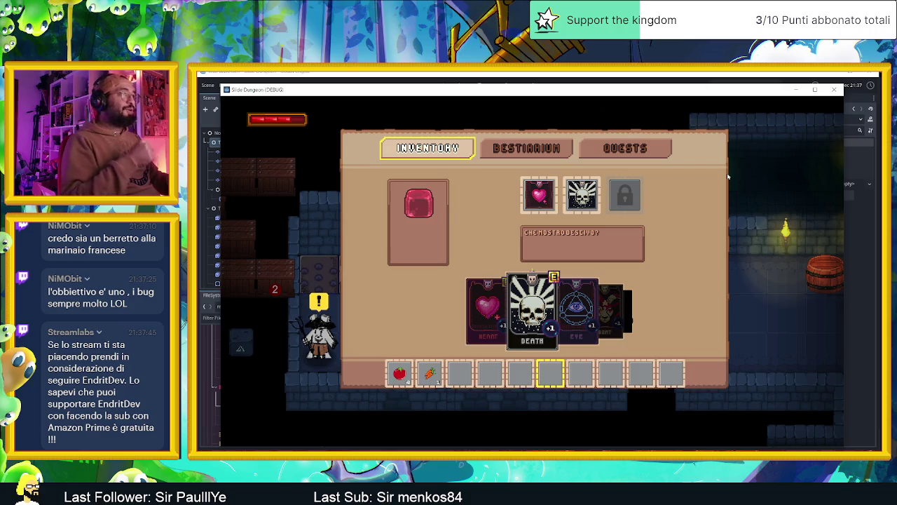
key("Escape")
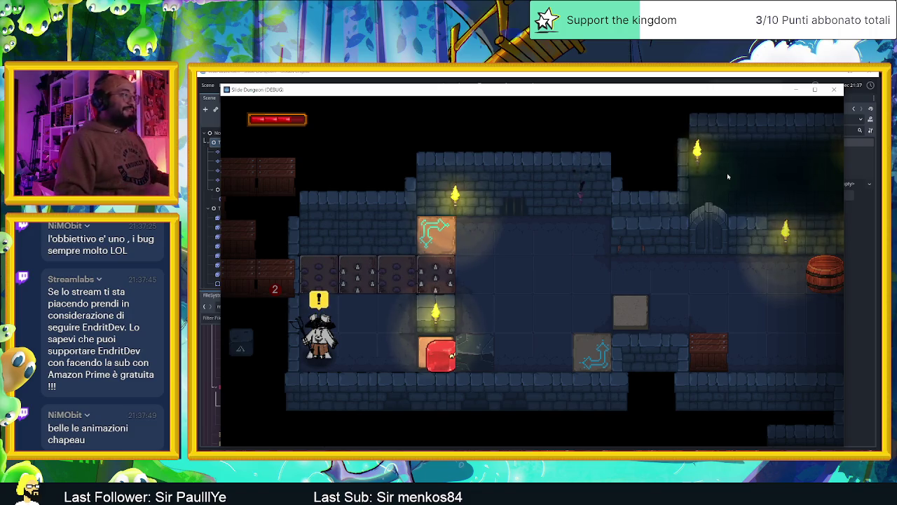
Slide the red slime left beside the knight and talk through the NPC dialogue
key("Left")
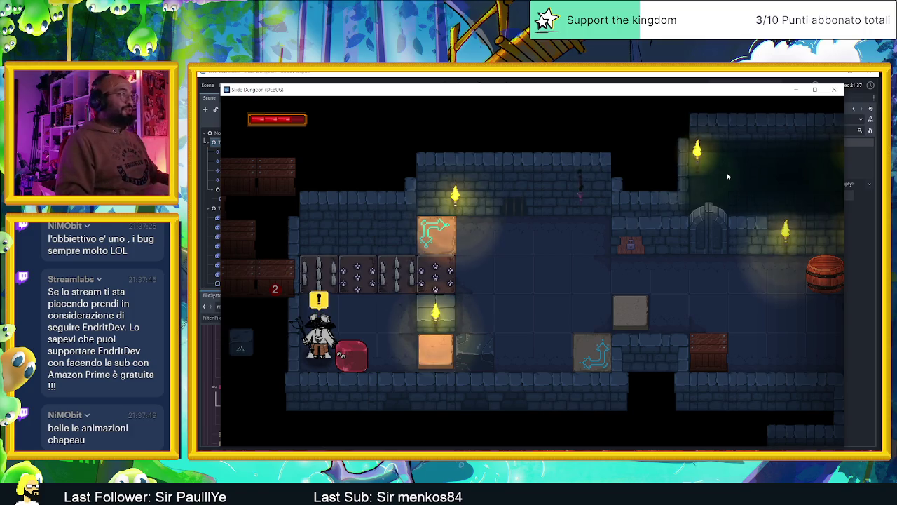
key("e")
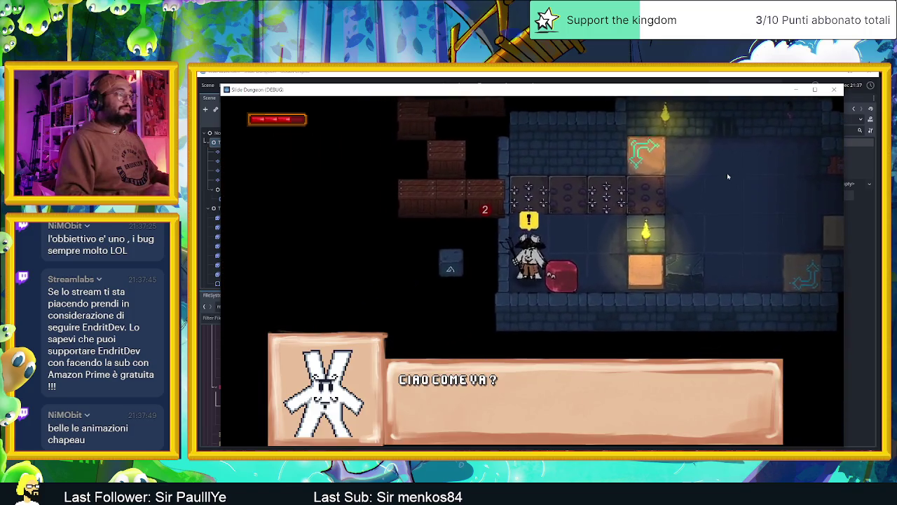
key("e")
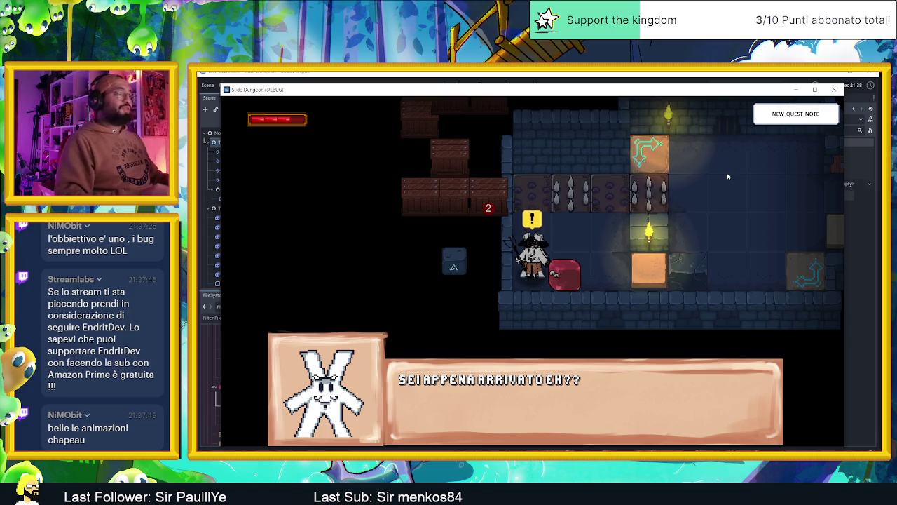
key("e")
key("e")
key("e")
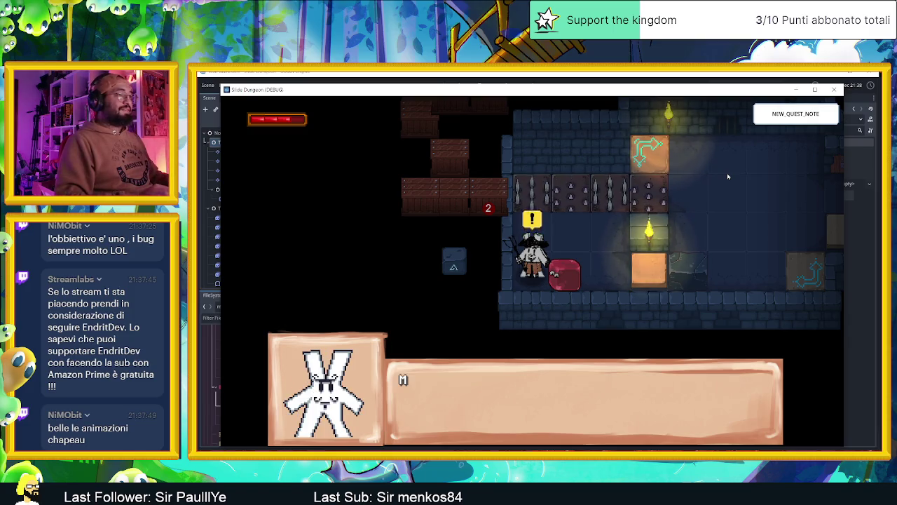
key("e")
key("e")
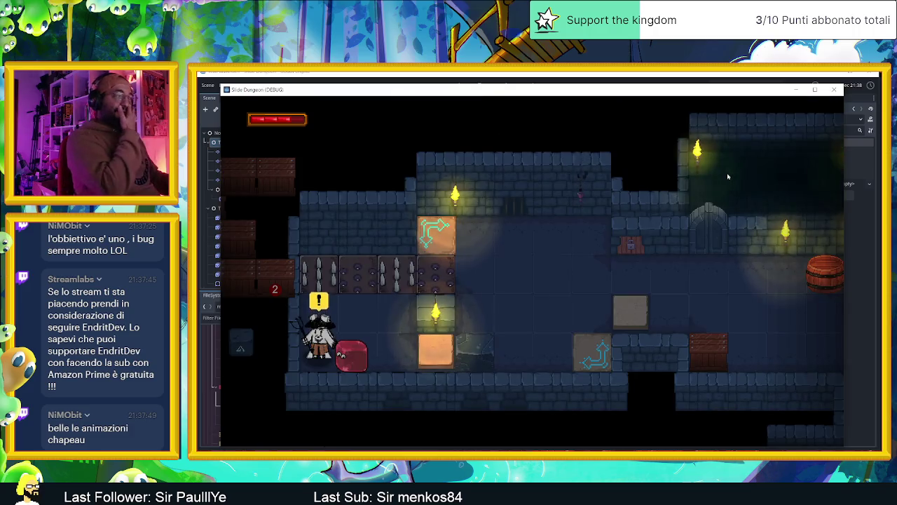
Browse the quest list in the inventory down to the third quest, then close it
key("i")
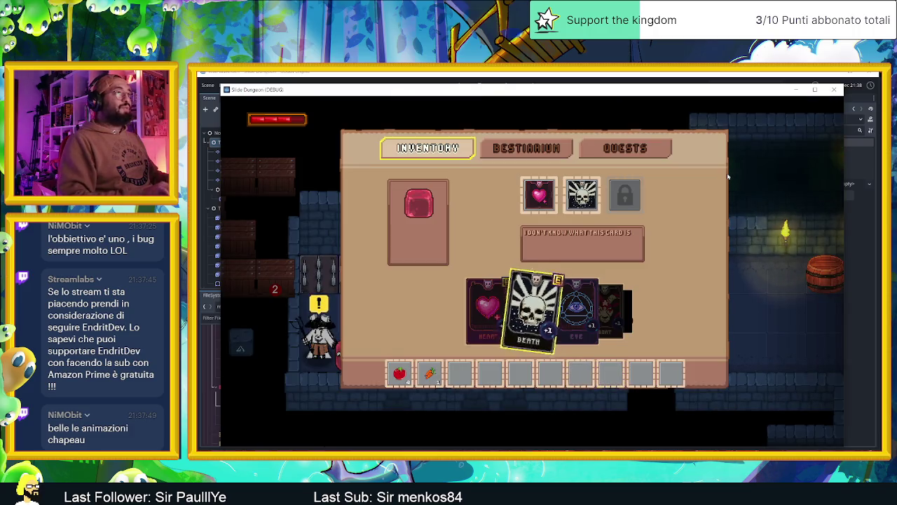
key("e")
key("e")
key("Down")
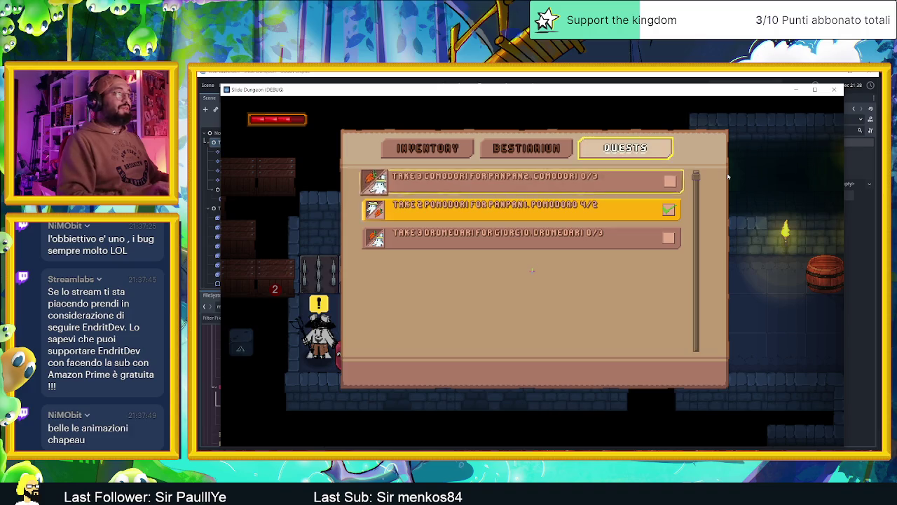
key("Down")
key("Down")
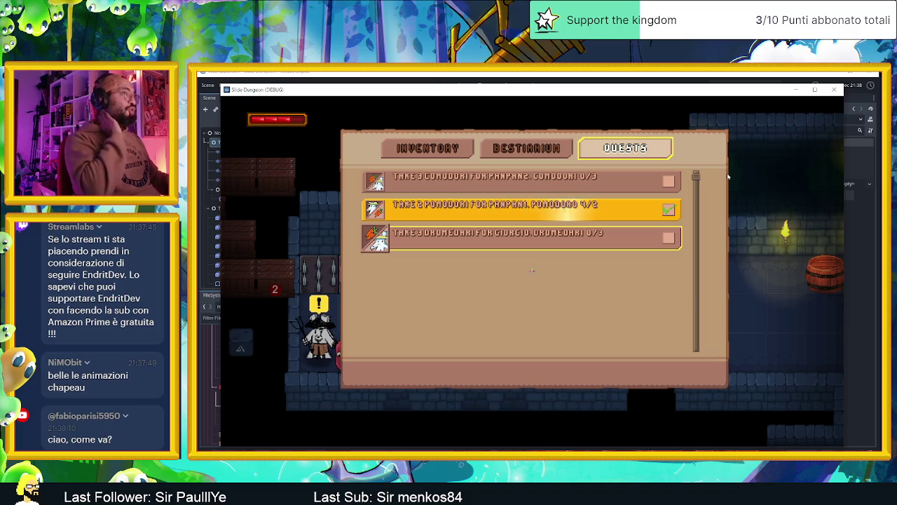
key("Escape")
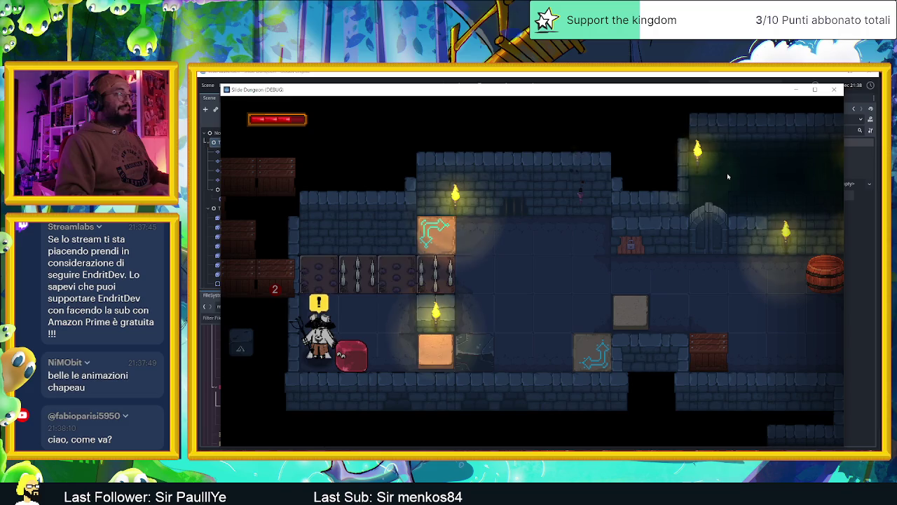
Slide the slime right, then left to trigger the door and spike traps, and talk to the rabbit
key("Right")
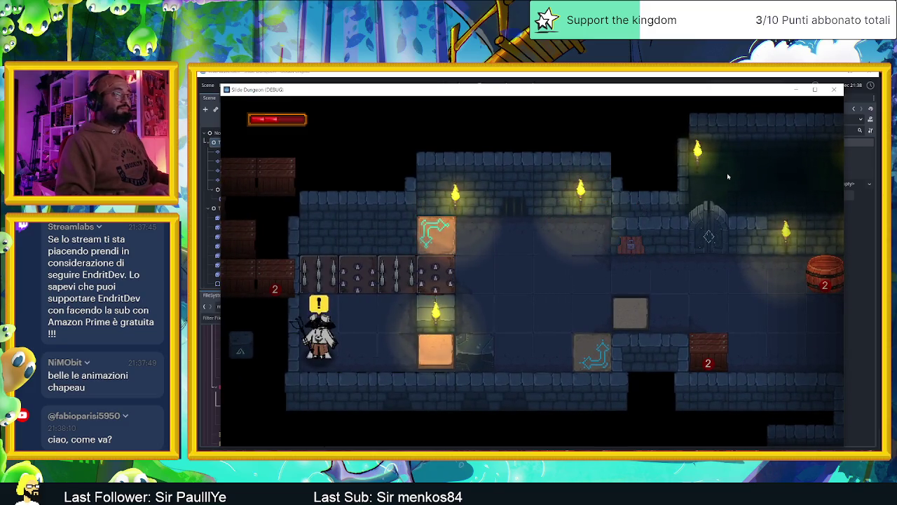
key("Left")
key("Left")
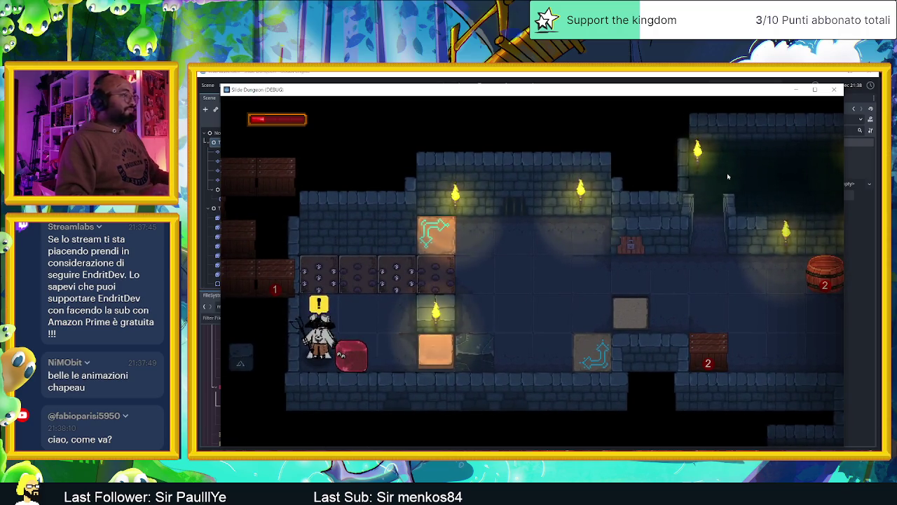
key("e")
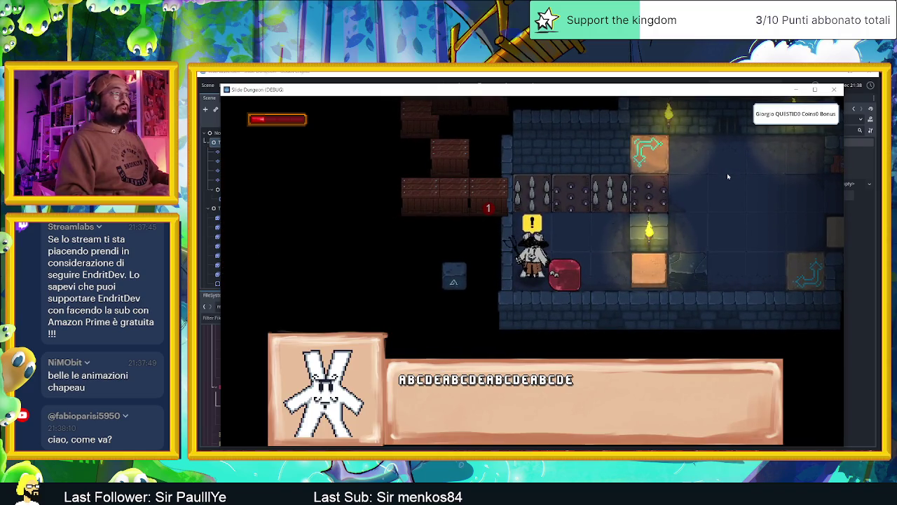
key("e")
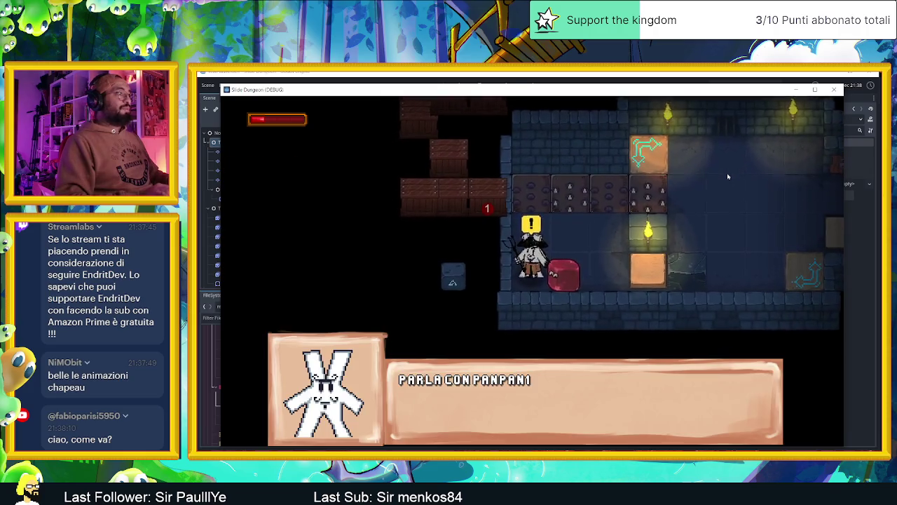
key("e")
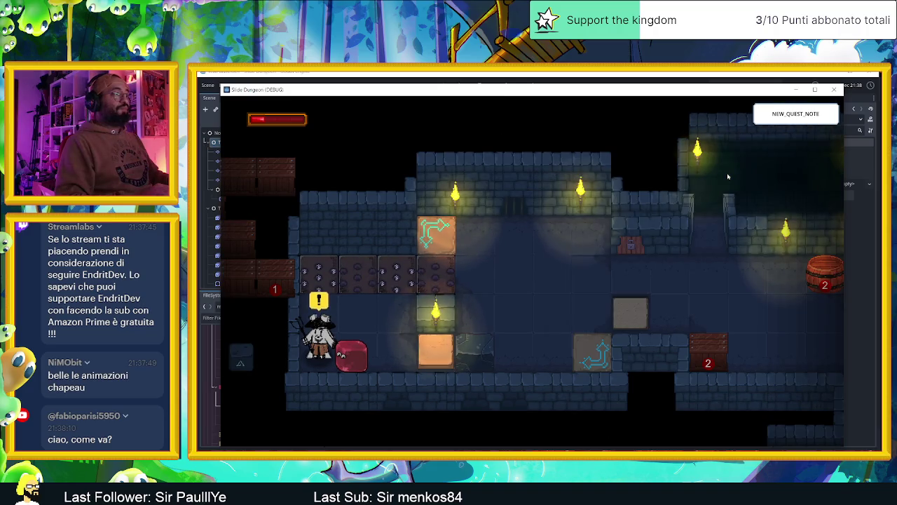
Slide the red slime across the dungeon to the knight and finish the knight's dialogue
key("Up")
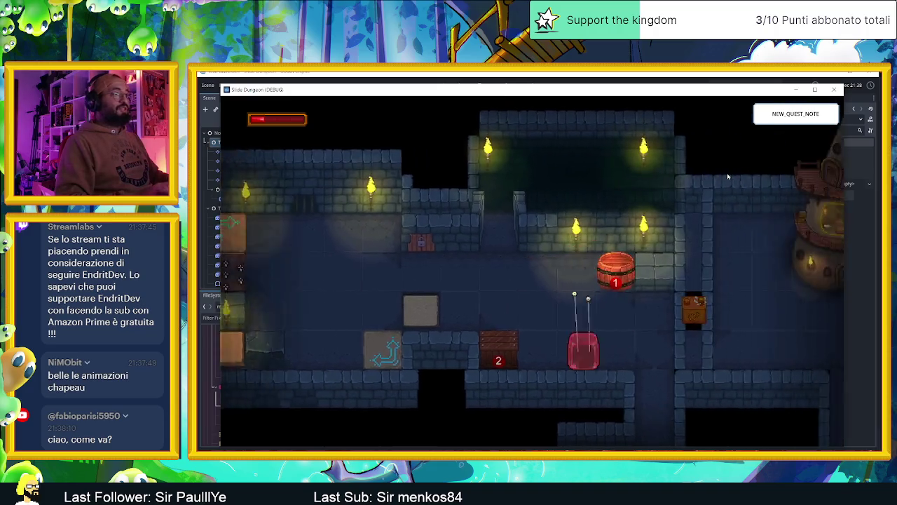
key("Right")
key("Down")
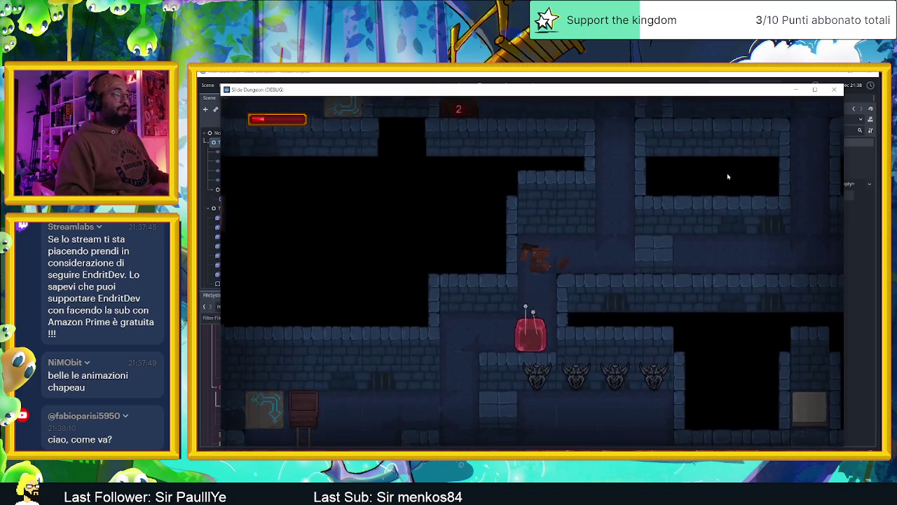
key("Left")
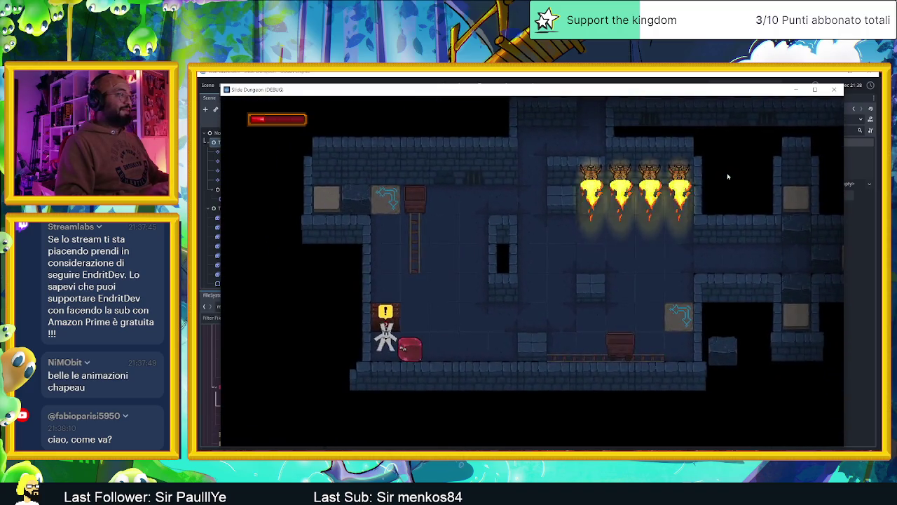
key("e")
key("e")
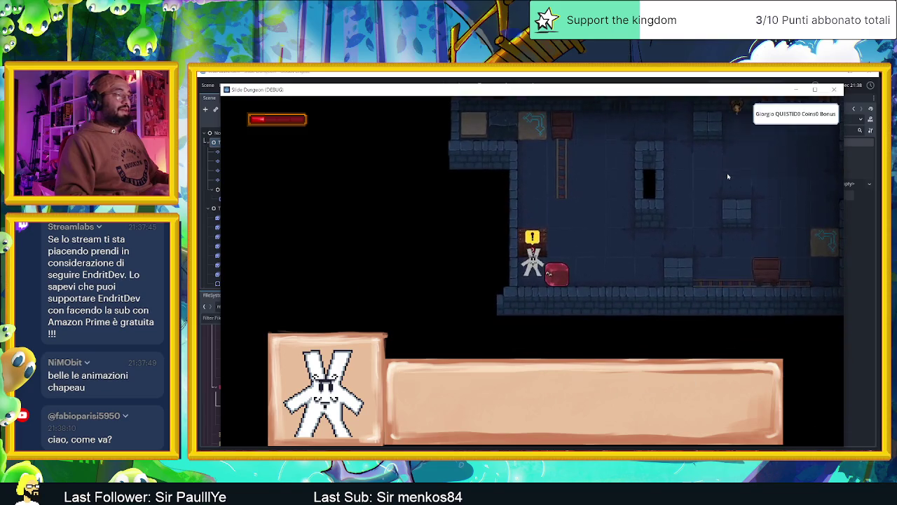
key("e")
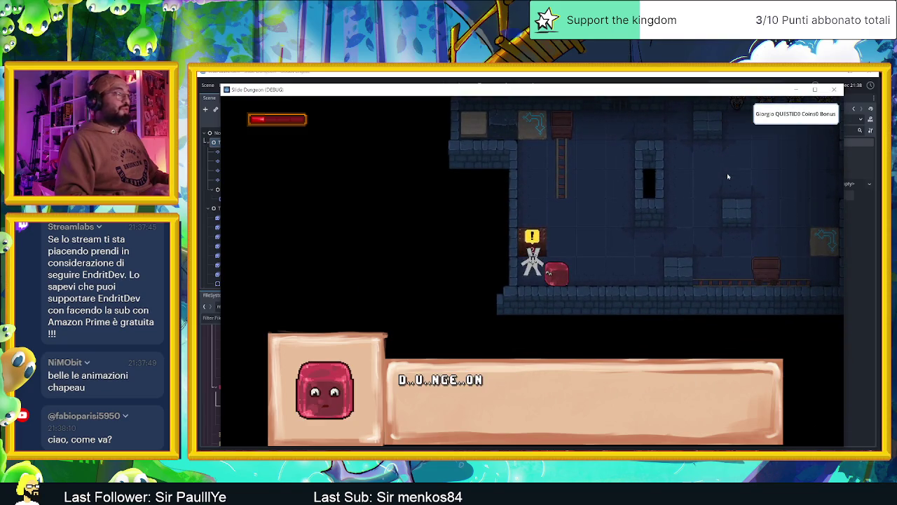
key("e")
key("e")
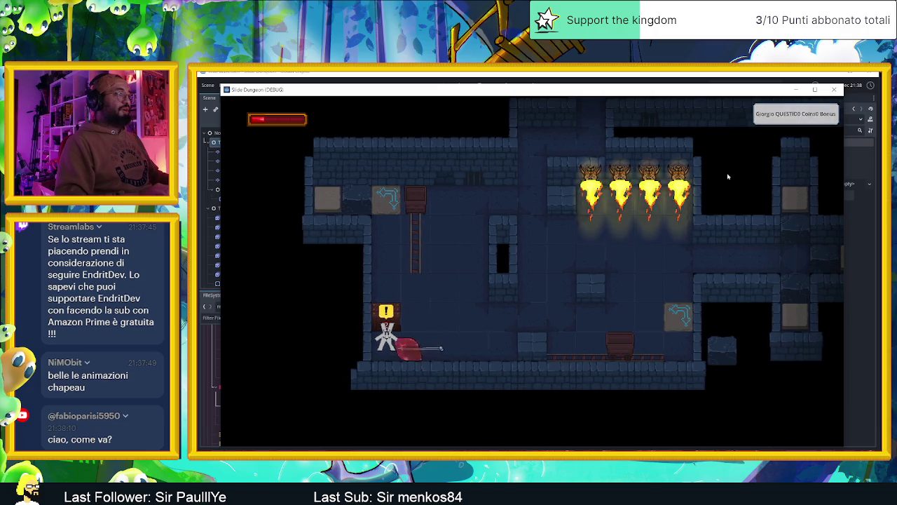
key("e")
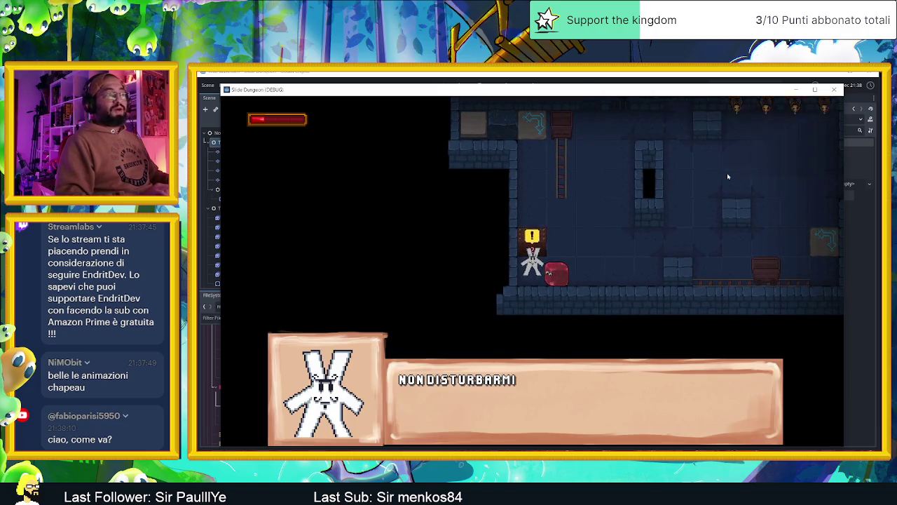
key("e")
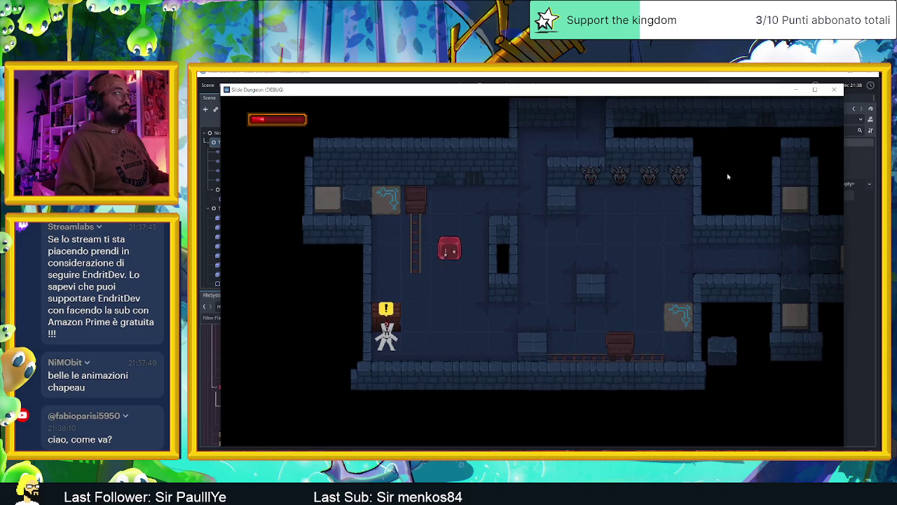
Slide the slime through the torch room into the arrow block, then finish the dialogue for a new quest
key("d")
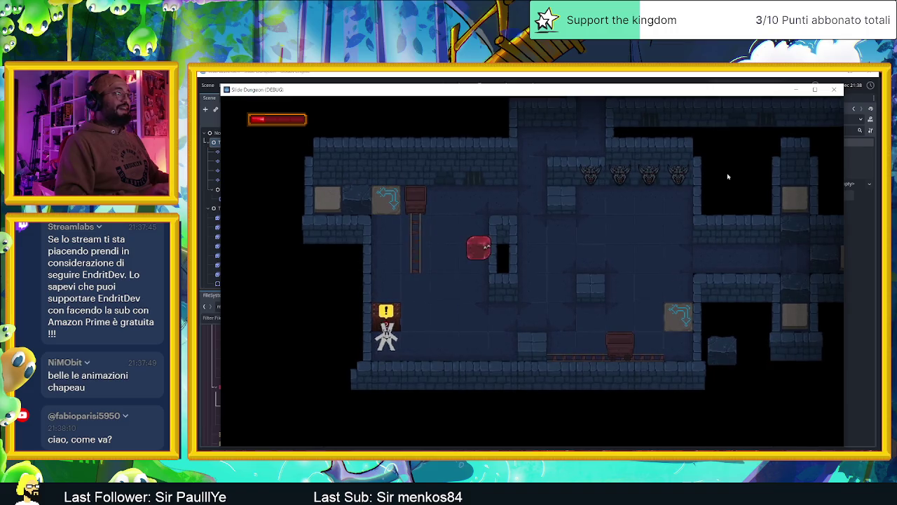
key("w")
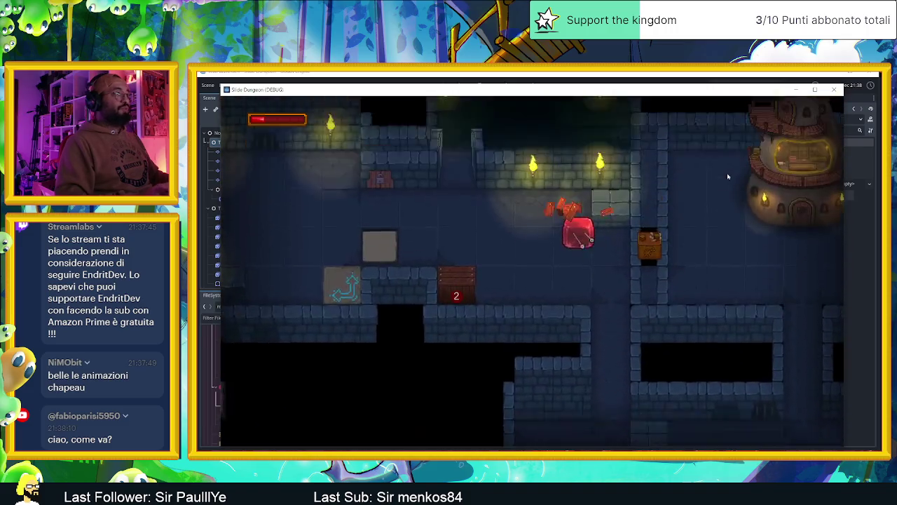
key("a")
key("w")
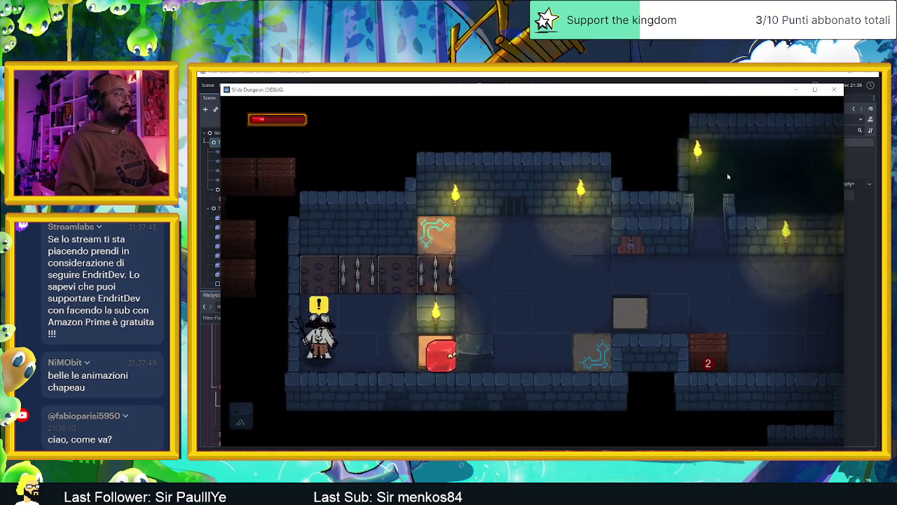
key("a")
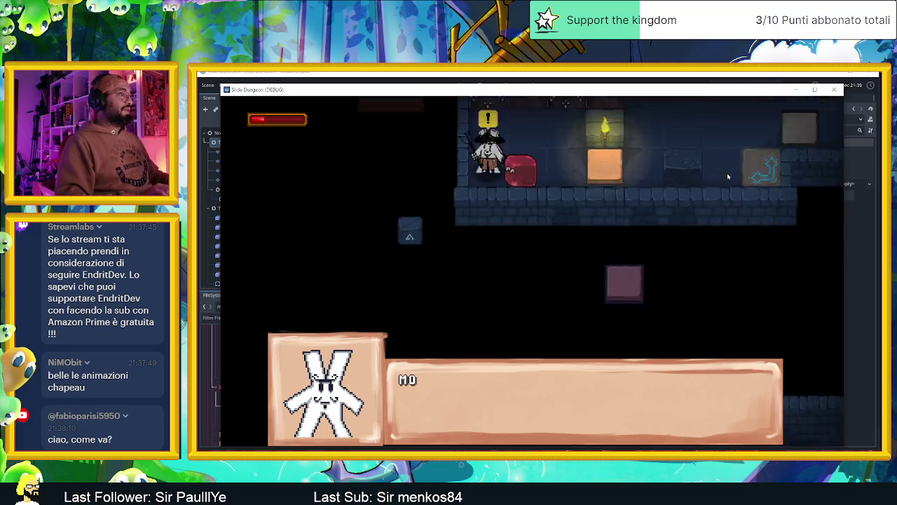
key("space")
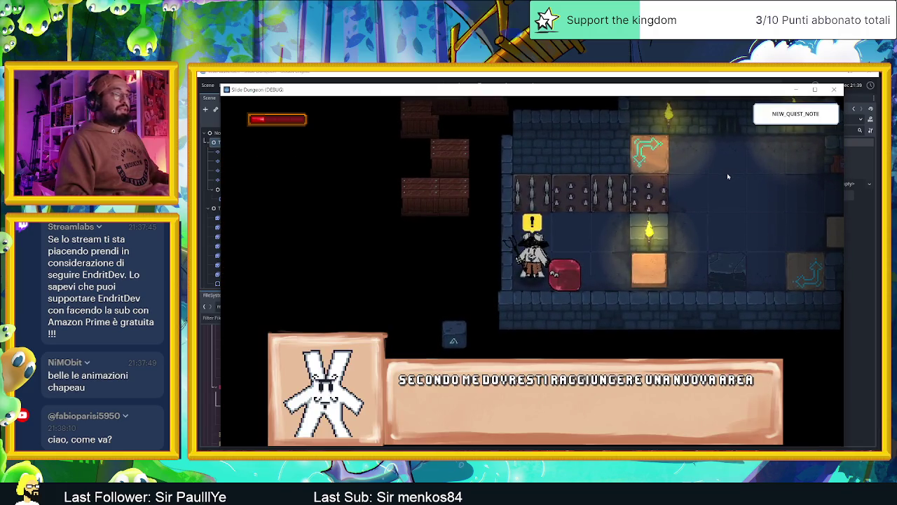
key("space")
key("space")
Slide the slime through the flame-jet room into the cross-shaped corridor
key("Right")
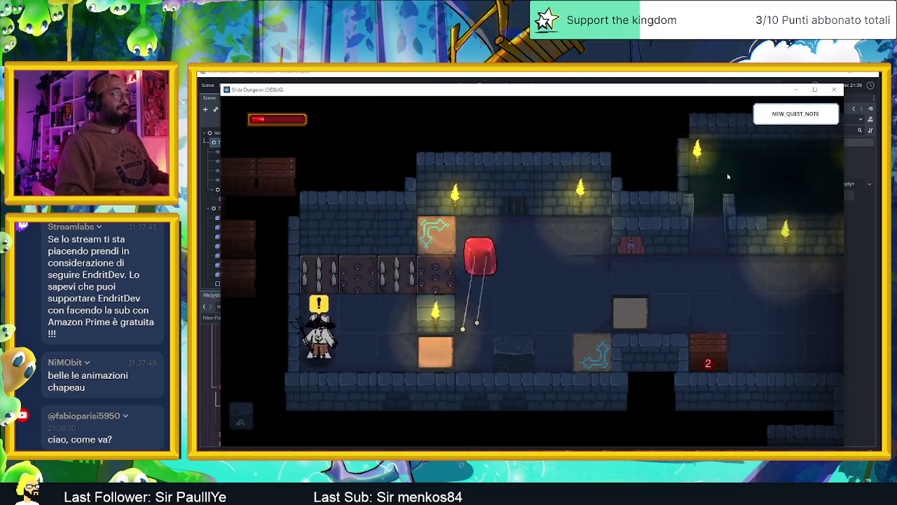
key("Down")
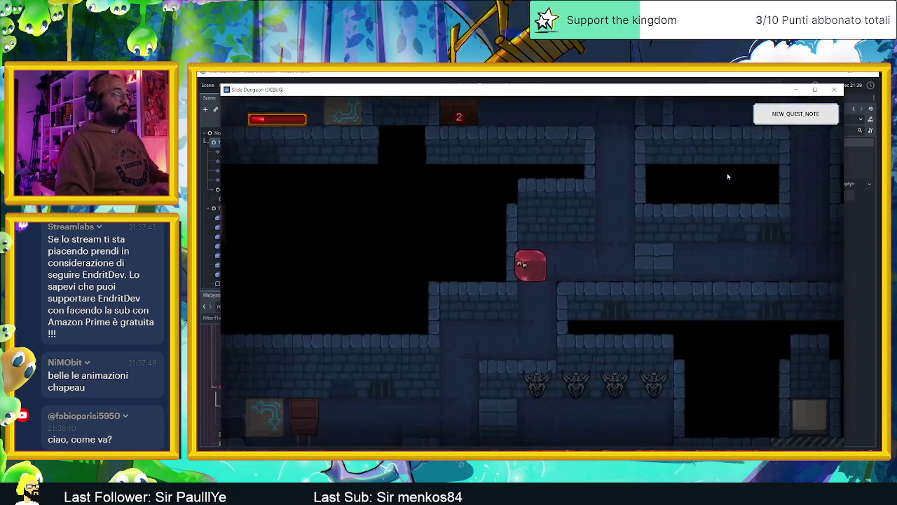
key("Right")
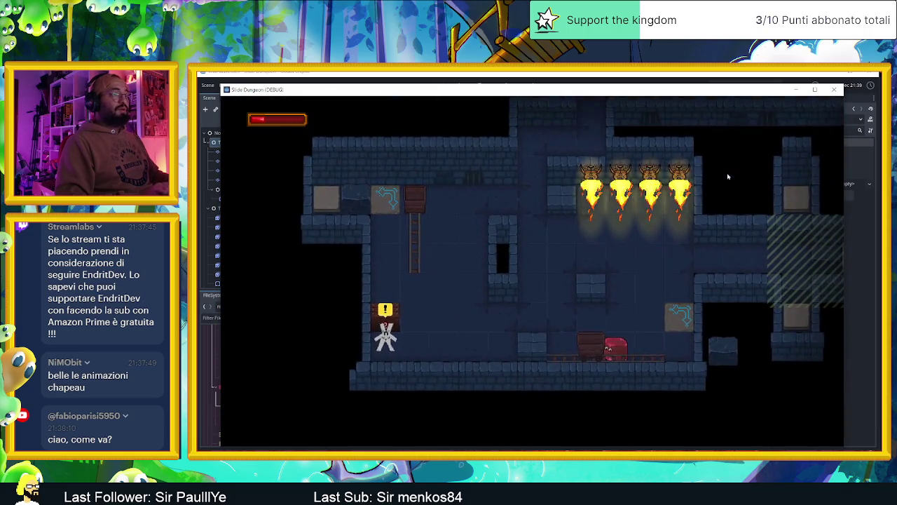
key("Right")
key("Up")
key("Down")
key("Right")
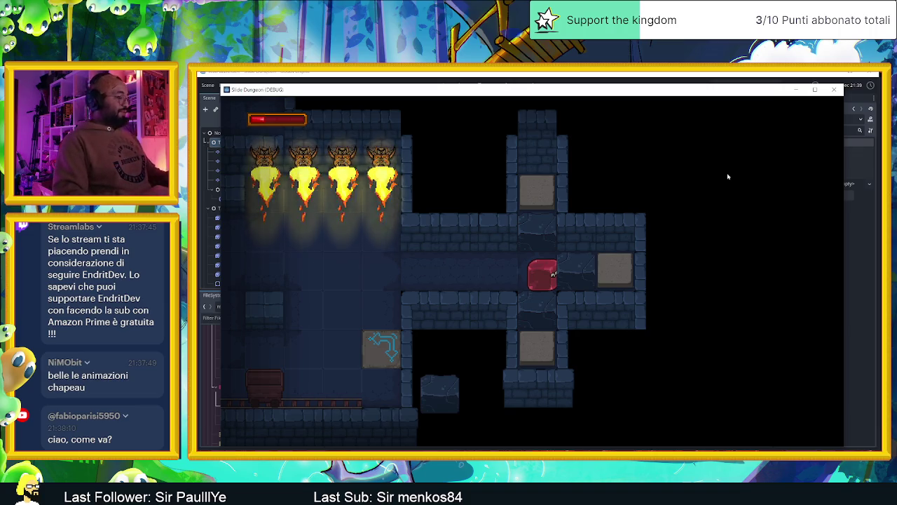
Slide the slime back through the statue room up into the torch-lit room beside the crate
key("Left")
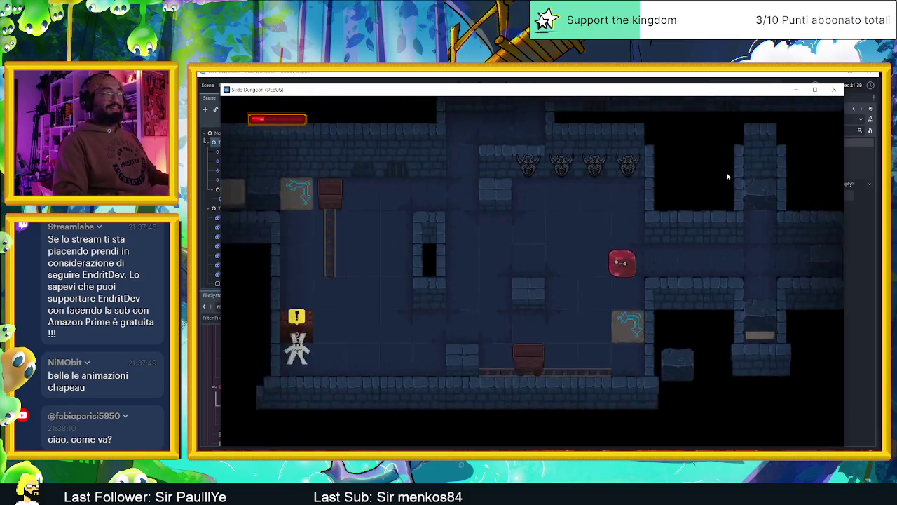
key("Up")
key("Left")
key("Up")
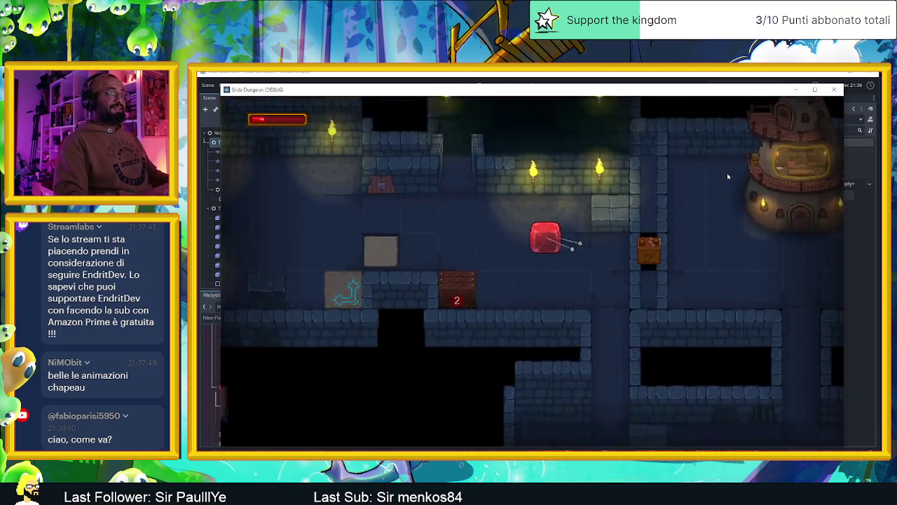
key("Right")
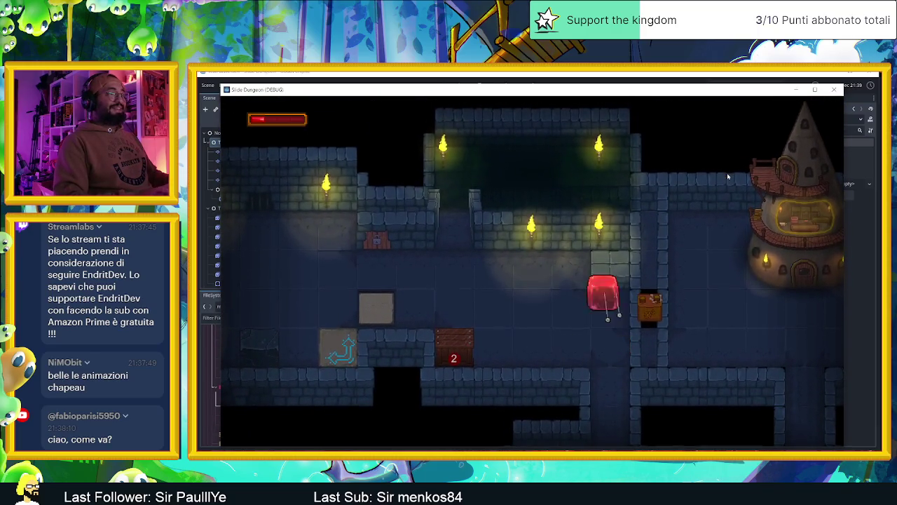
key("Left")
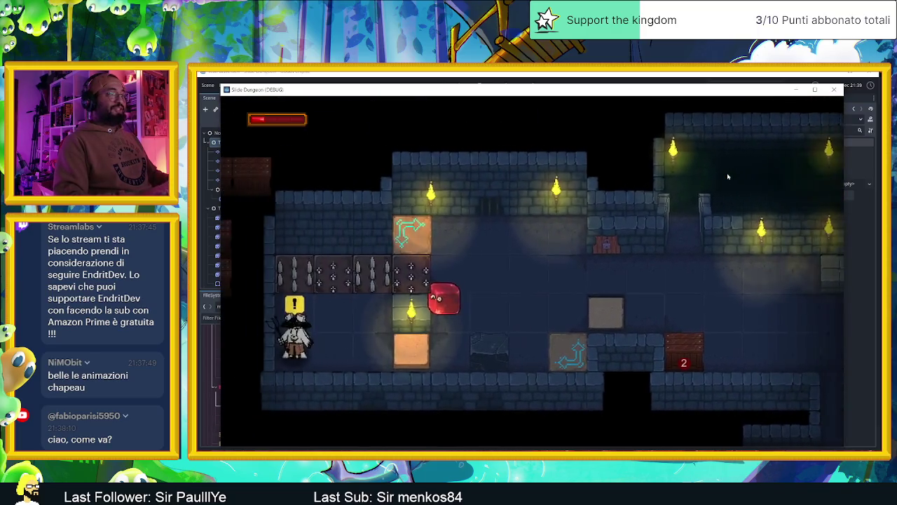
key("Right")
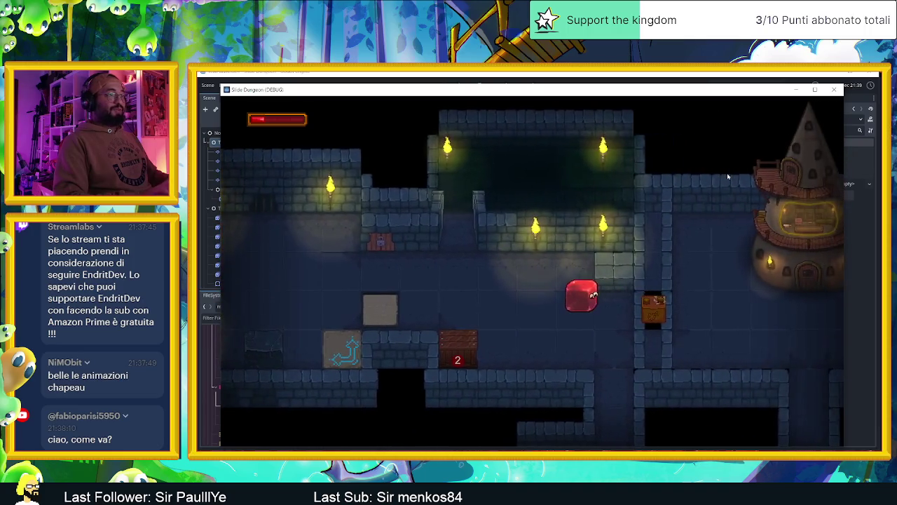
key("Down")
Maneuver the slime around the crate into the lower passage beneath the small chest
key("Up")
key("Left")
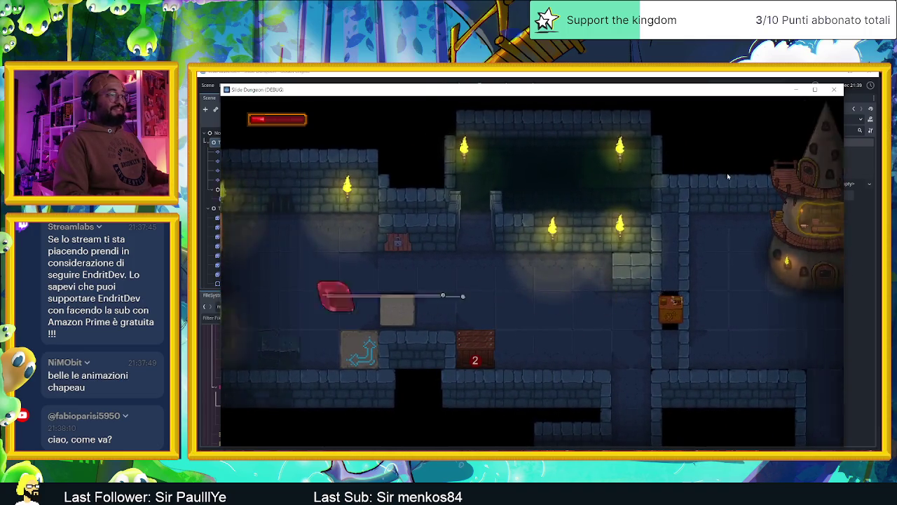
key("Right")
key("Down")
key("Up")
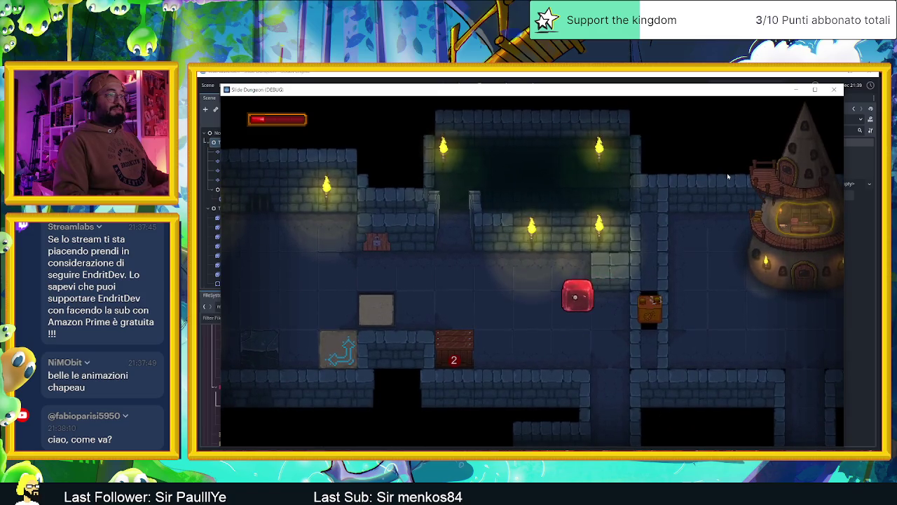
key("Left")
key("Right")
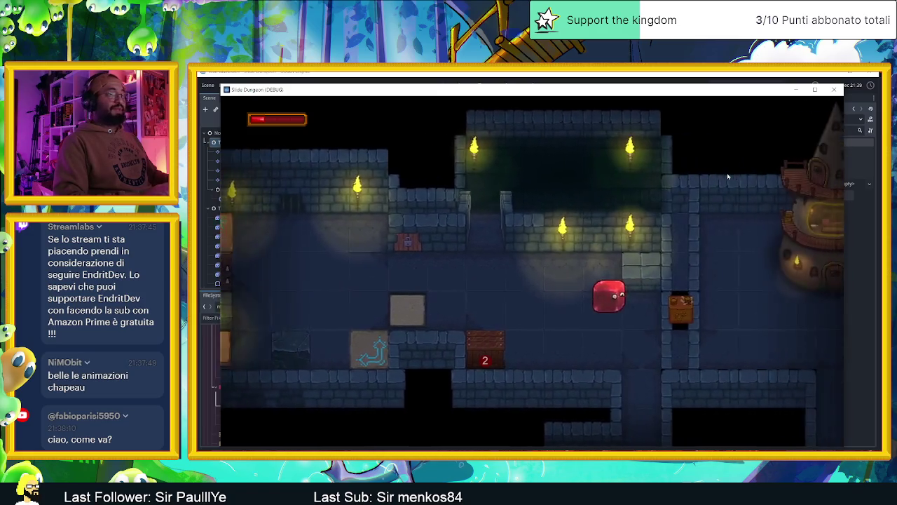
key("Down")
key("Right")
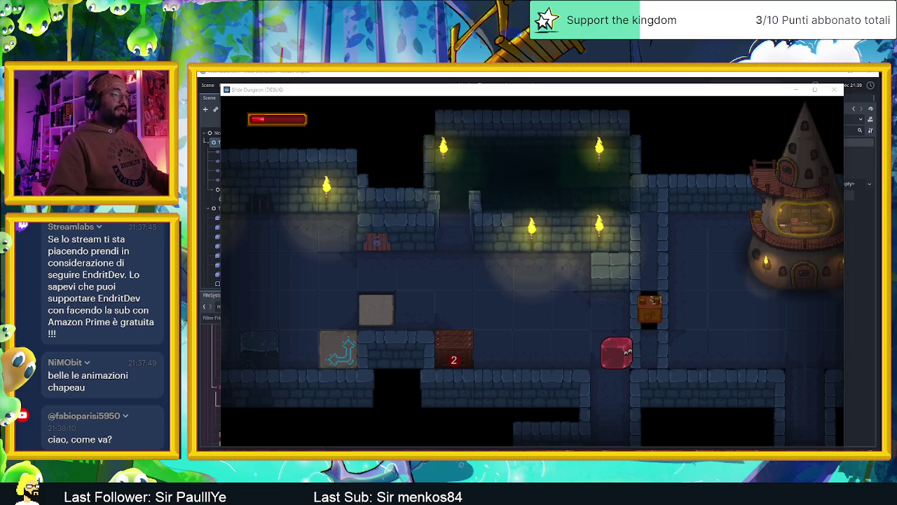
Close the Slide Dungeon game window and minimize VLC to reveal the Godot editor
left_click(833, 90)
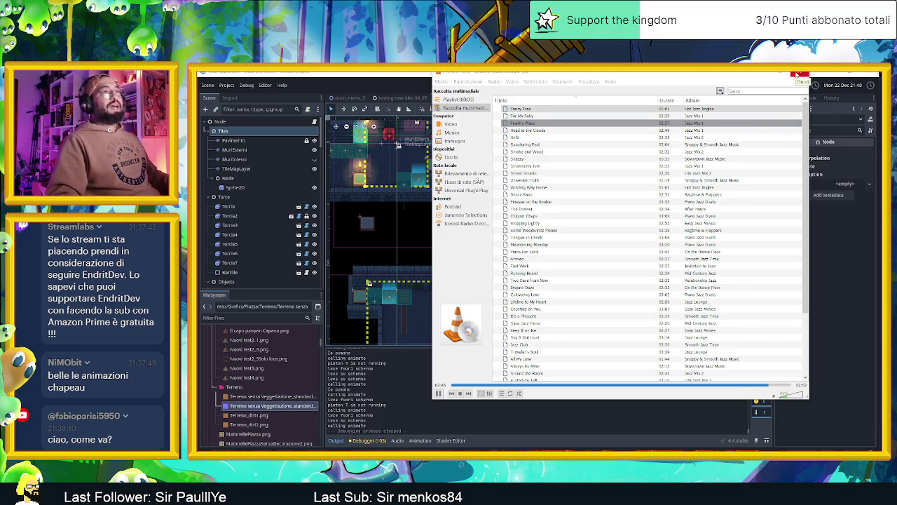
left_click(762, 73)
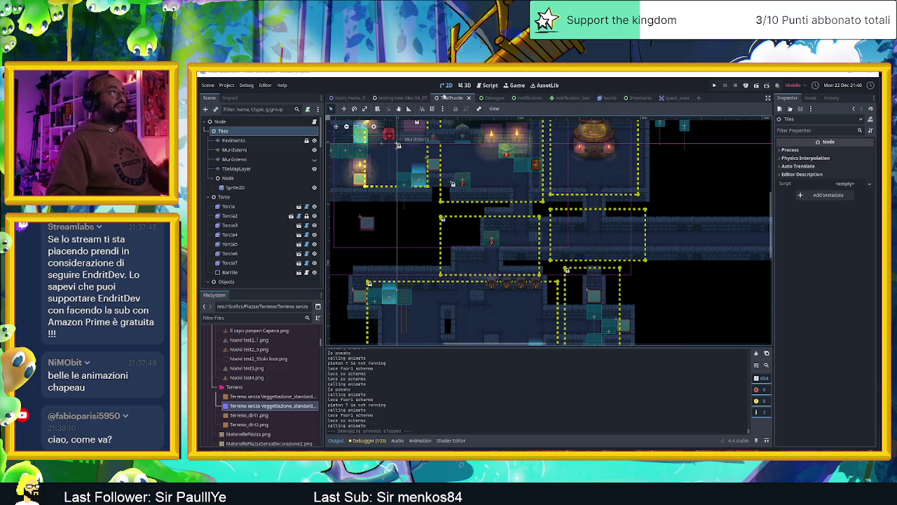
Open the testing new tiles 04_05 scene and zoom into its tilemap
left_click(398, 99)
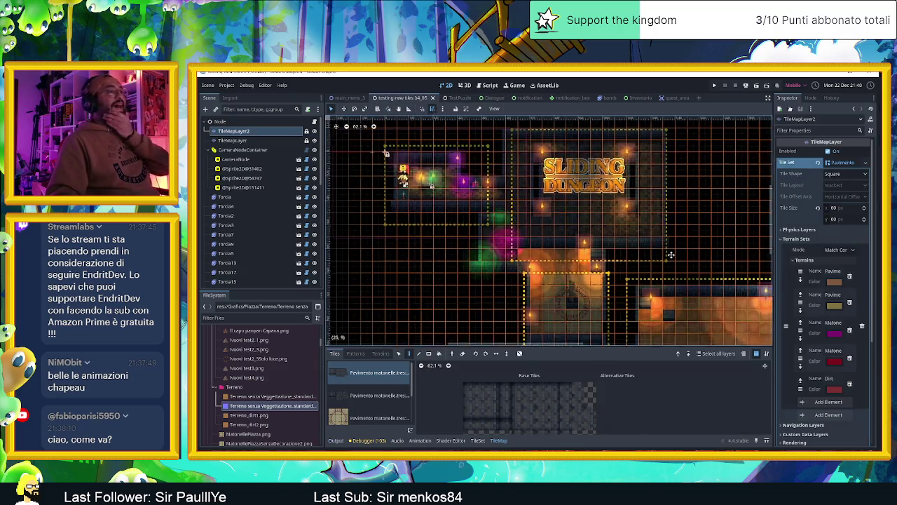
scroll(607, 247, "up", 2)
scroll(537, 236, "up", 2)
scroll(535, 238, "up", 1)
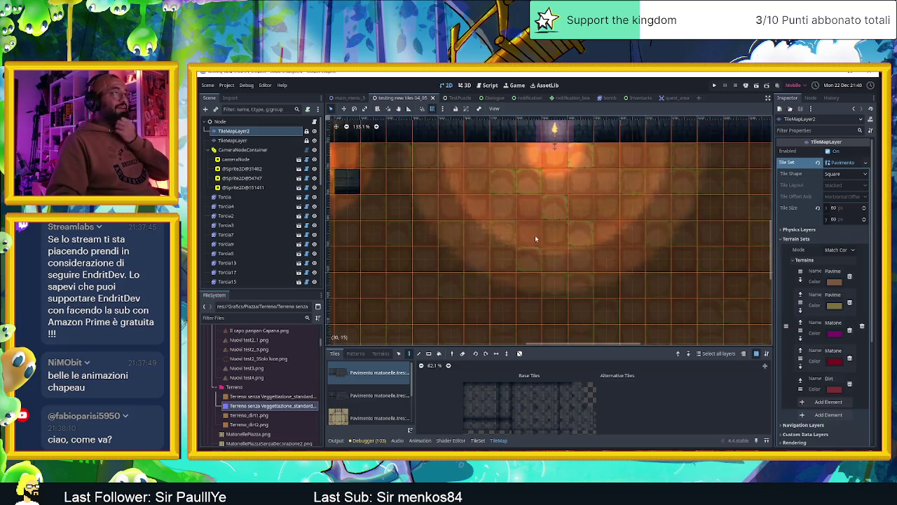
scroll(541, 187, "up", 1)
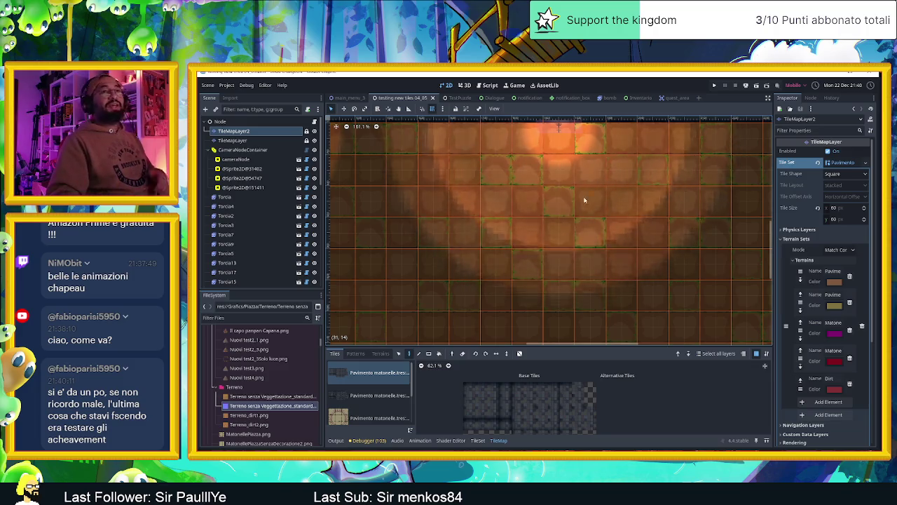
Zoom in and out around the tilemap rooms, then open the Windows Start menu
scroll(575, 207, "down", 5)
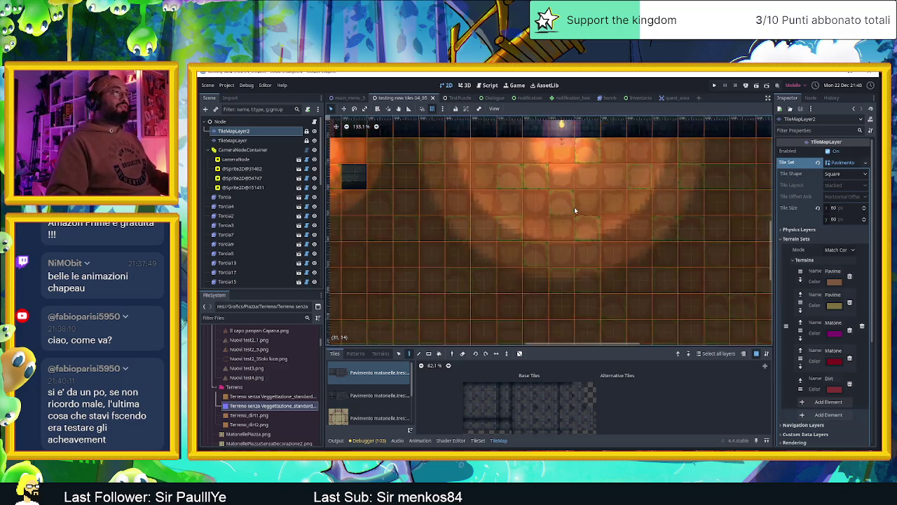
scroll(574, 206, "down", 2)
scroll(486, 197, "up", 2)
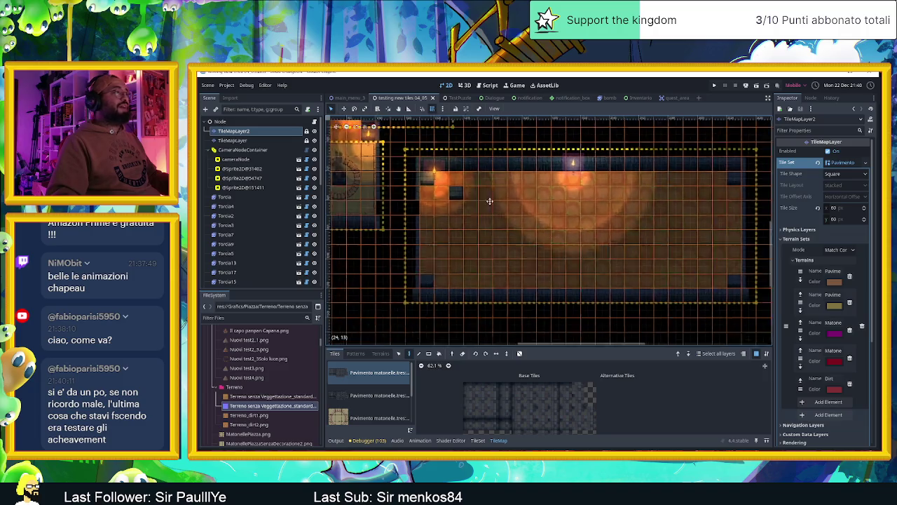
scroll(582, 224, "up", 2)
scroll(560, 227, "up", 2)
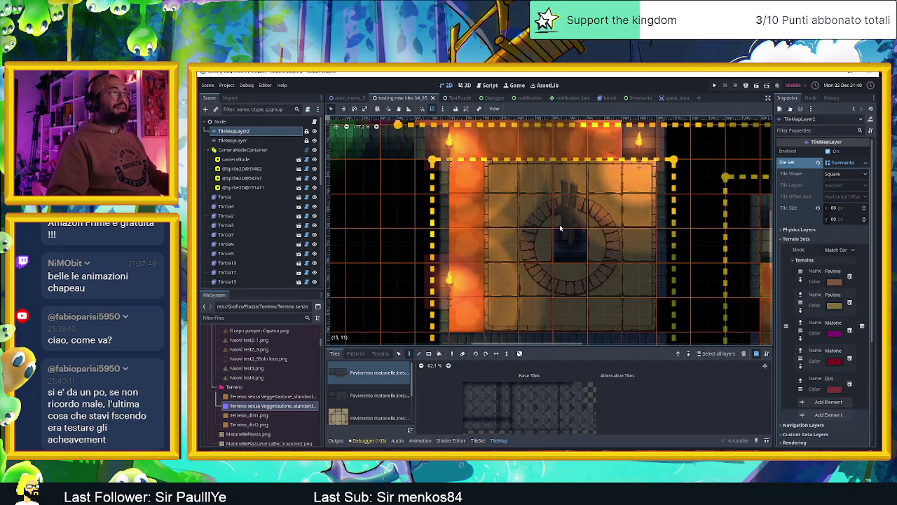
scroll(560, 227, "down", 1)
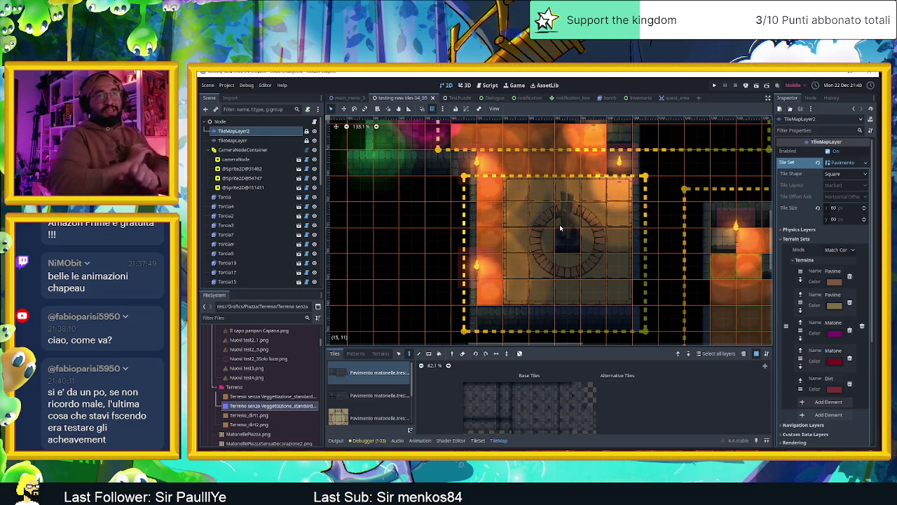
scroll(558, 241, "down", 2)
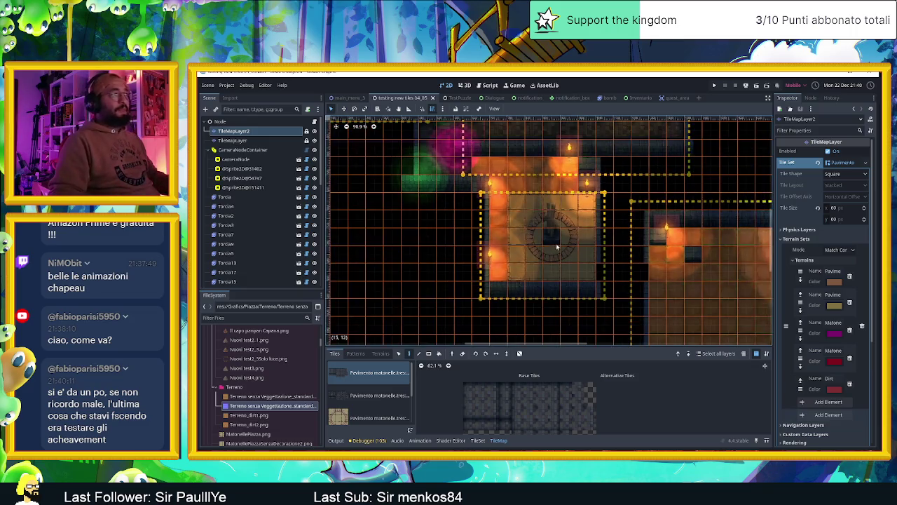
scroll(629, 202, "down", 1)
scroll(635, 192, "down", 1)
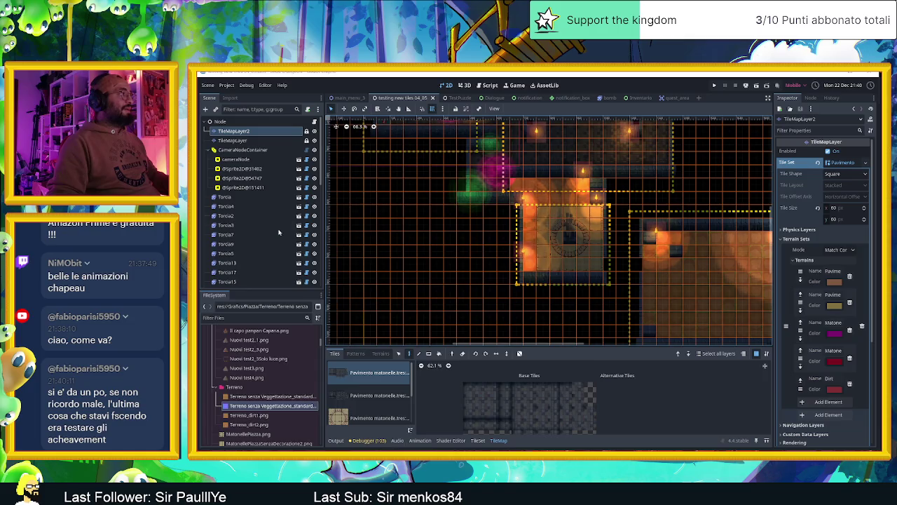
key("super")
scroll(427, 369, "down", 2)
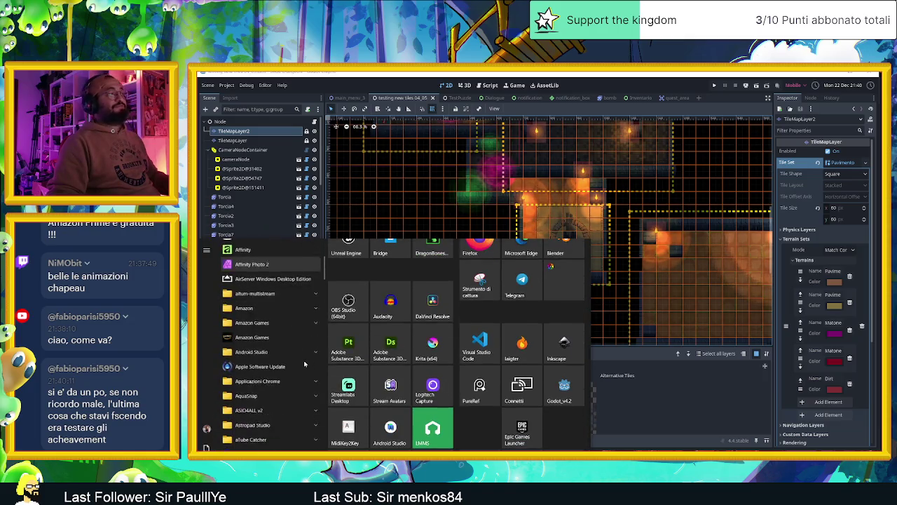
Launch Opera from a Start search for 'op' and close its update and Speed Dial pages
scroll(433, 379, "up", 2)
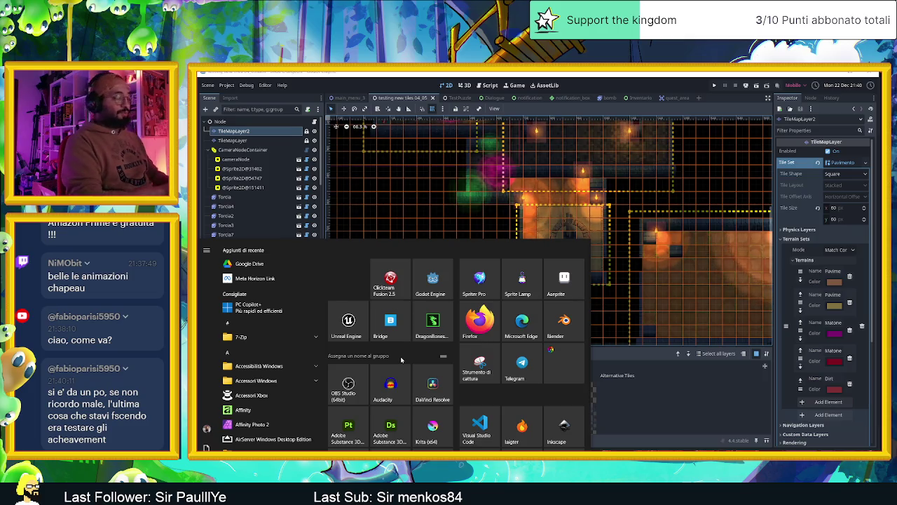
type("op")
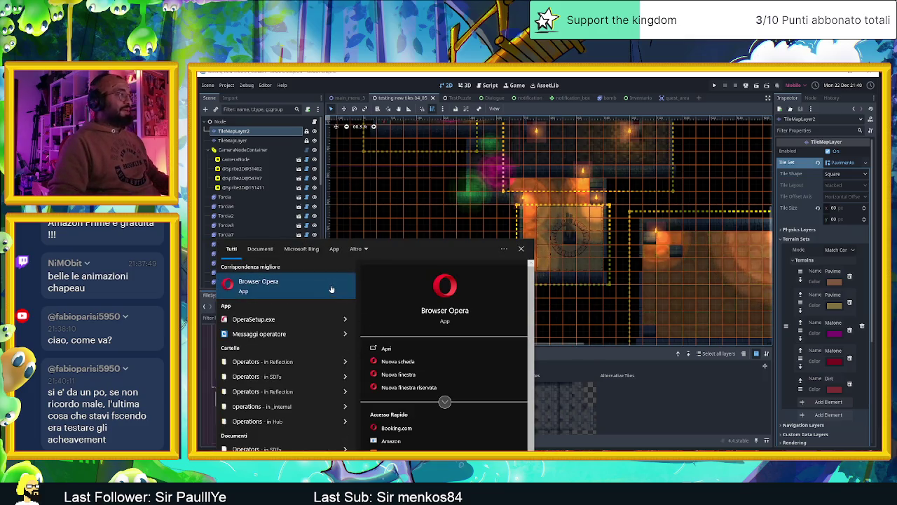
left_click(333, 287)
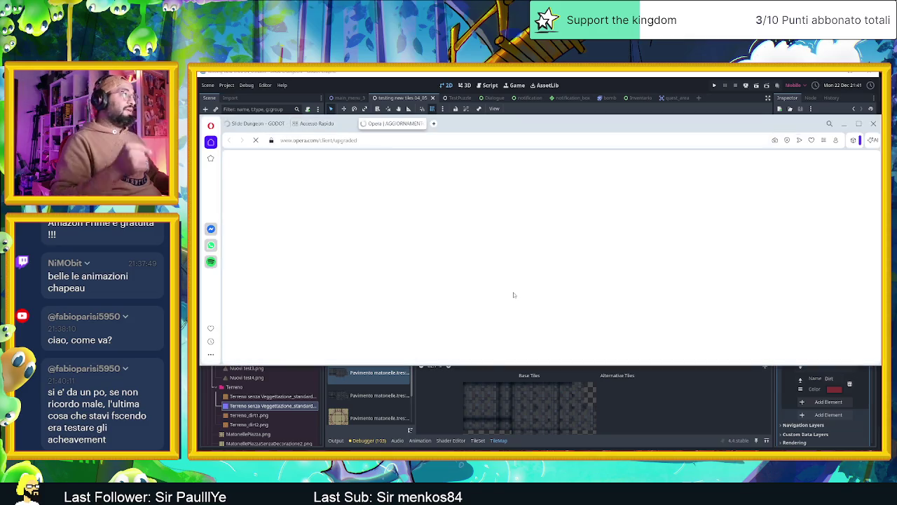
left_click(421, 123)
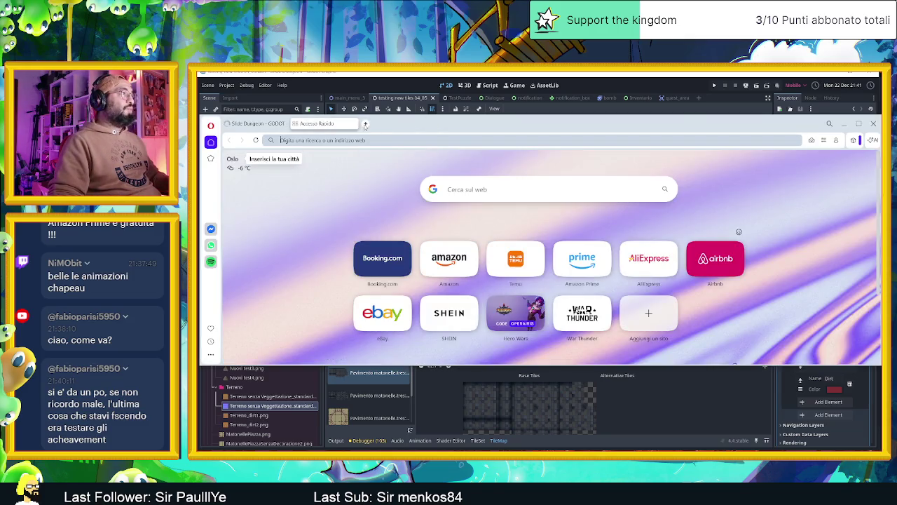
left_click(359, 123)
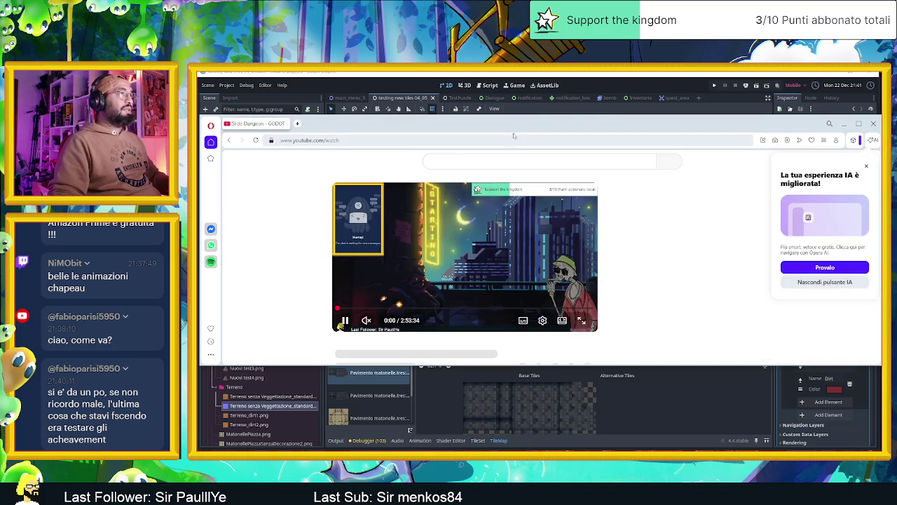
Reposition the browser, check the YouTube stream page, then switch back to Godot
left_click_drag(519, 133, 532, 449)
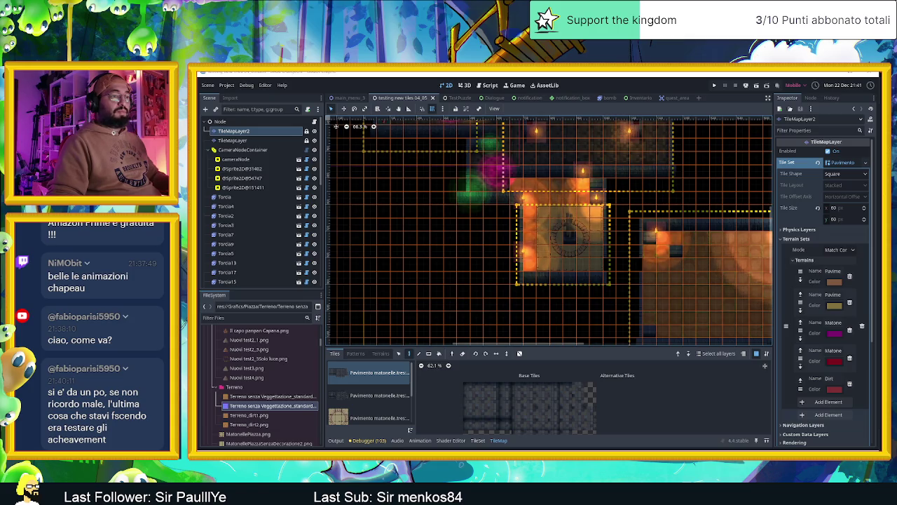
key("alt+Tab")
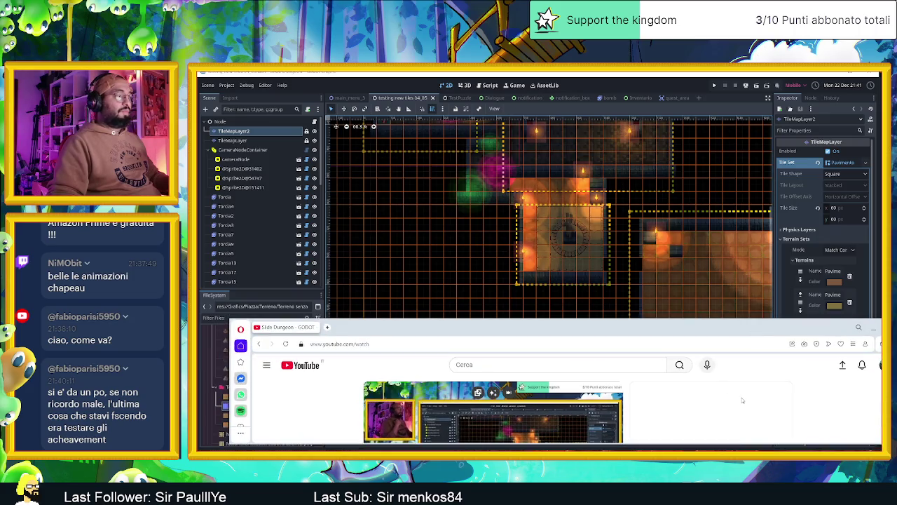
left_click_drag(722, 333, 726, 323)
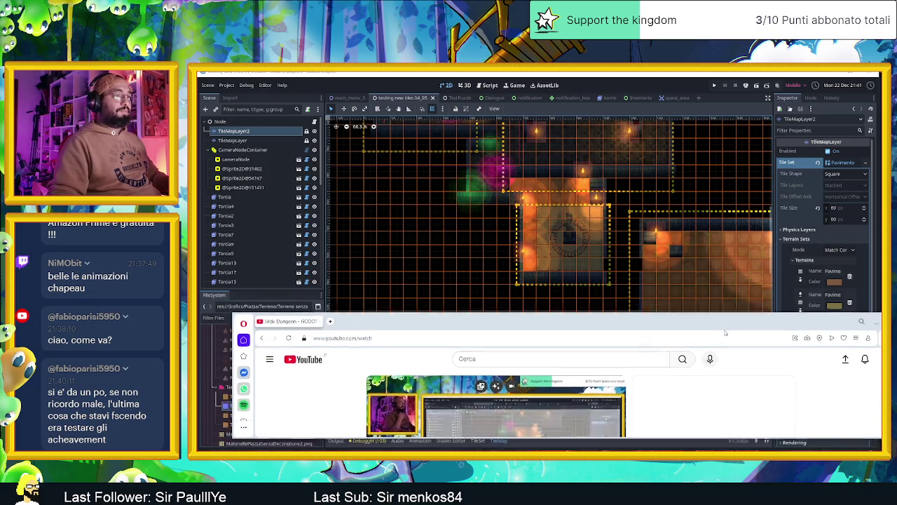
scroll(687, 364, "down", 2)
scroll(694, 395, "down", 2)
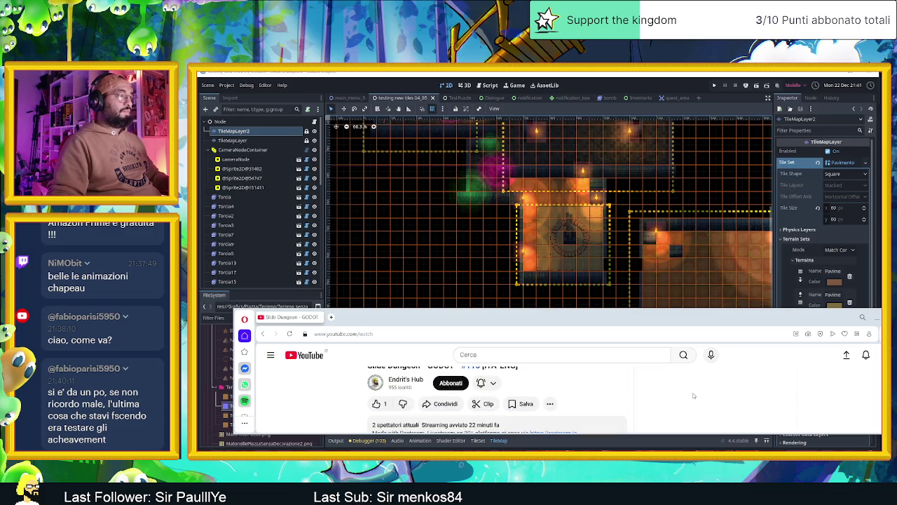
scroll(706, 400, "up", 1)
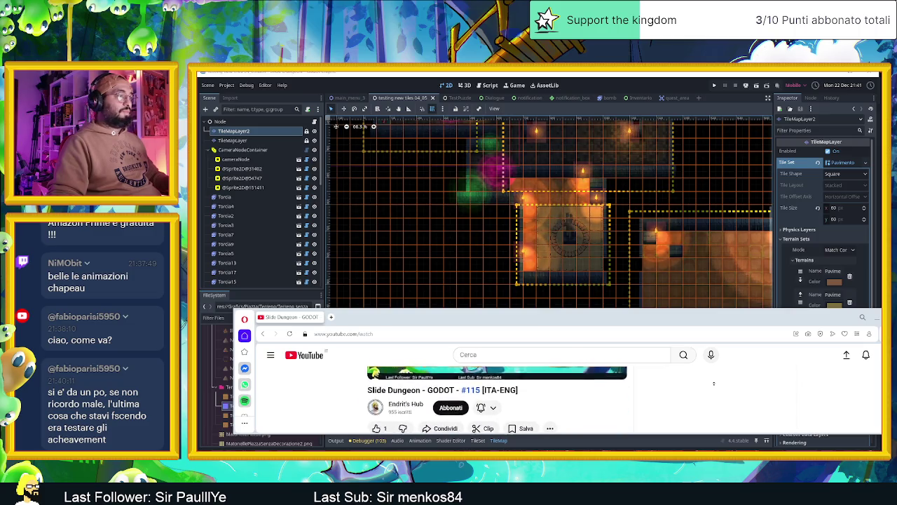
key("alt+Tab")
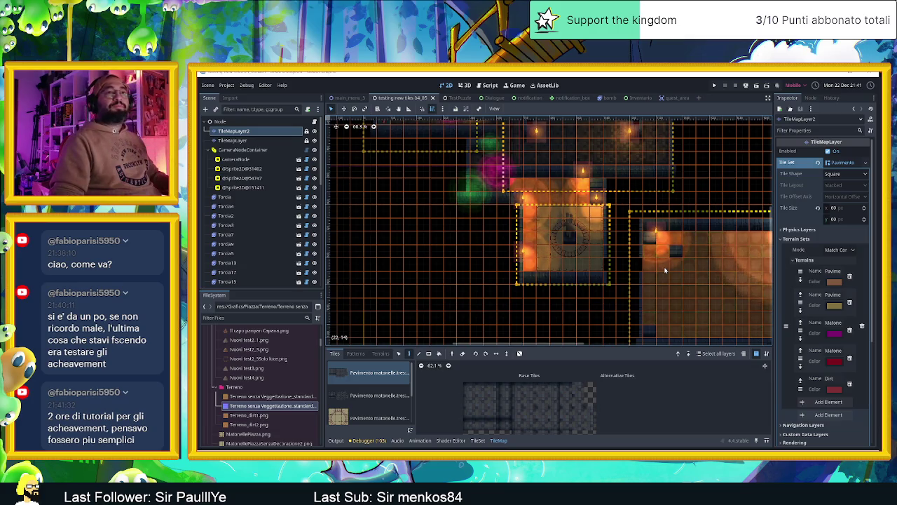
Pan the tilemap view and drag the bottom TileMap panel divider down to enlarge the canvas
scroll(659, 266, "up", 2)
scroll(628, 247, "right", 3)
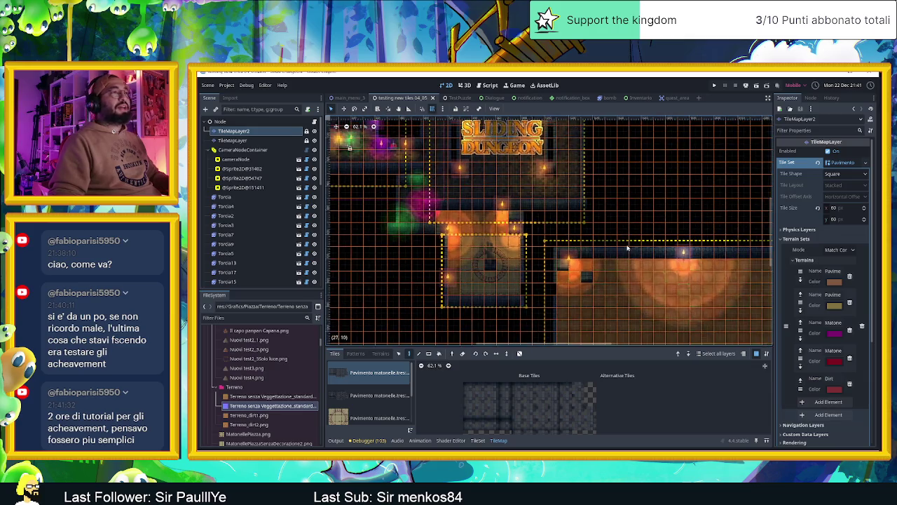
scroll(661, 265, "up", 1)
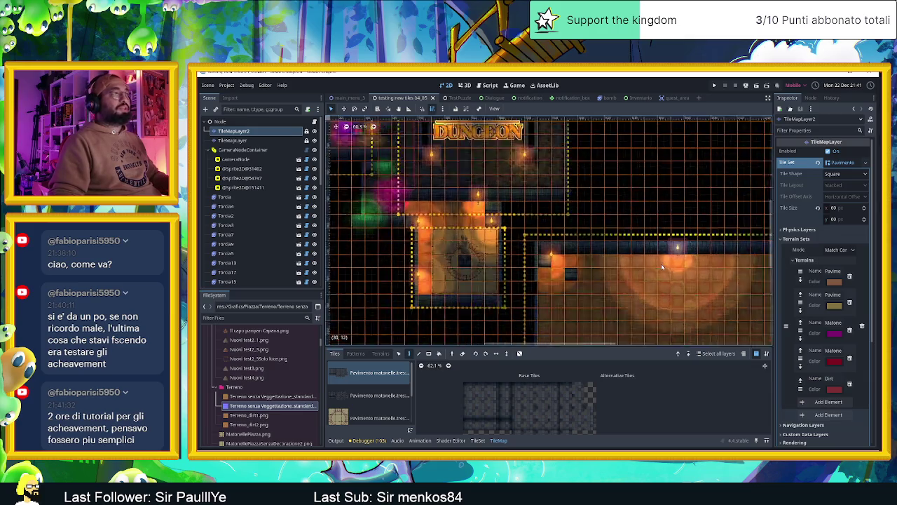
scroll(661, 263, "up", 3)
left_click_drag(572, 360, 573, 380)
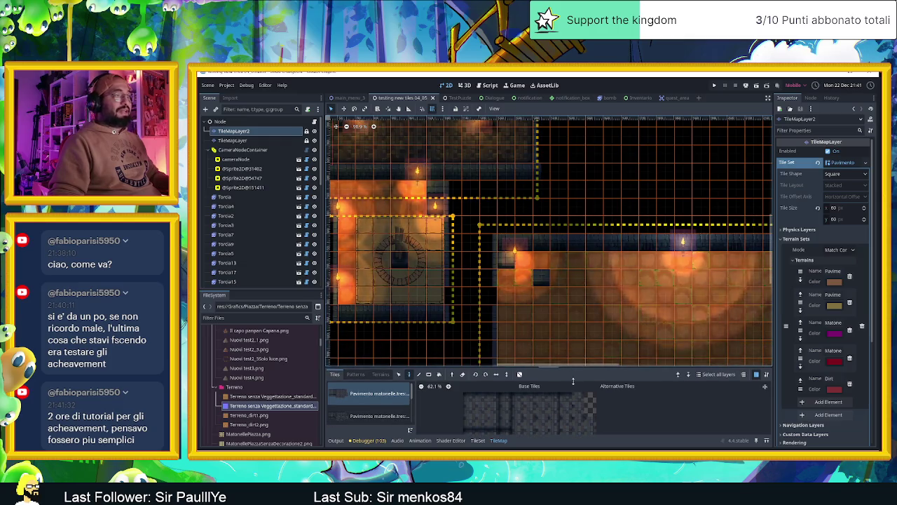
Zoom into the large room's torch-lit Pavimento floor tiles on TileMapLayer2
scroll(630, 238, "down", 2)
scroll(630, 238, "right", 2)
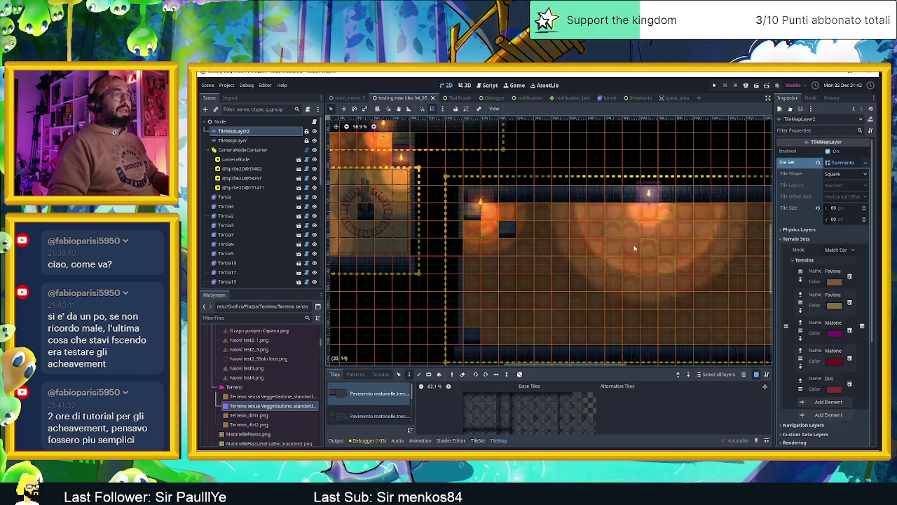
scroll(678, 263, "down", 2)
scroll(678, 263, "up", 3)
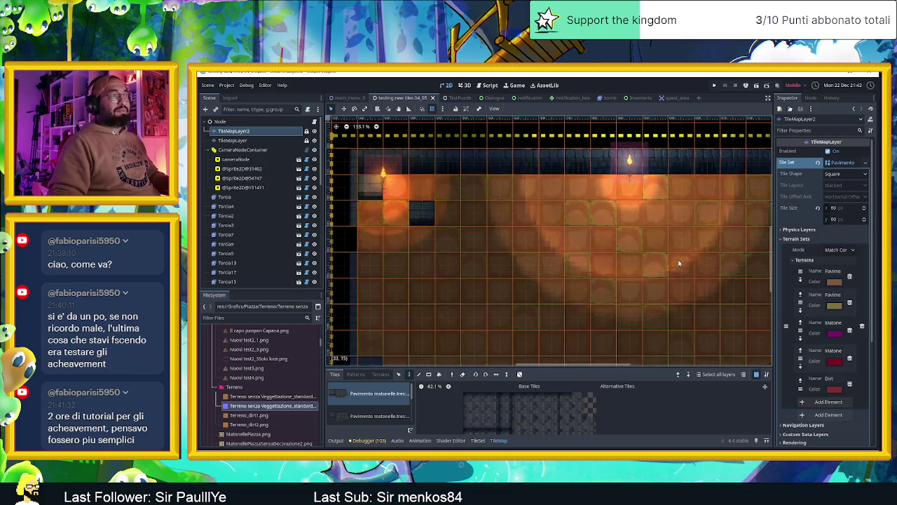
scroll(652, 249, "up", 3)
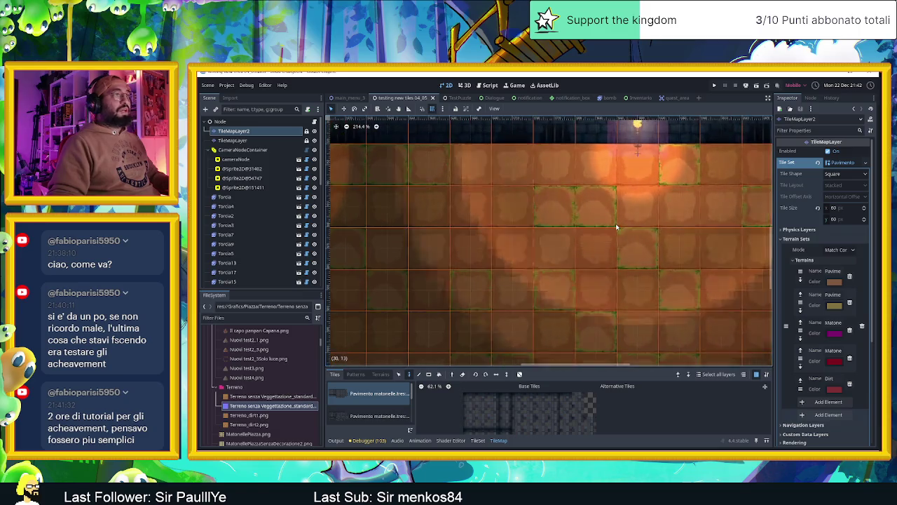
scroll(613, 235, "up", 2)
scroll(612, 235, "up", 2)
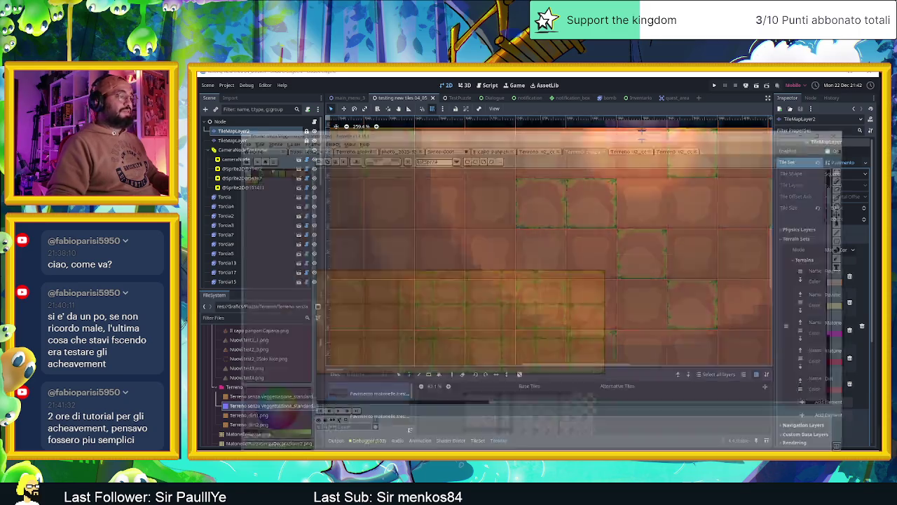
In Aseprite, zoom and pan around the Terreno senza Vegetazione sheet to inspect the plain dirt tiles
key("alt+Tab")
left_click_drag(532, 221, 629, 213)
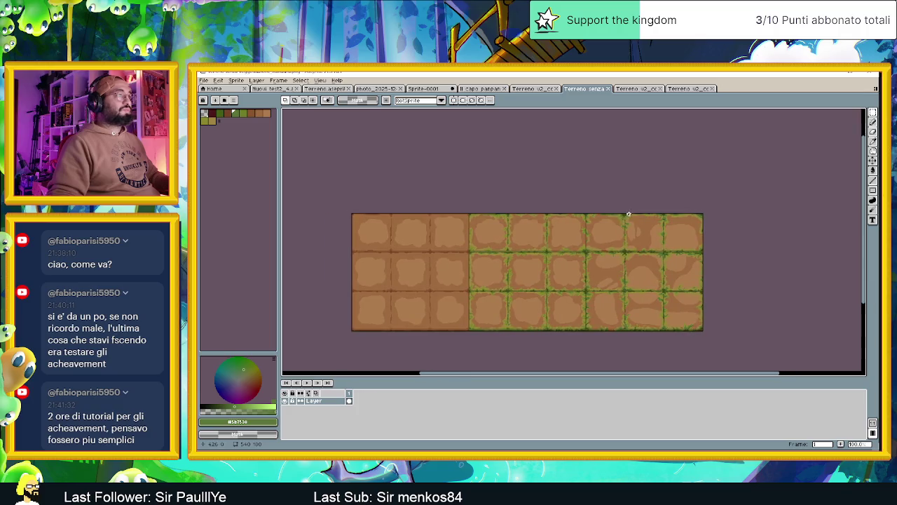
scroll(619, 274, "up", 2)
scroll(622, 280, "down", 2)
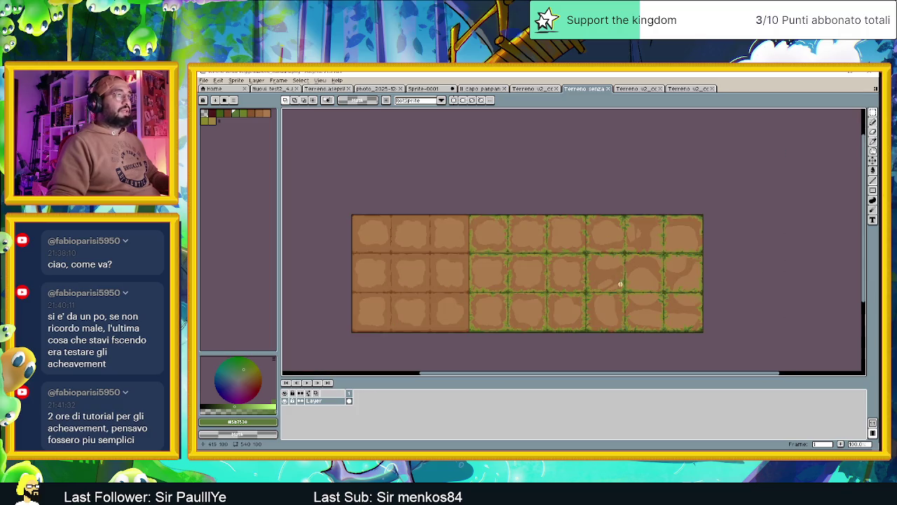
scroll(620, 284, "up", 1)
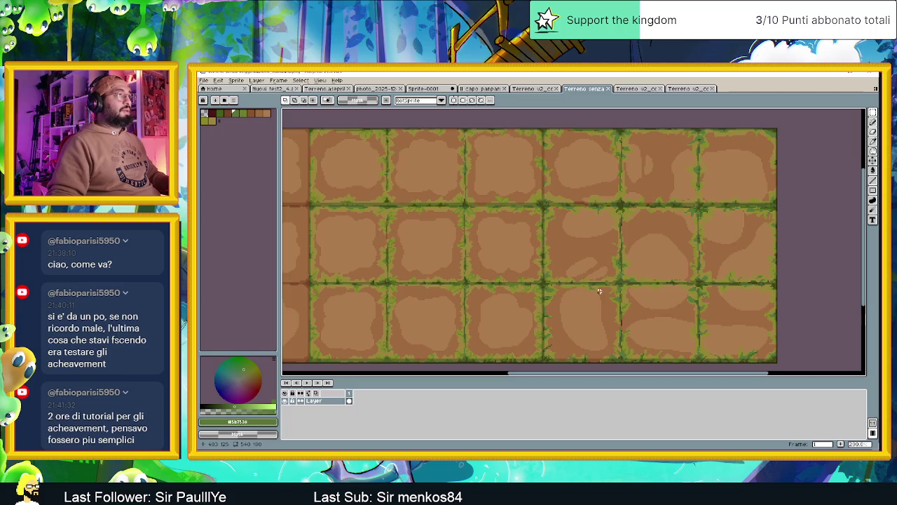
scroll(600, 291, "down", 1)
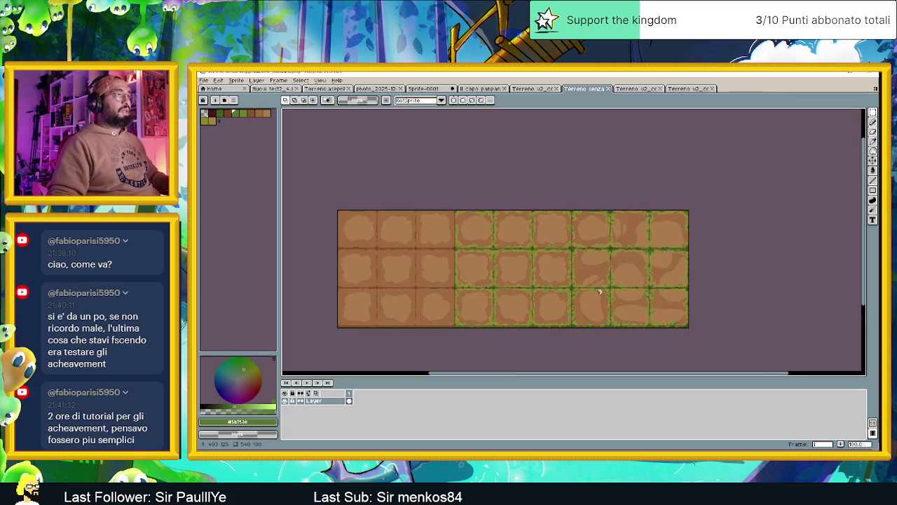
scroll(597, 291, "down", 1)
scroll(595, 290, "up", 1)
left_click_drag(490, 281, 511, 280)
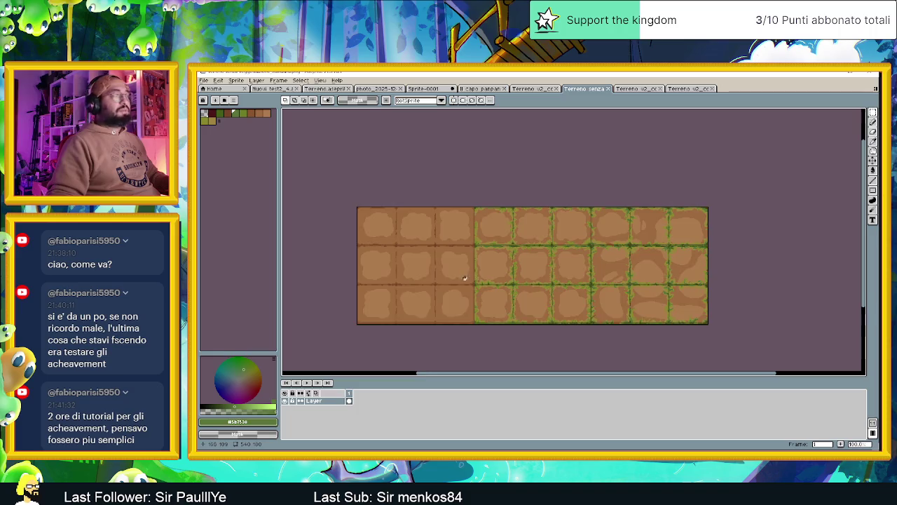
scroll(464, 279, "up", 1)
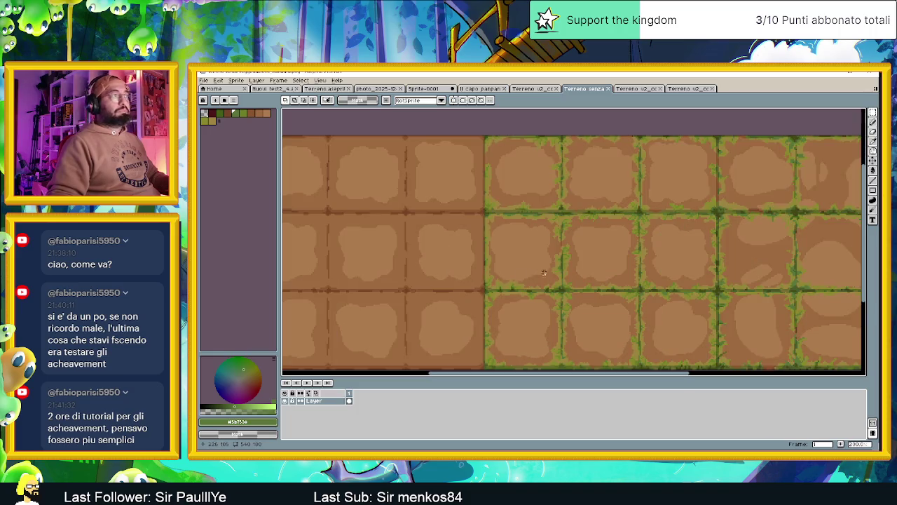
scroll(557, 272, "down", 1)
scroll(556, 272, "up", 1)
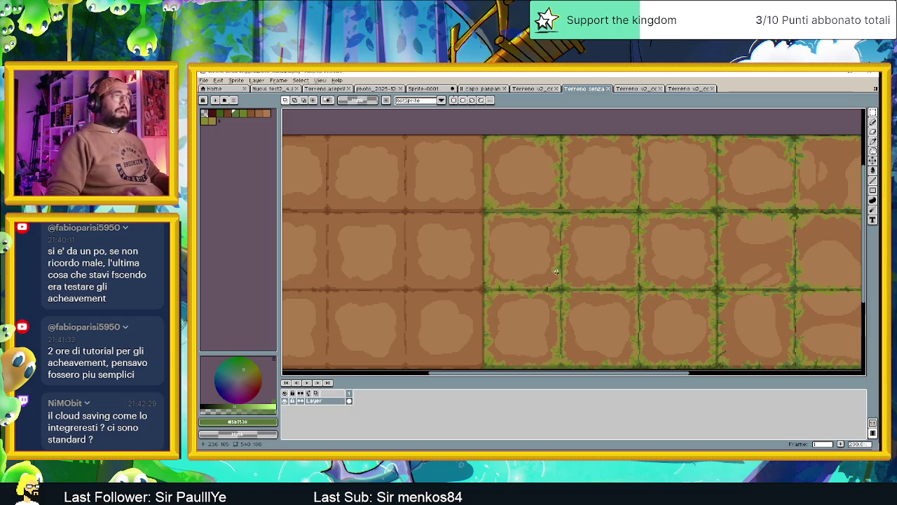
scroll(578, 276, "down", 2)
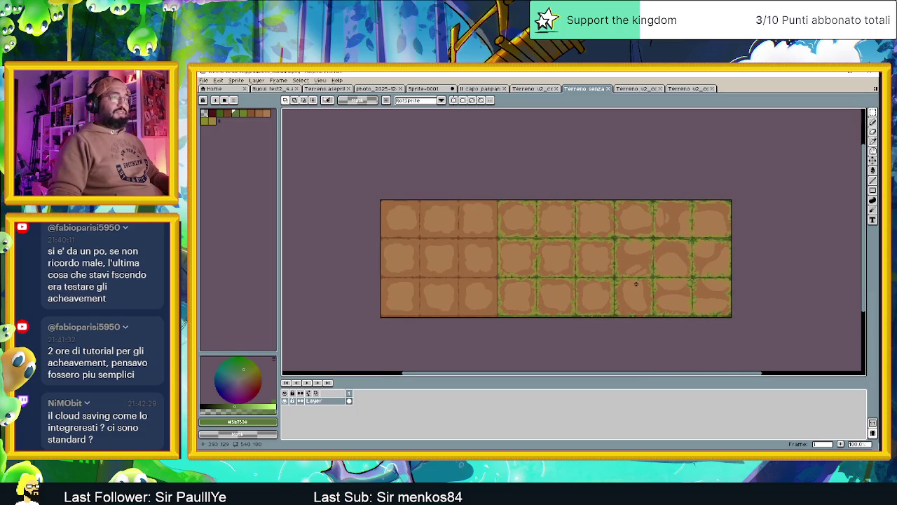
scroll(628, 283, "up", 2)
left_click_drag(645, 281, 625, 280)
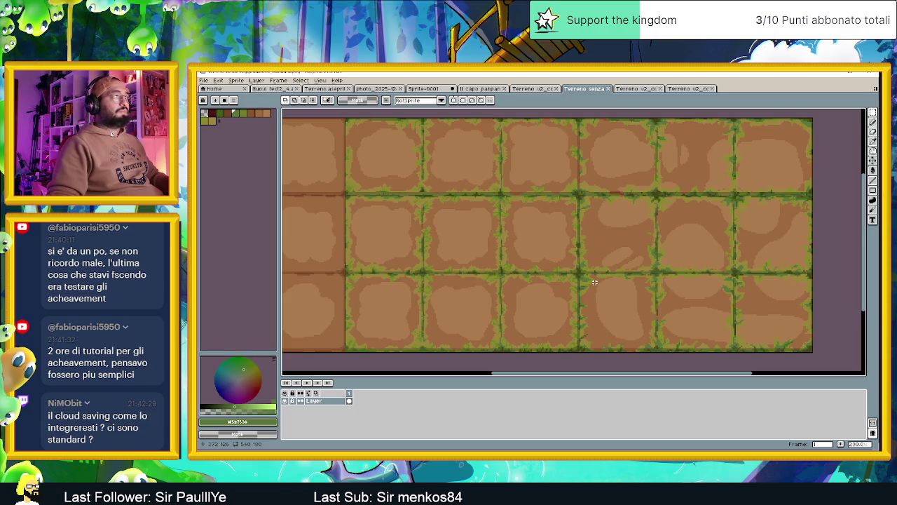
scroll(595, 282, "down", 1)
scroll(595, 282, "up", 1)
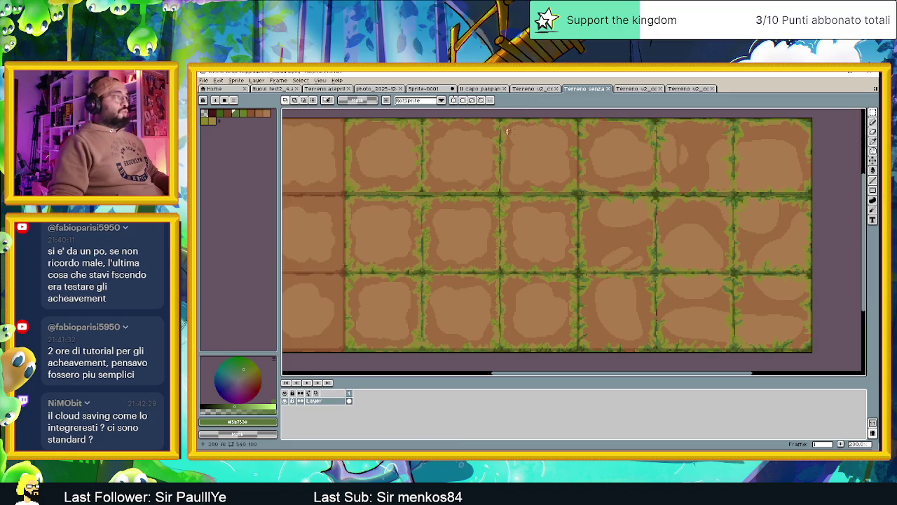
mouse_move(507, 131)
left_mouse_down()
mouse_move(658, 266)
mouse_move(618, 249)
left_mouse_up()
Inspect frames 1 and 2 of the vegetated nine-tile Terreno v2 sheet
left_click(538, 89)
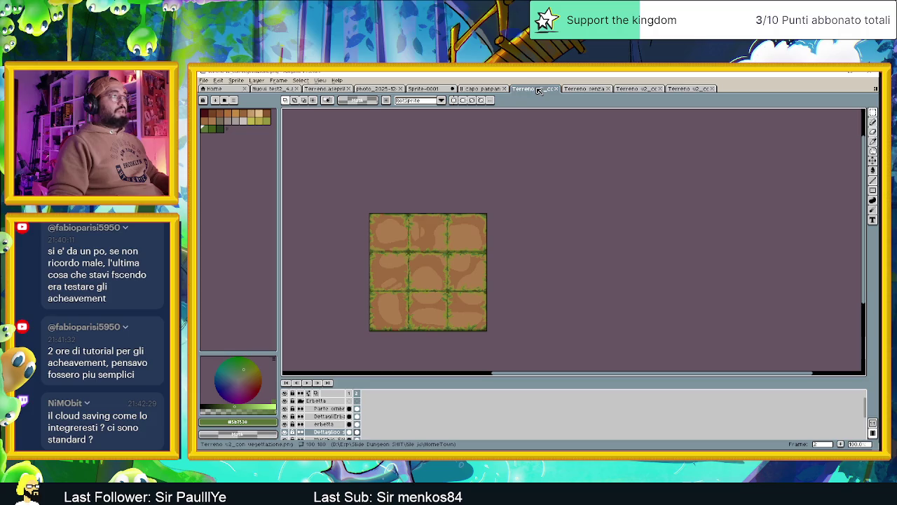
mouse_move(467, 250)
left_mouse_down()
mouse_move(522, 224)
mouse_move(514, 256)
left_mouse_up()
scroll(491, 252, "up", 1)
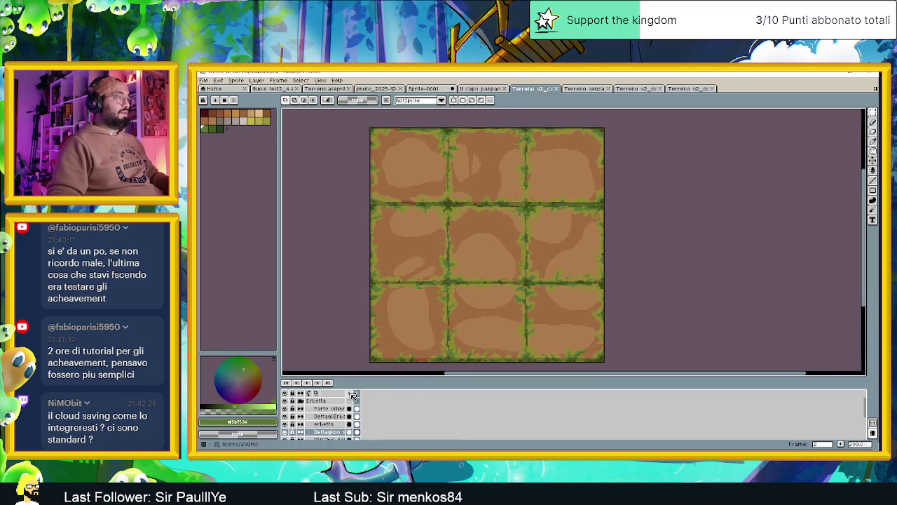
left_click(353, 395)
left_click(359, 396)
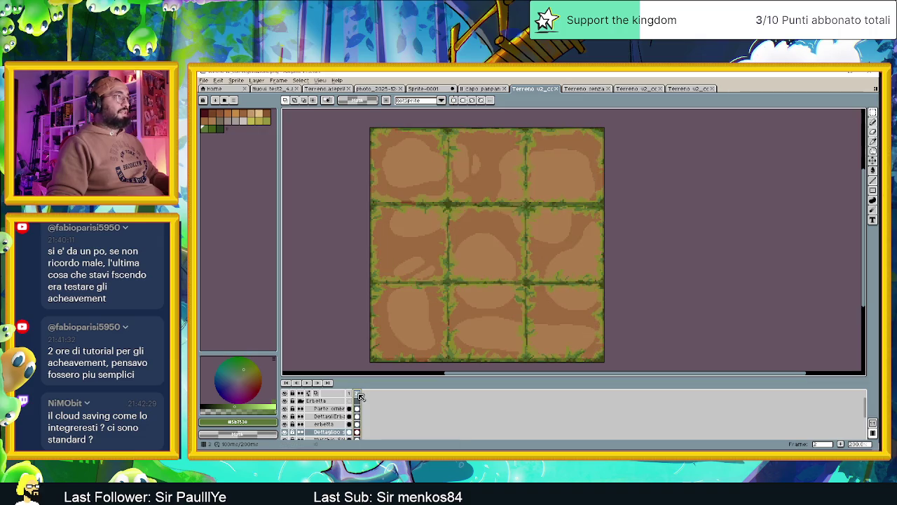
Return to the Terreno senza Vegetazione sheet, view its right edge, and minimize Aseprite
left_click(580, 89)
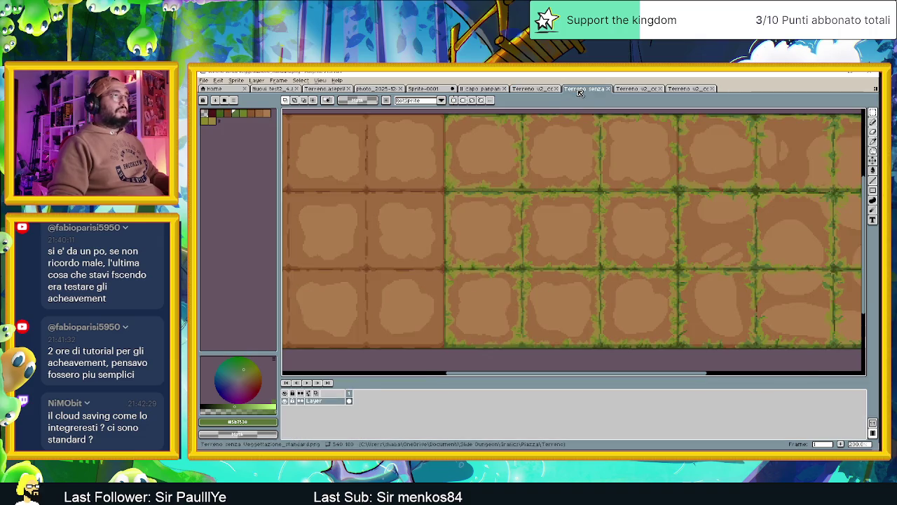
left_click_drag(696, 176, 598, 190)
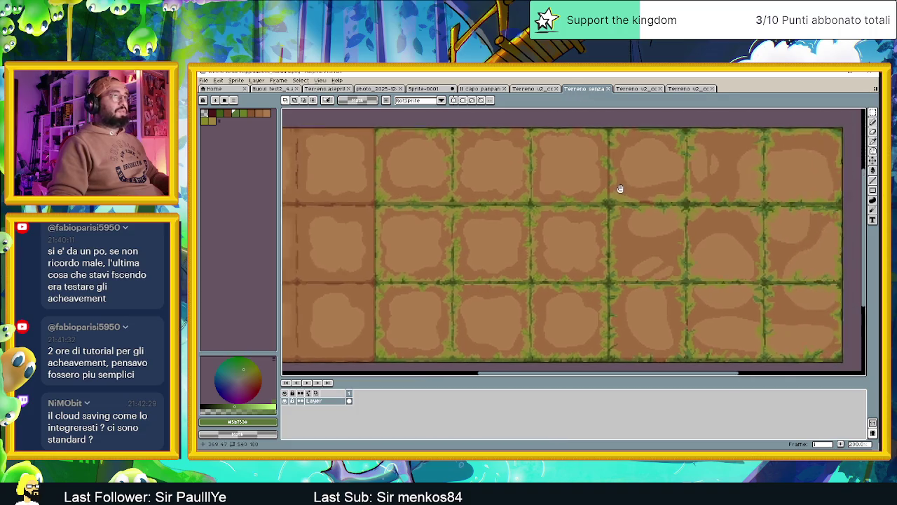
left_click(831, 72)
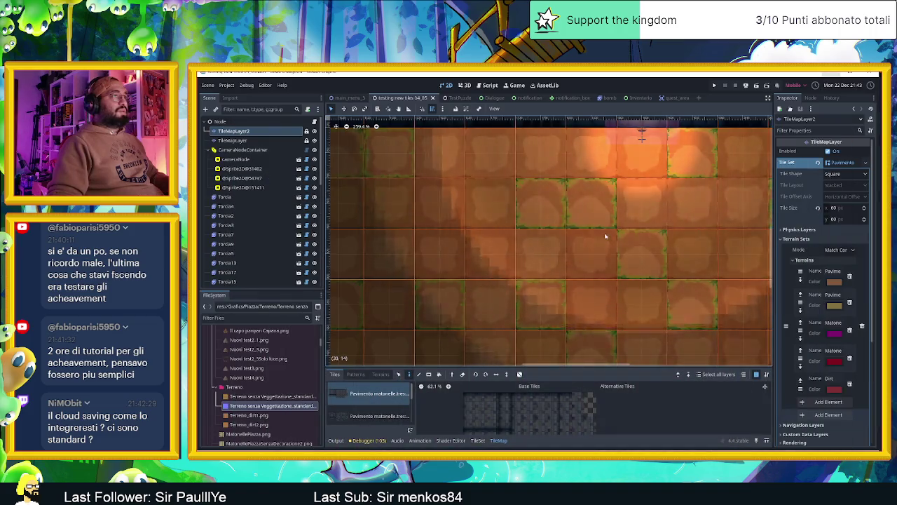
Save the testing new tiles scene and launch a Slide Dungeon test run
scroll(596, 222, "down", 2)
scroll(595, 222, "down", 3)
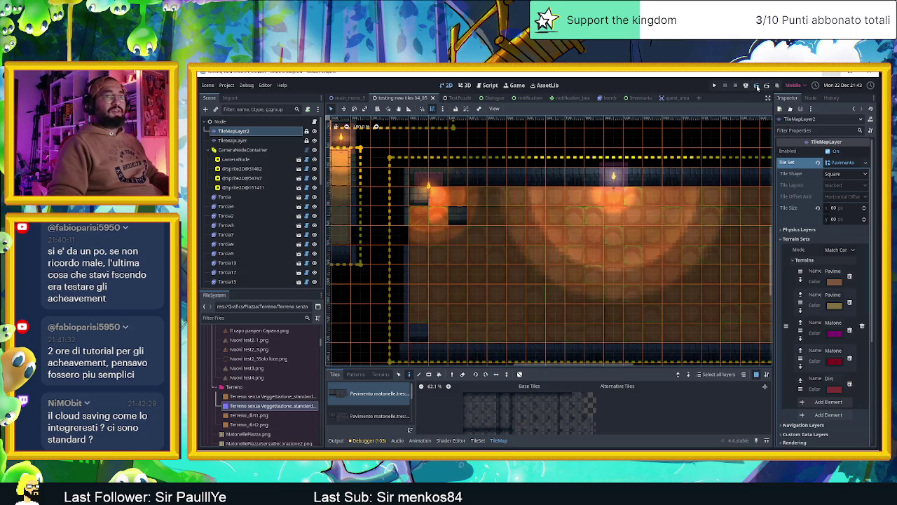
key("ctrl+s")
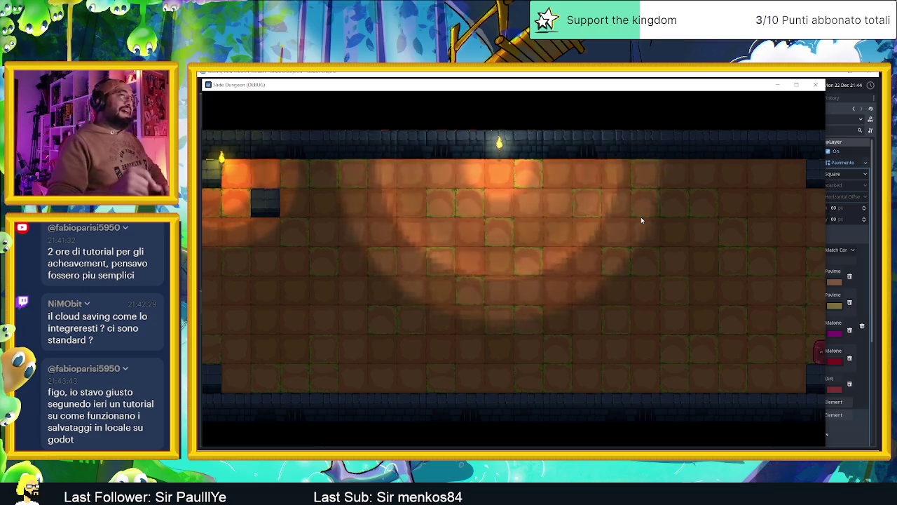
Close the running game, zoom in and out over the floor tiles, then switch to the task board
left_click(816, 85)
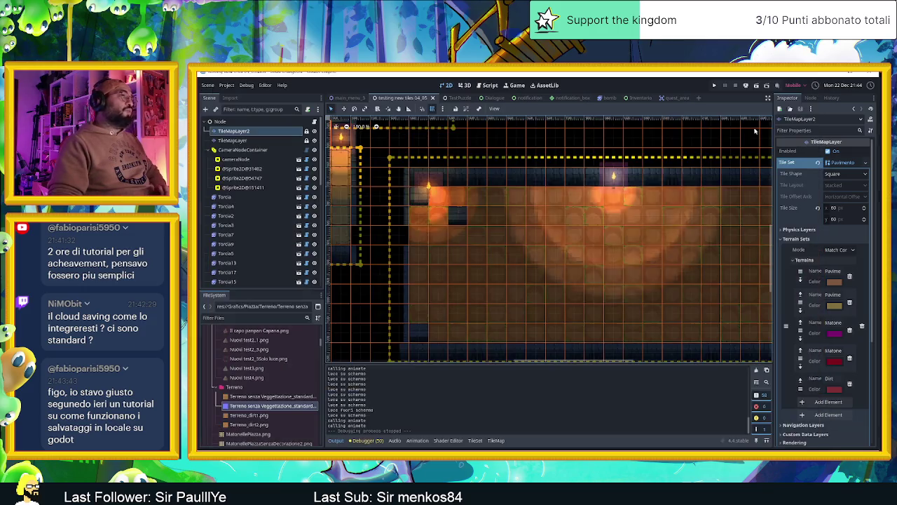
scroll(616, 190, "down", 1)
scroll(613, 195, "down", 1)
scroll(610, 198, "down", 1)
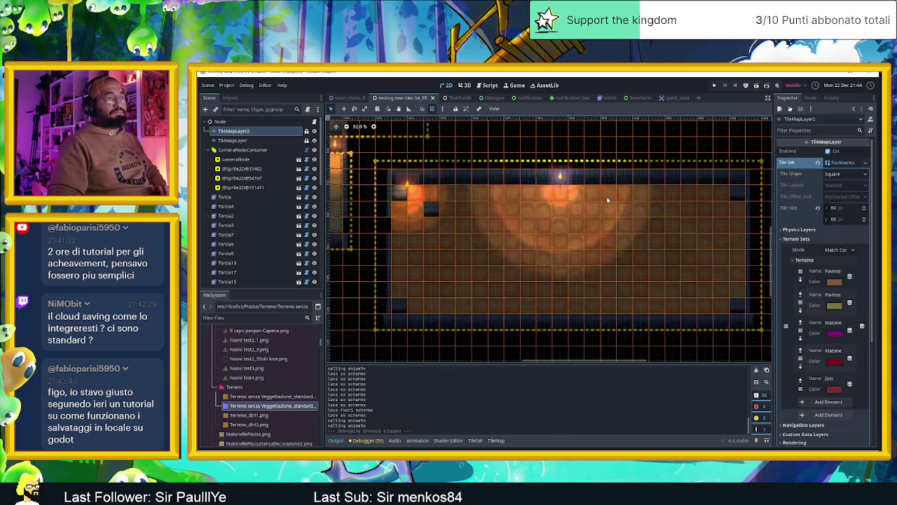
scroll(607, 201, "down", 1)
scroll(575, 206, "up", 2)
scroll(549, 211, "up", 2)
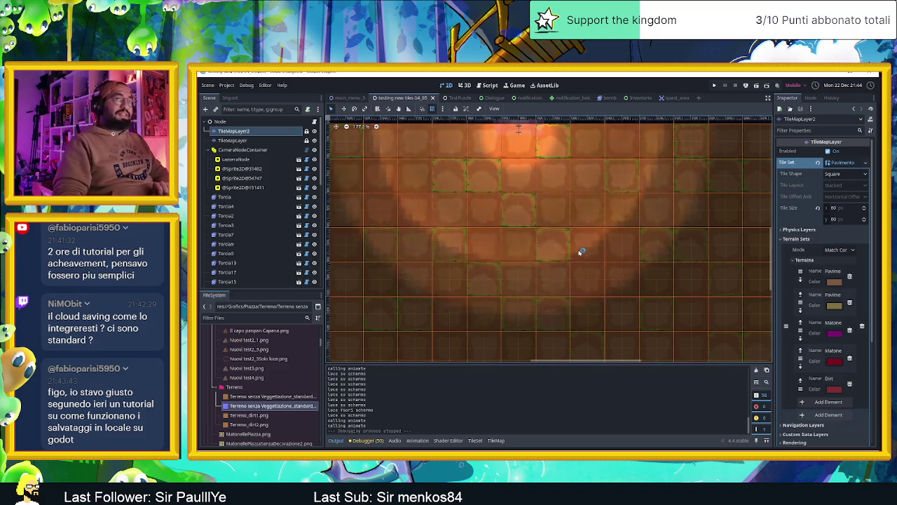
scroll(575, 254, "down", 1)
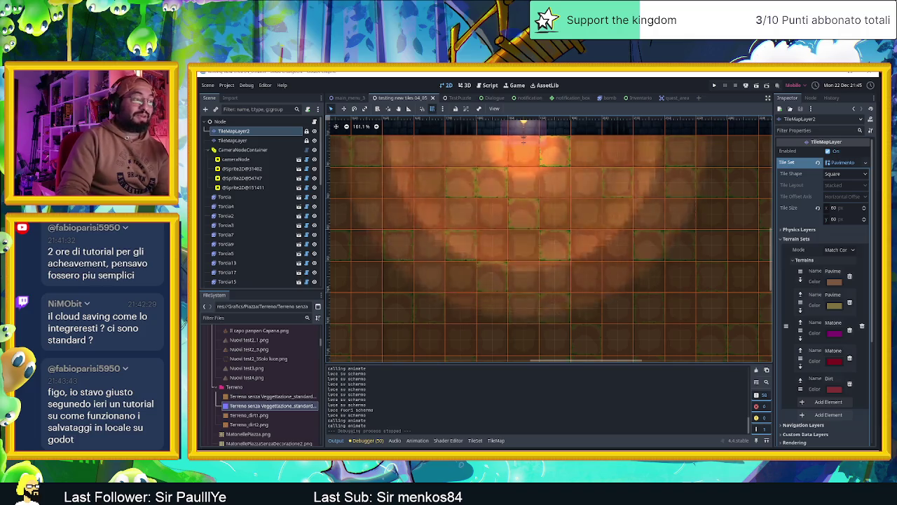
key("alt+Tab")
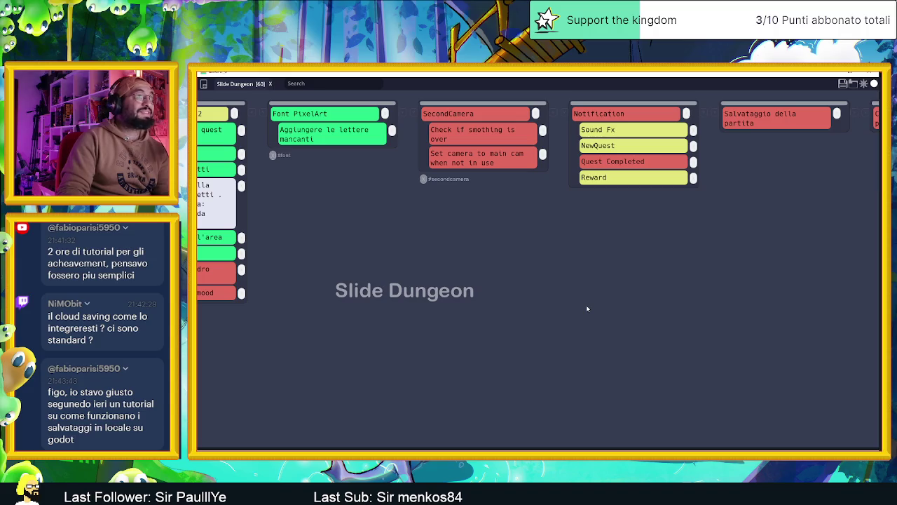
Scroll the board right to the Integrazione con Steam column, then switch to File Explorer
scroll(603, 310, "right", 5)
scroll(631, 320, "right", 2)
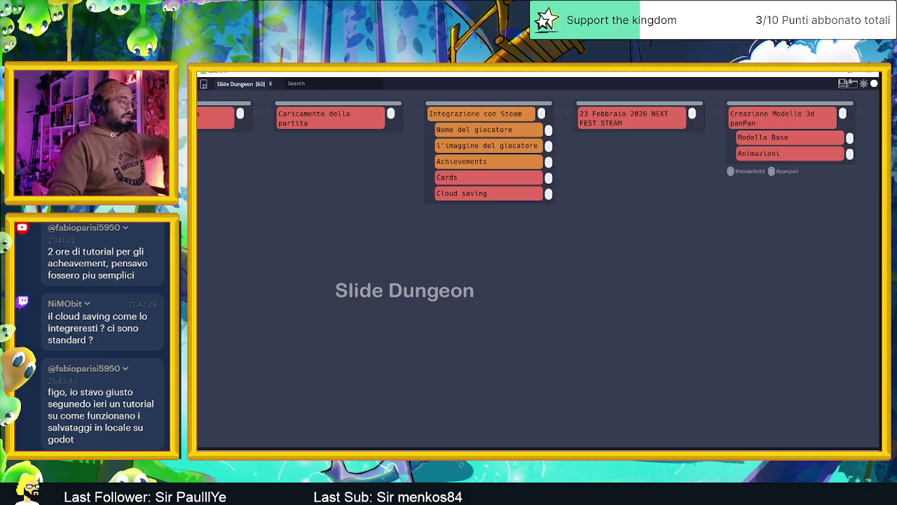
key("alt+Tab")
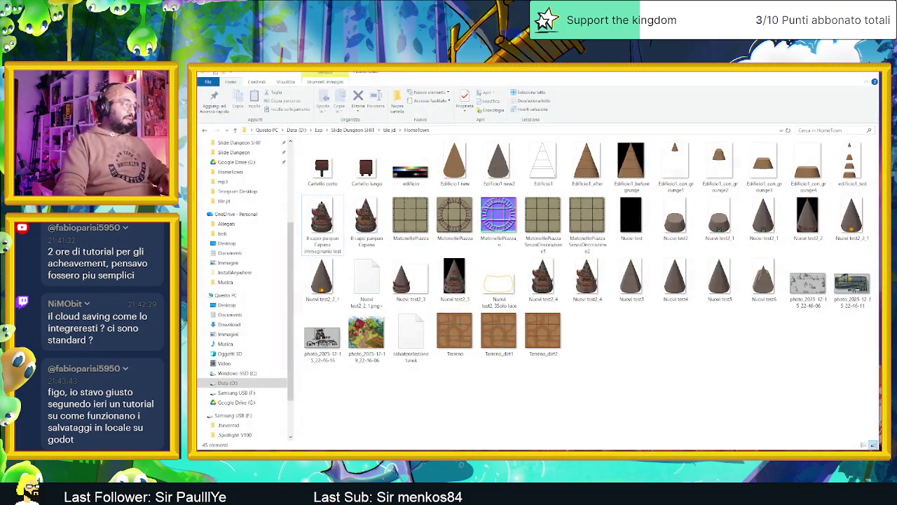
Open a new File Explorer window on the Documenti folder
key("alt+Tab")
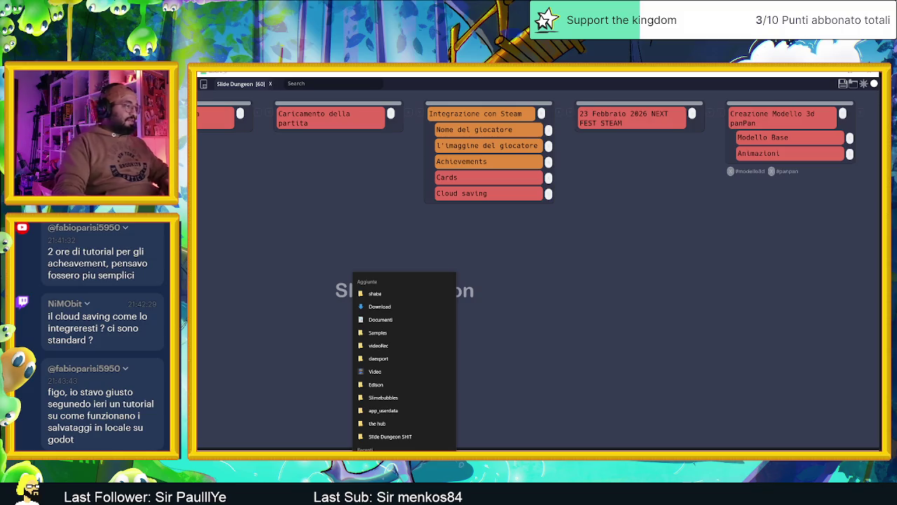
left_click(403, 449)
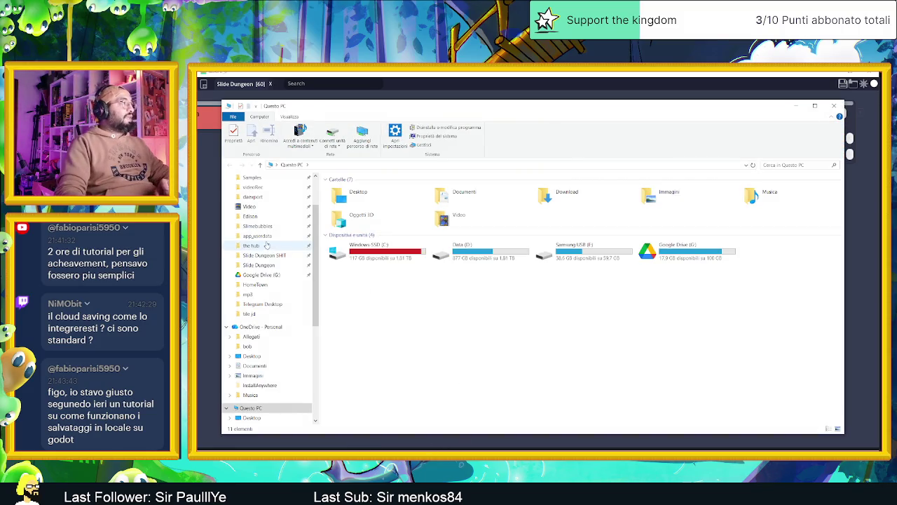
scroll(267, 241, "up", 1)
left_click(255, 206)
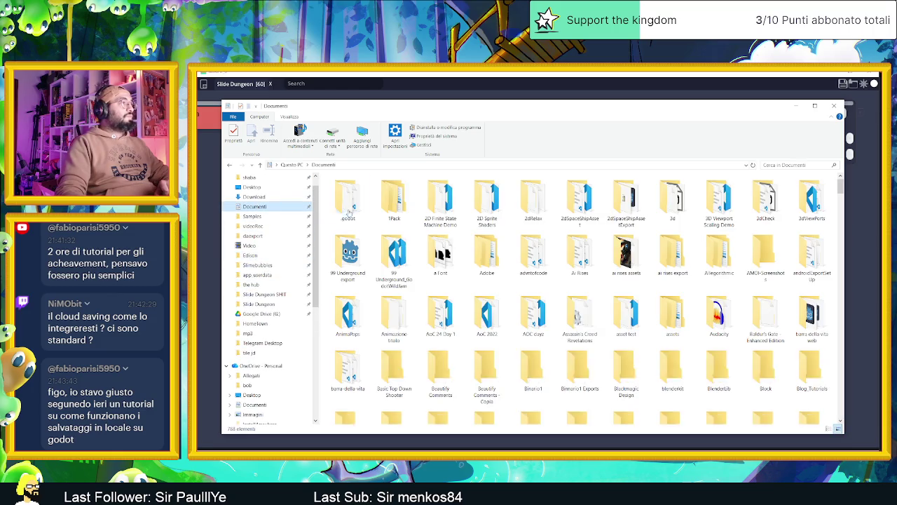
scroll(464, 298, "down", 5)
left_click(495, 287)
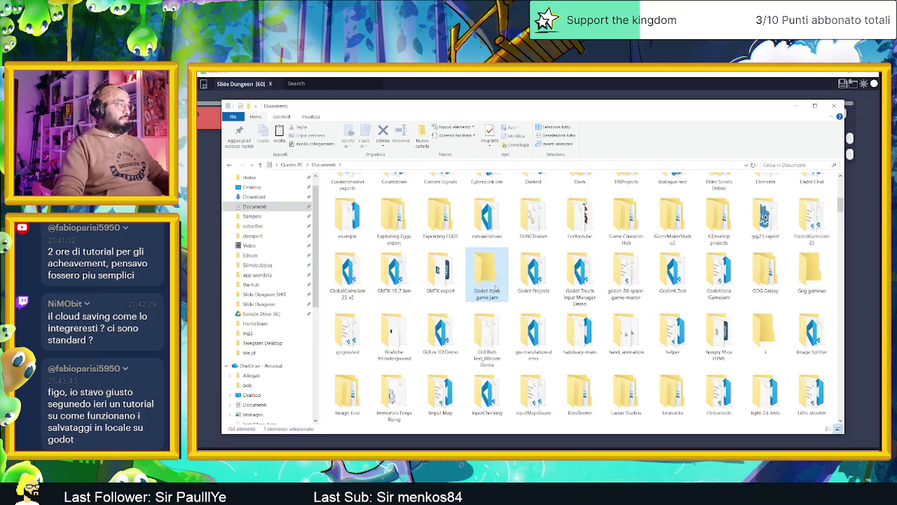
Browse the S folders in Documenti looking for the Slide Dungeon folder
key("s")
key("s")
key("s")
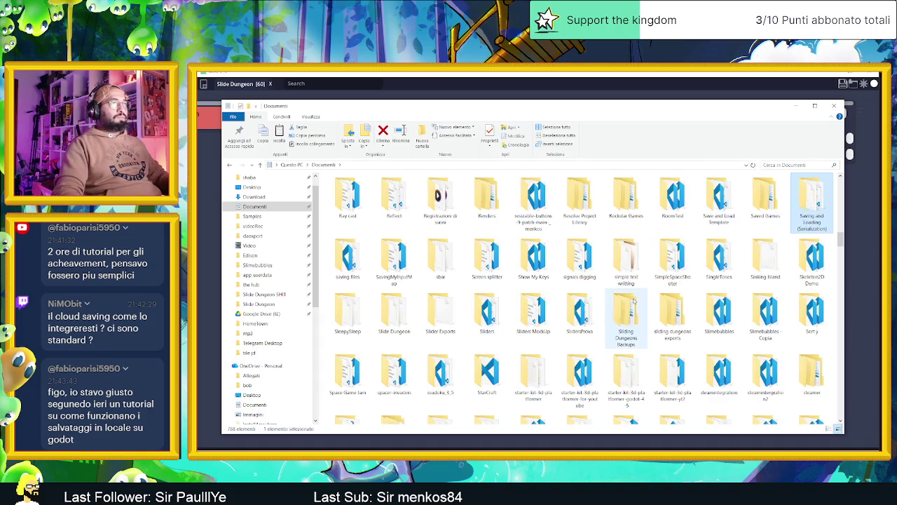
key("s")
key("s")
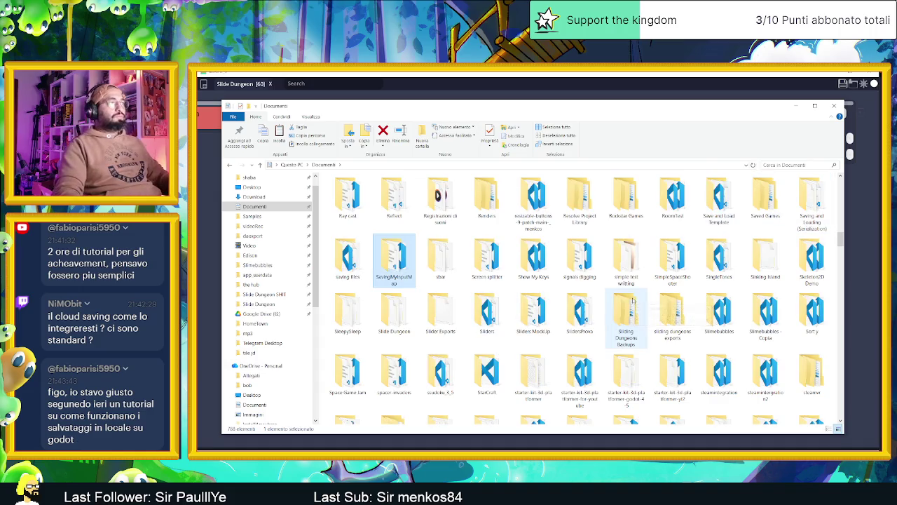
key("s")
key("s")
key("s")
key("s")
key("s")
key("s")
key("s")
key("s")
key("s")
key("s")
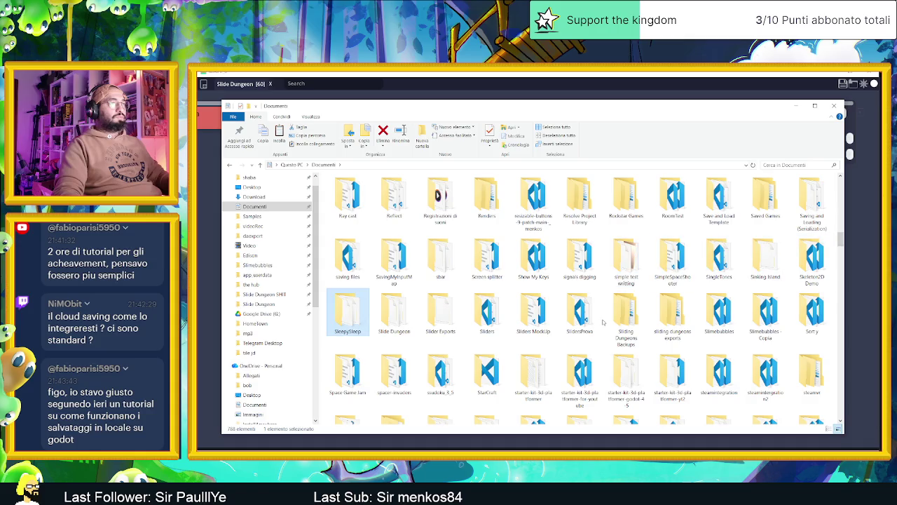
key("s")
key("s")
scroll(602, 322, "down", 5)
scroll(603, 323, "down", 3)
scroll(610, 315, "down", 2)
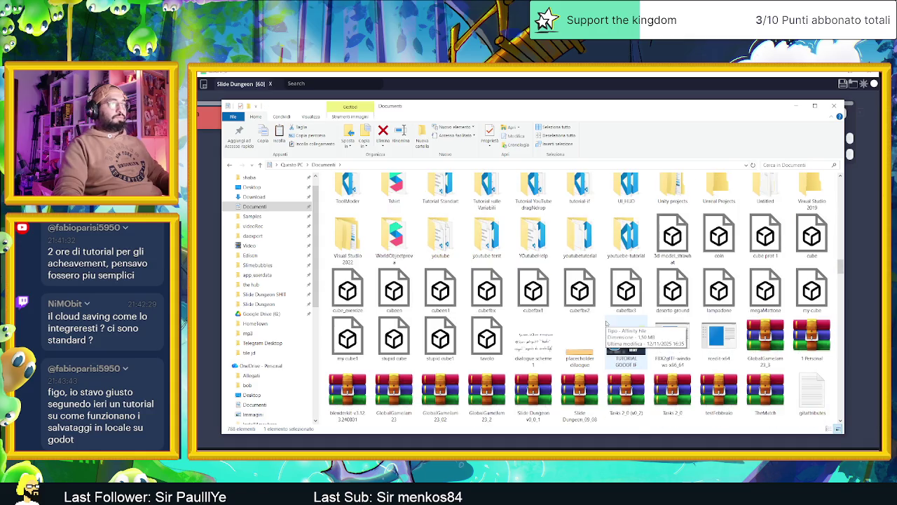
scroll(618, 308, "down", 1)
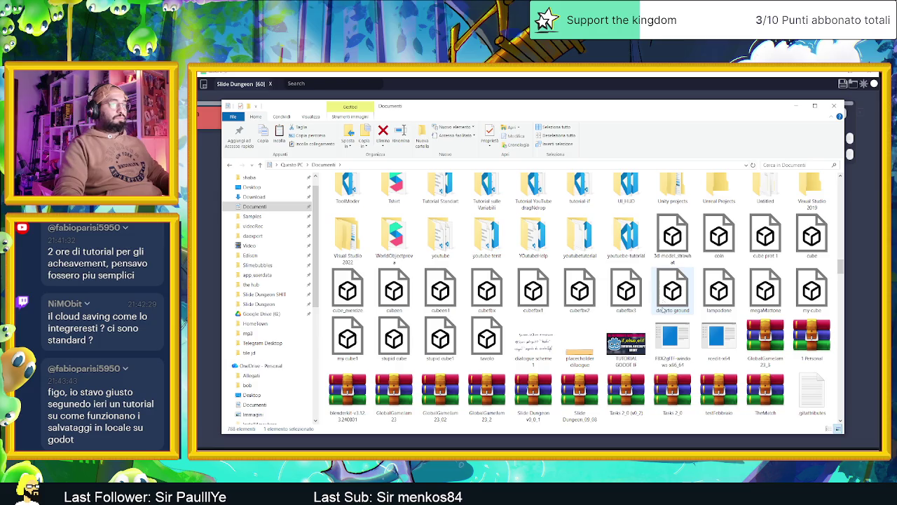
scroll(662, 309, "down", 3)
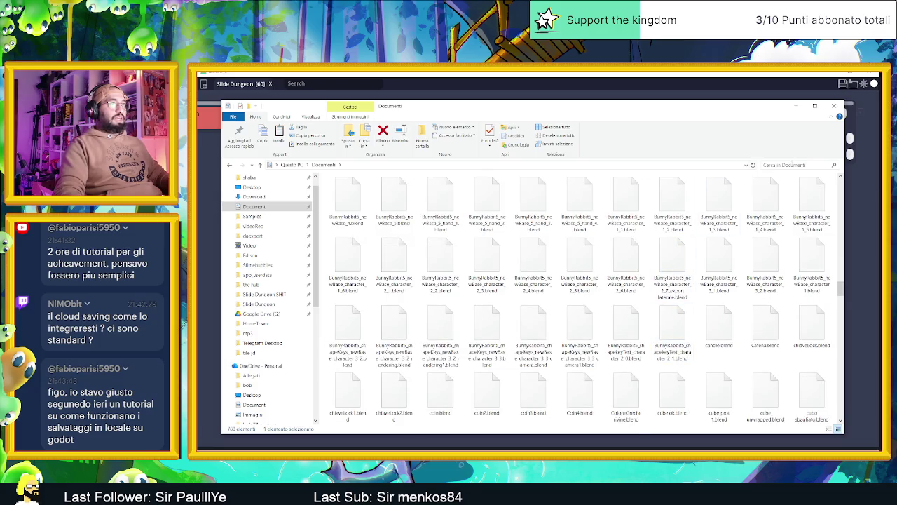
Search Documenti for 'slide du' and open Slide Dungeon.tasks in Visual Studio Code
left_click(792, 164)
type("slide")
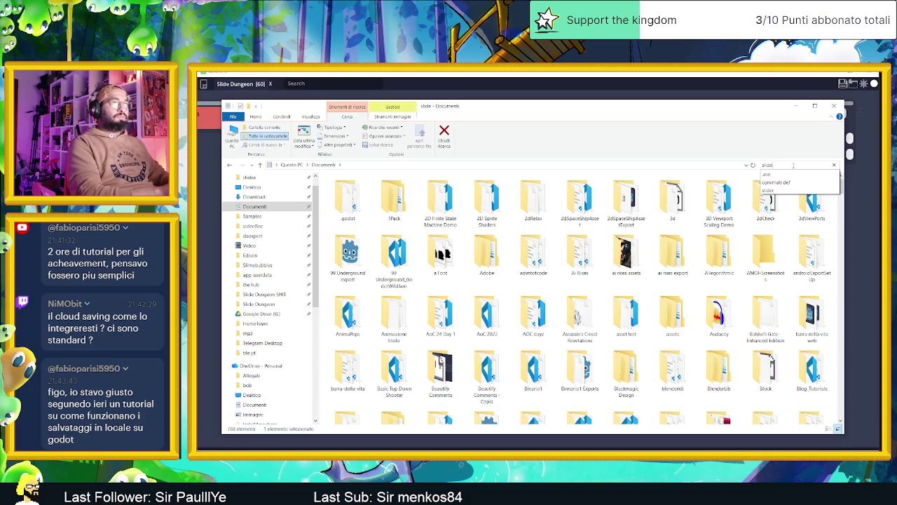
type(" du")
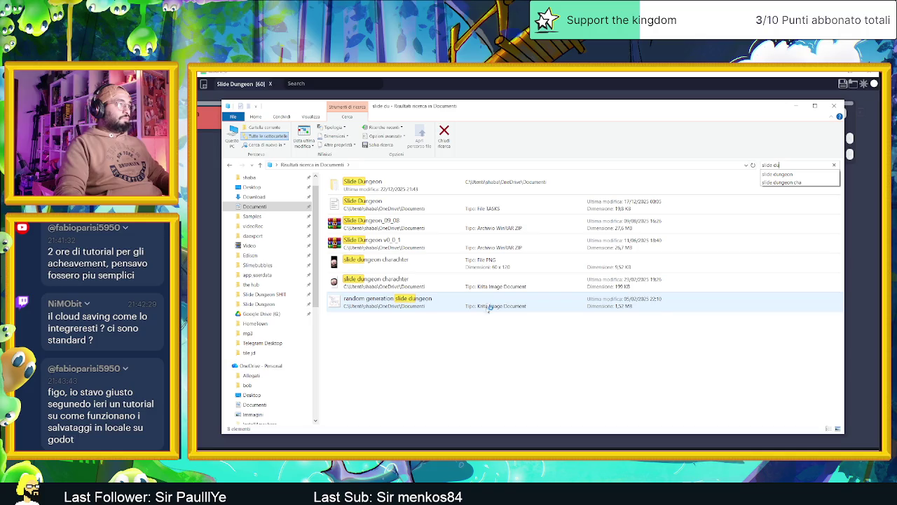
left_click(435, 203)
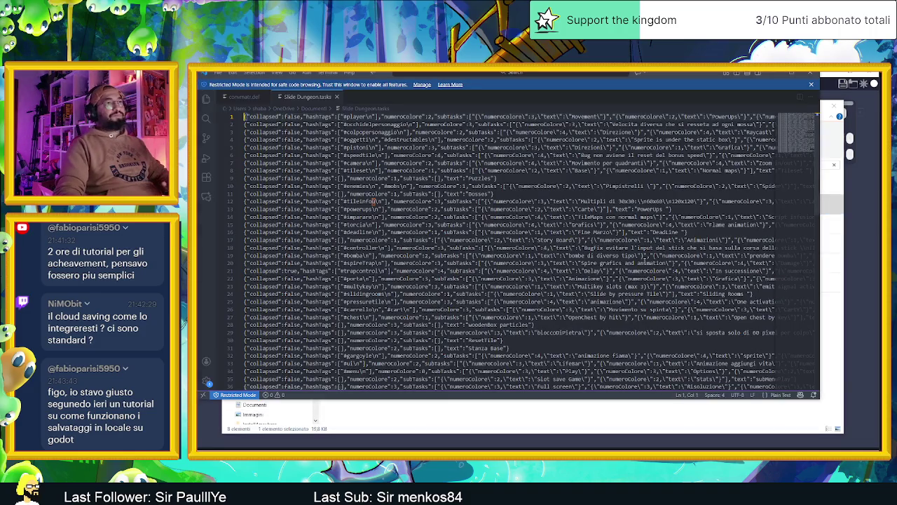
Read through the Slide Dungeon.tasks JSON, including its long lines, then close VS Code
scroll(646, 270, "down", 4)
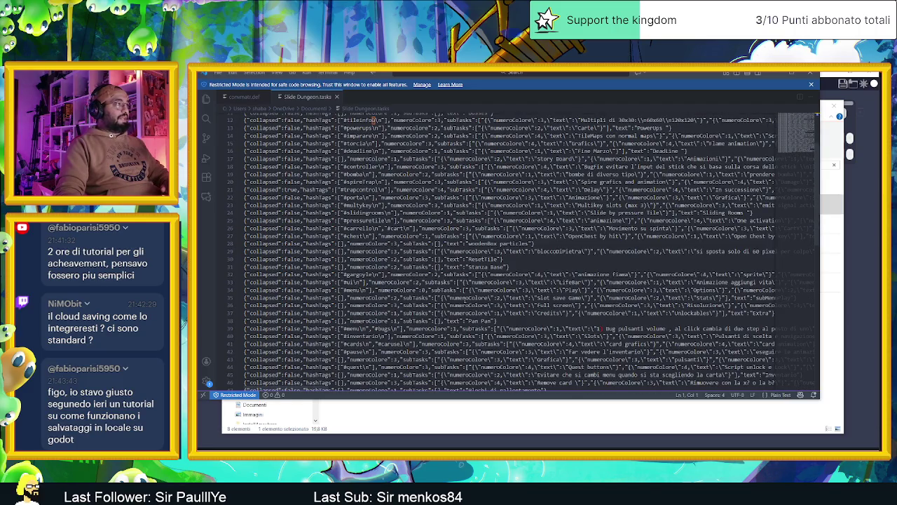
scroll(808, 153, "down", 8)
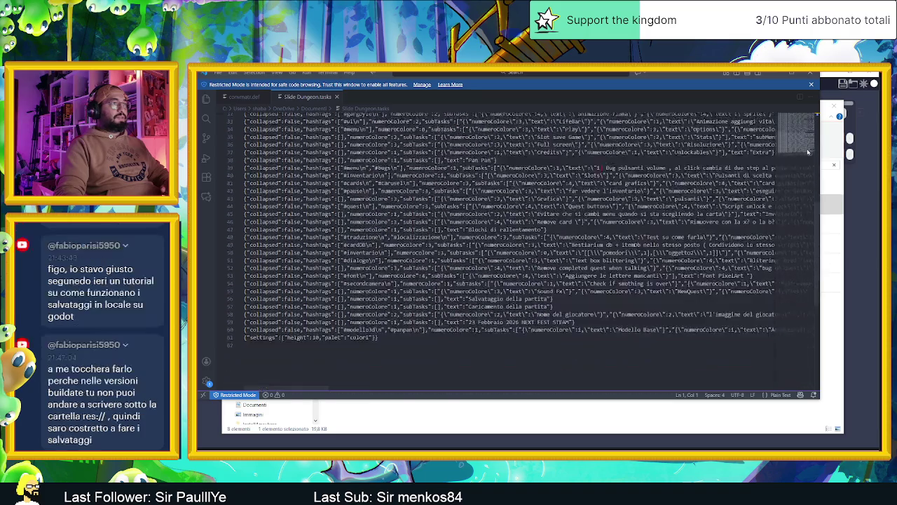
scroll(808, 154, "up", 3)
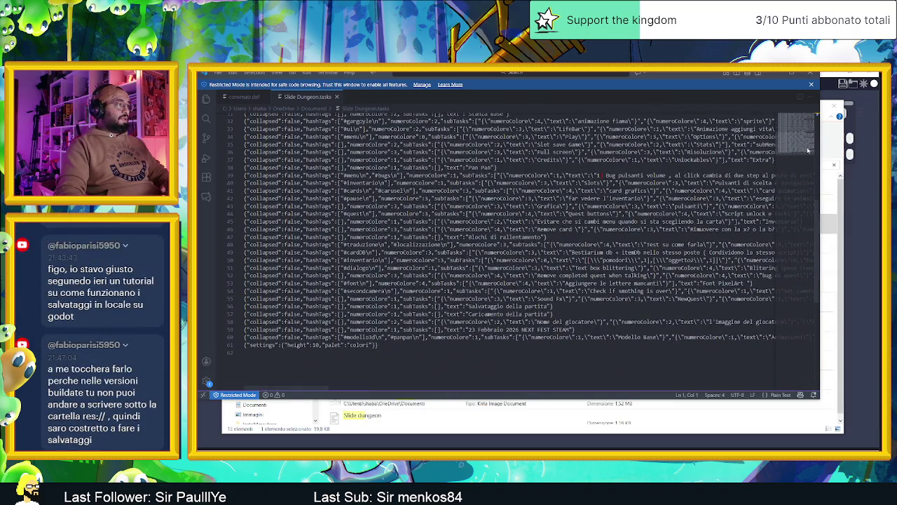
scroll(808, 150, "up", 5)
scroll(809, 137, "up", 5)
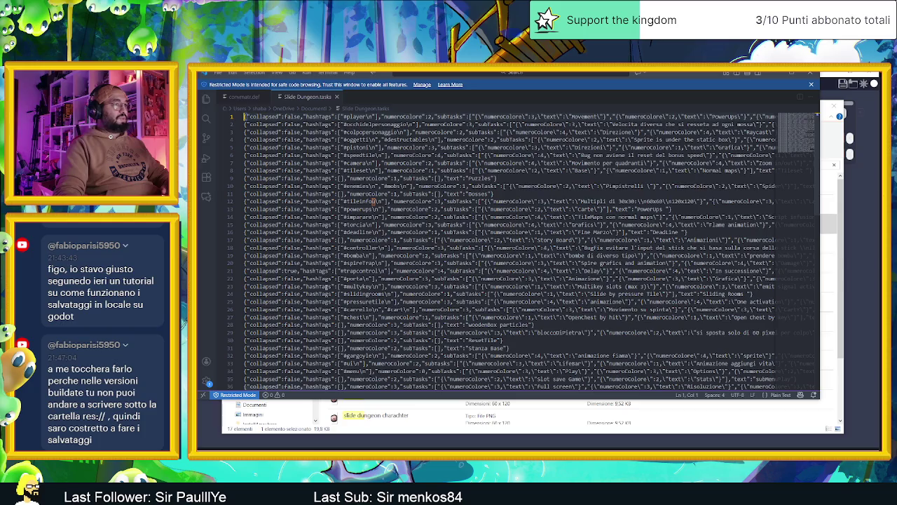
scroll(421, 225, "down", 2)
scroll(490, 266, "down", 2)
scroll(561, 295, "down", 1)
scroll(602, 314, "down", 2)
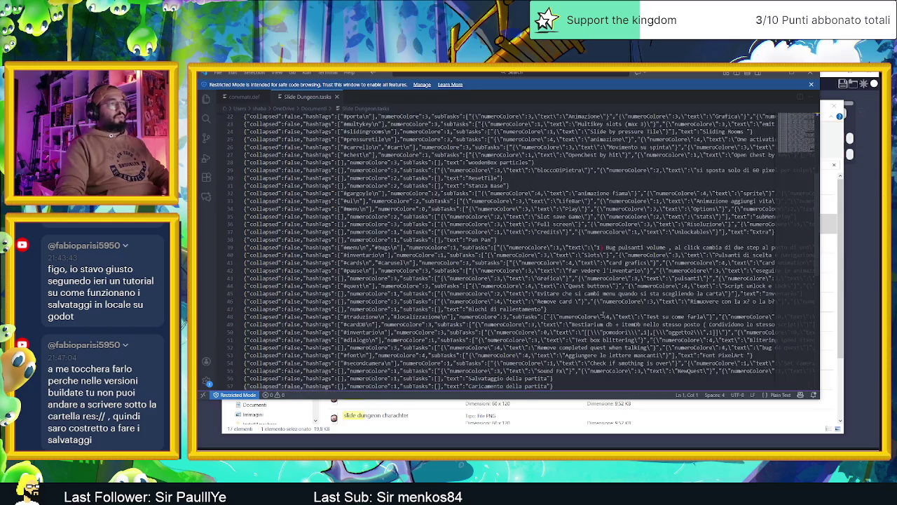
scroll(615, 281, "down", 4)
scroll(438, 335, "down", 3)
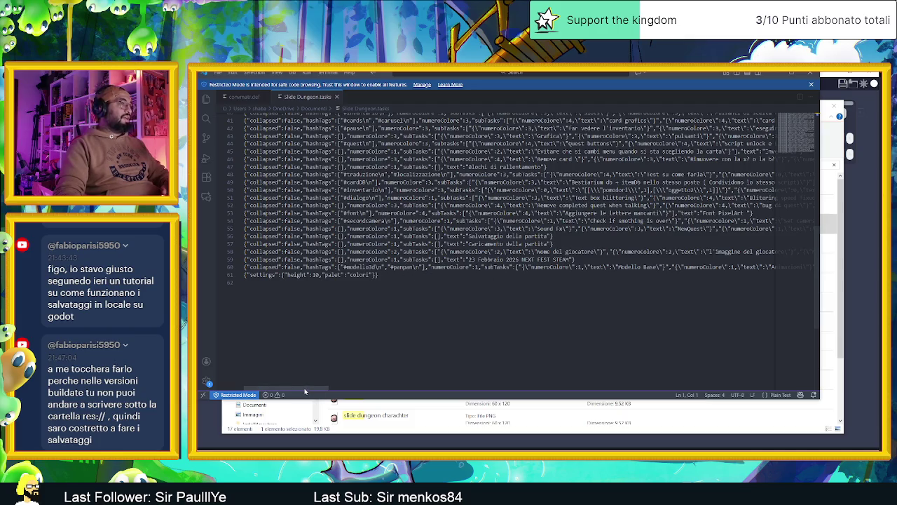
mouse_move(305, 391)
left_mouse_down()
mouse_move(773, 394)
mouse_move(292, 394)
left_mouse_up()
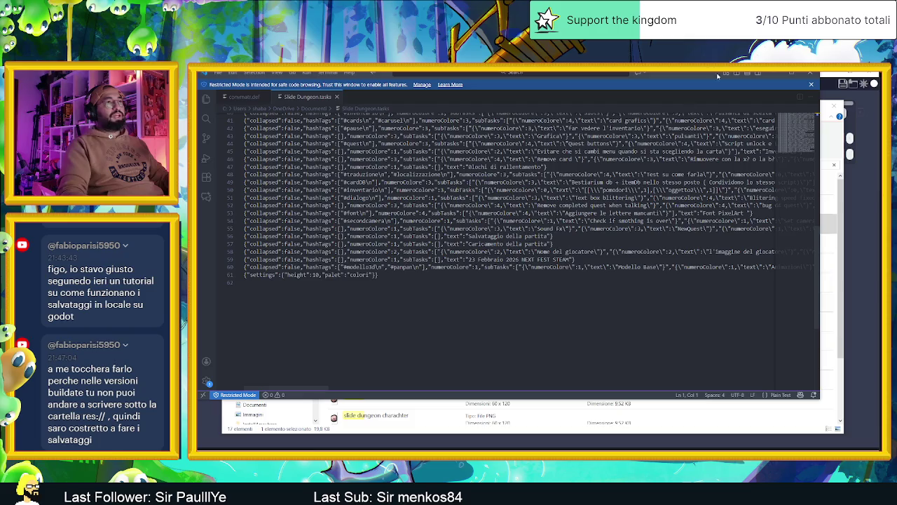
left_click(813, 74)
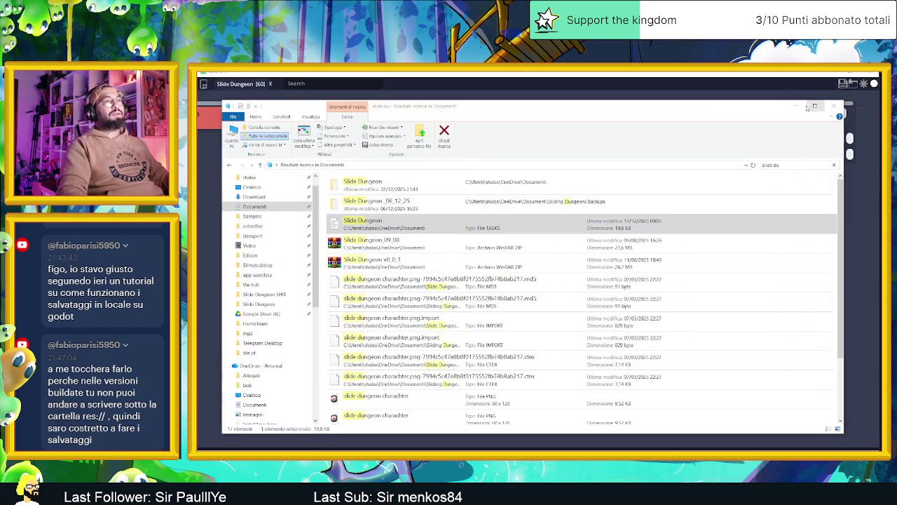
Close File Explorer, then open the board's Save File dialog and cancel it
left_click(840, 87)
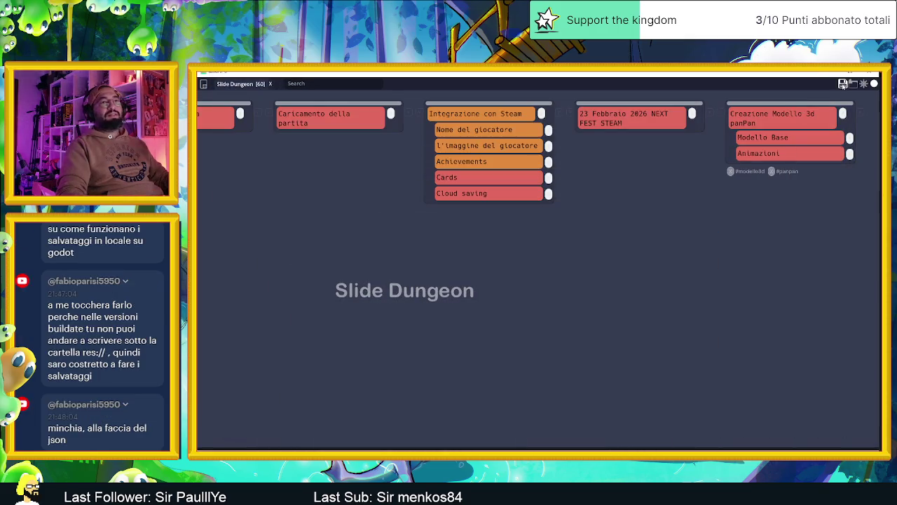
left_click(843, 83)
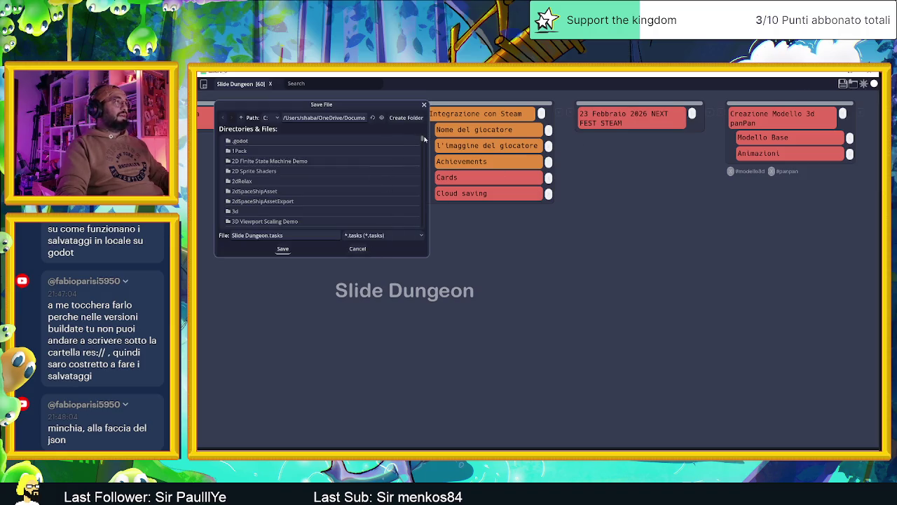
left_click_drag(423, 140, 434, 230)
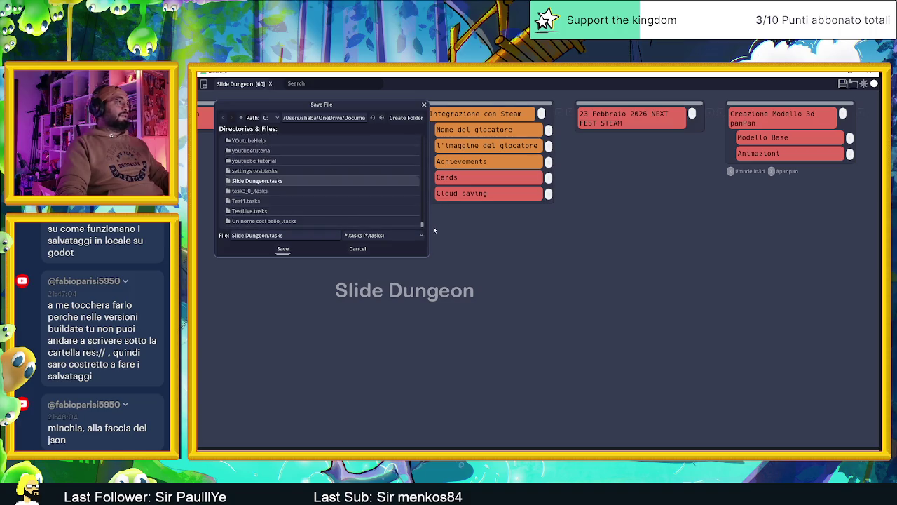
left_click(357, 249)
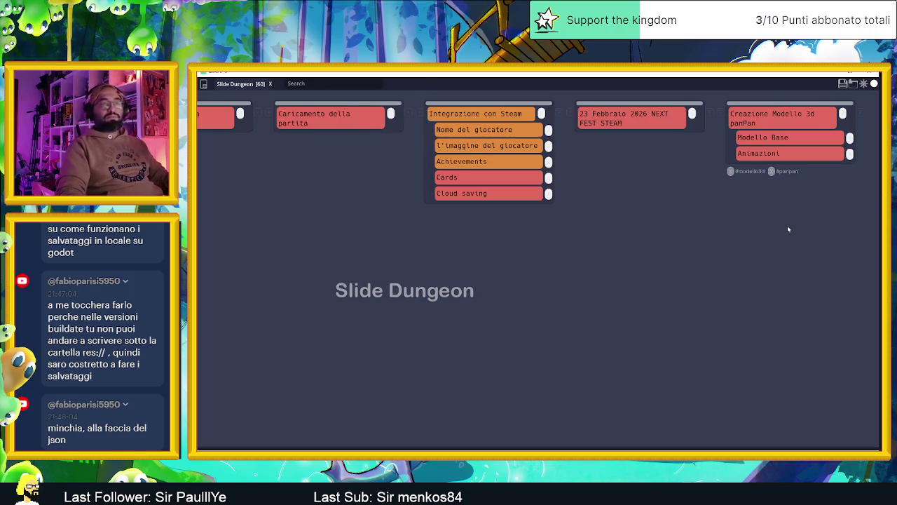
Scroll the task board sideways across its columns, then switch to Godot
scroll(787, 229, "right", 2)
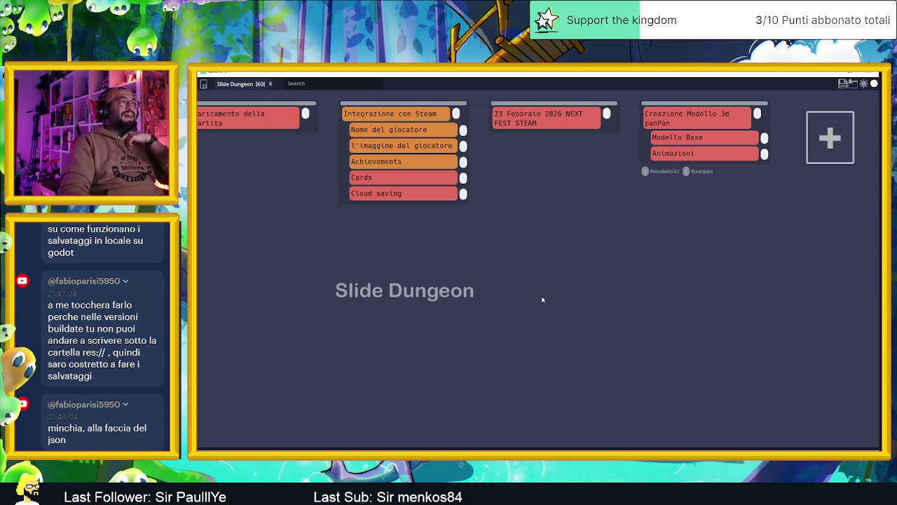
scroll(543, 294, "left", 2)
scroll(542, 294, "right", 1)
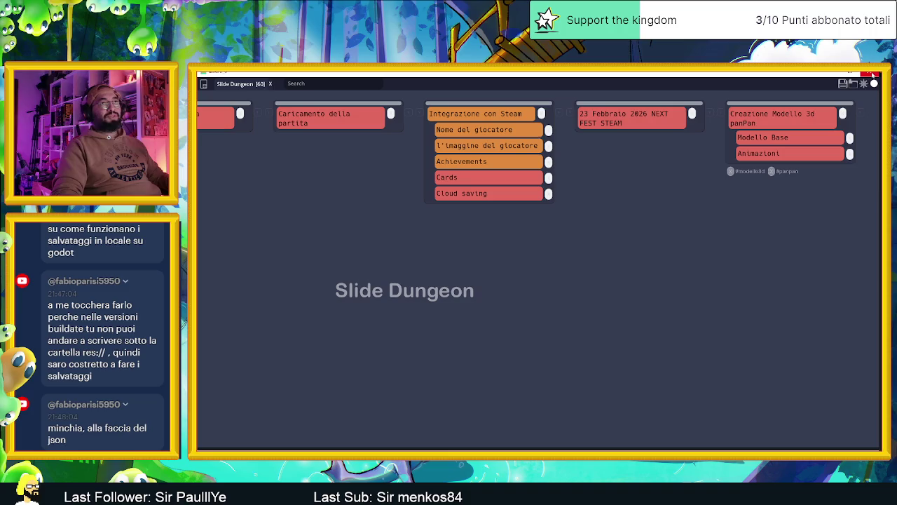
scroll(808, 190, "right", 2)
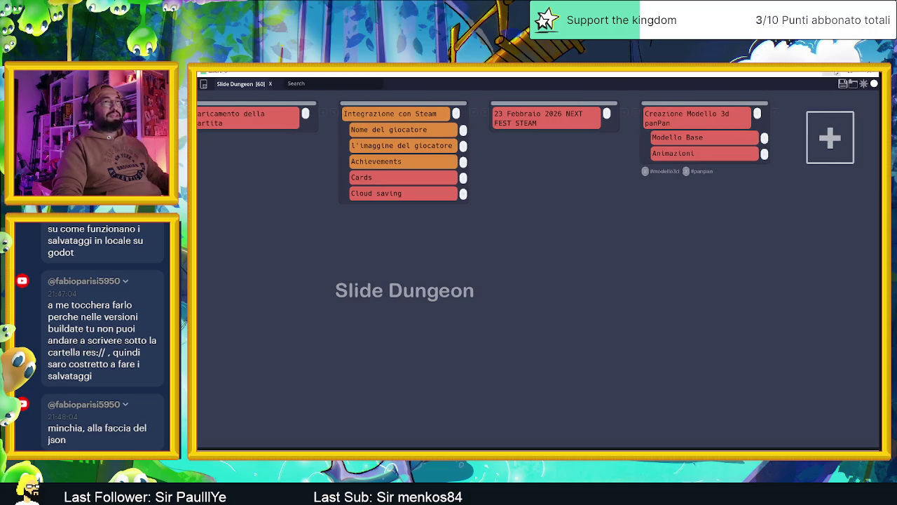
key("alt+Tab")
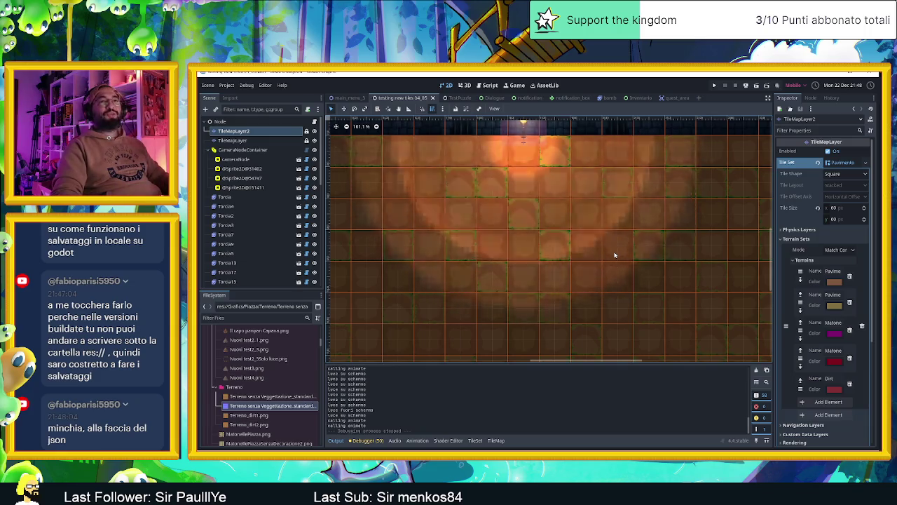
Zoom out of the tilemap and select the scene's root Node
scroll(614, 255, "down", 5)
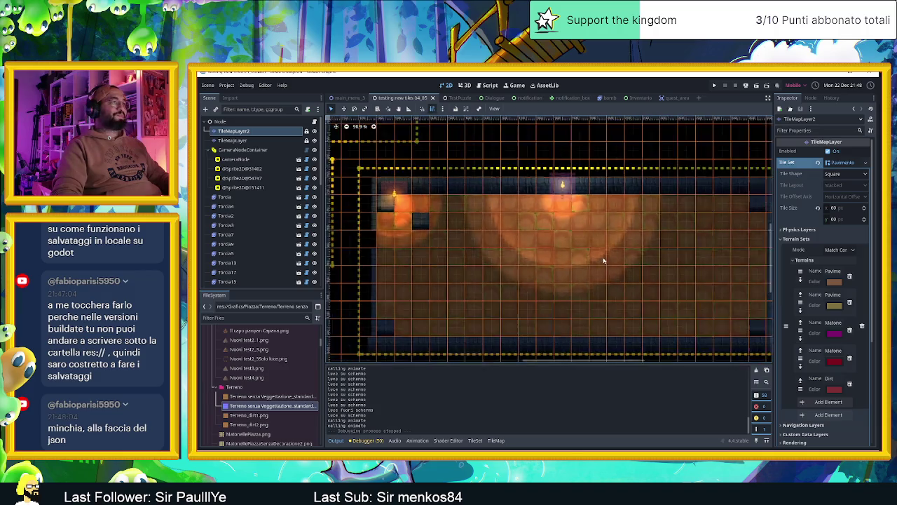
scroll(603, 261, "down", 2)
scroll(606, 249, "down", 2)
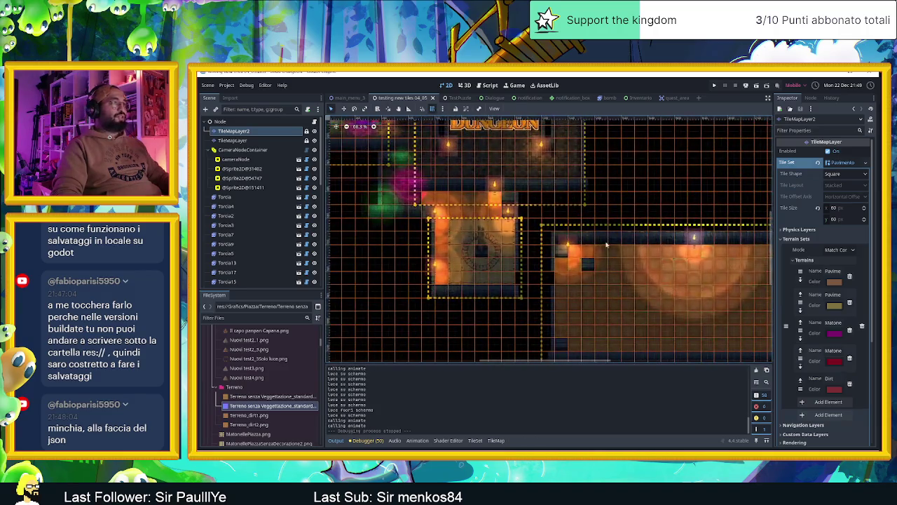
left_click(220, 121)
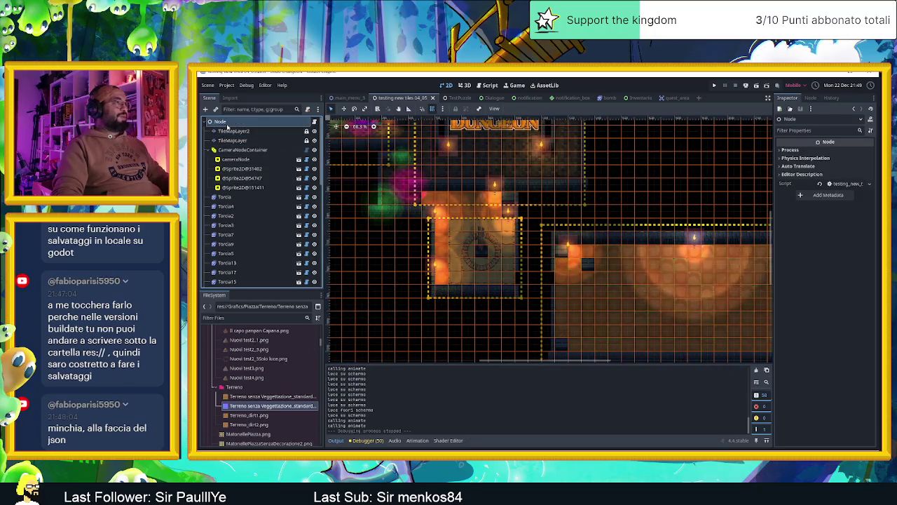
Select torches Torcia16 and Torcia2 and zoom in to inspect their light and flame frames
left_click(435, 265)
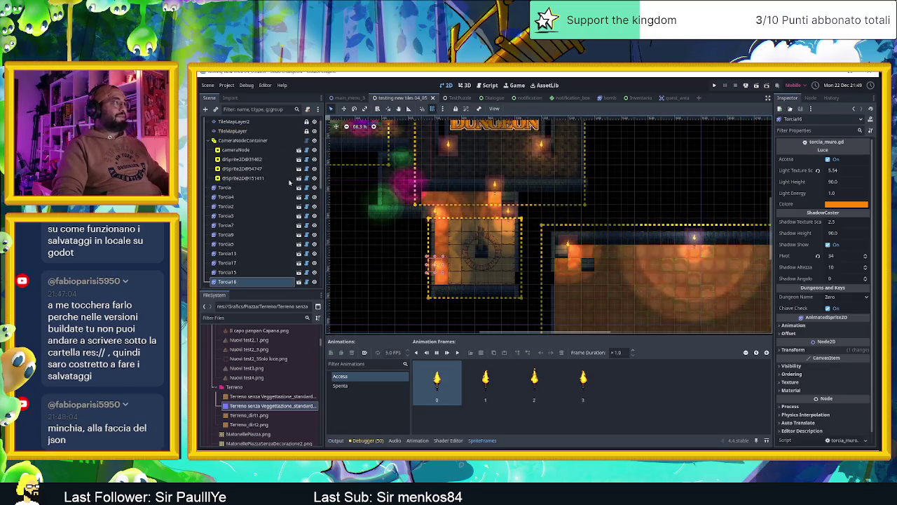
left_click(226, 206)
scroll(495, 274, "up", 2)
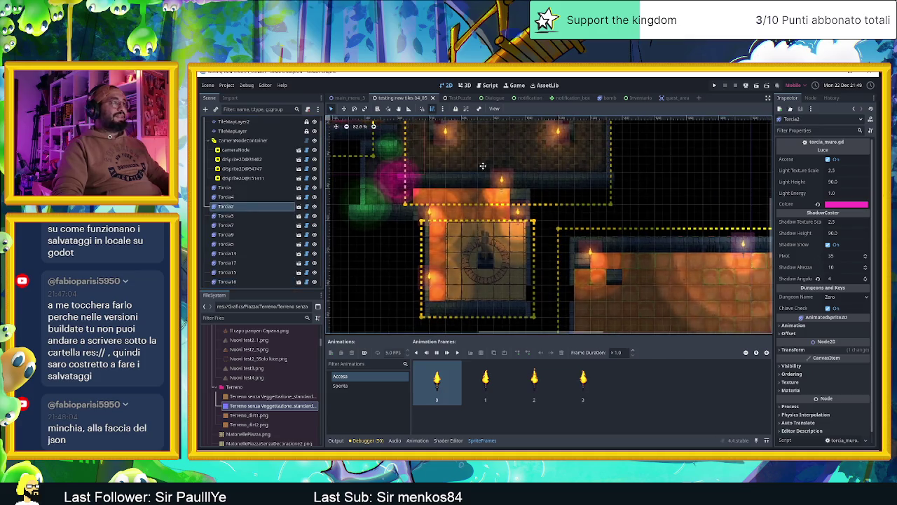
scroll(487, 225, "up", 1)
scroll(422, 260, "up", 1)
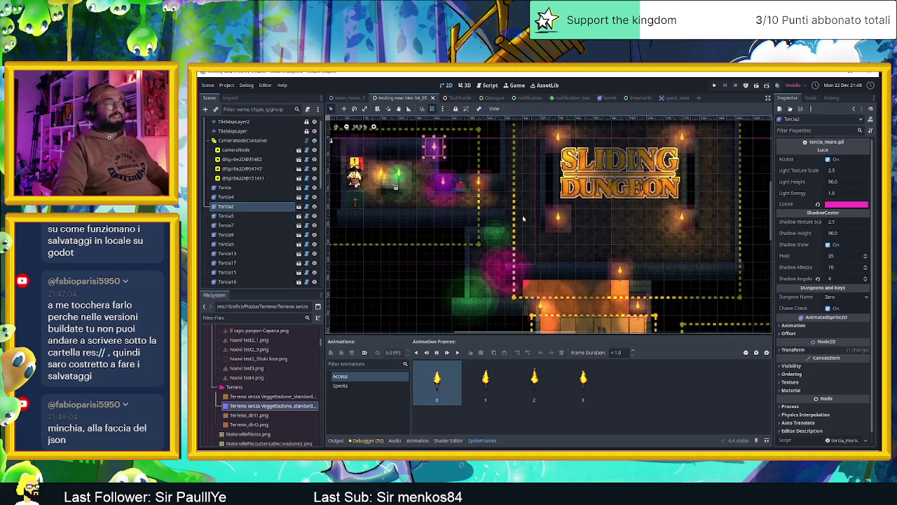
scroll(477, 245, "up", 1)
scroll(523, 231, "up", 1)
scroll(527, 235, "up", 1)
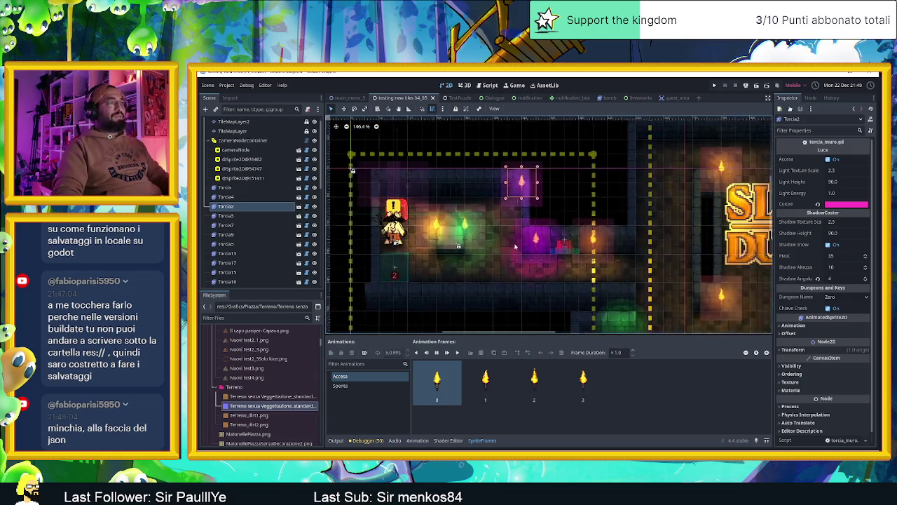
scroll(536, 244, "up", 1)
scroll(572, 256, "down", 3)
scroll(572, 238, "down", 2)
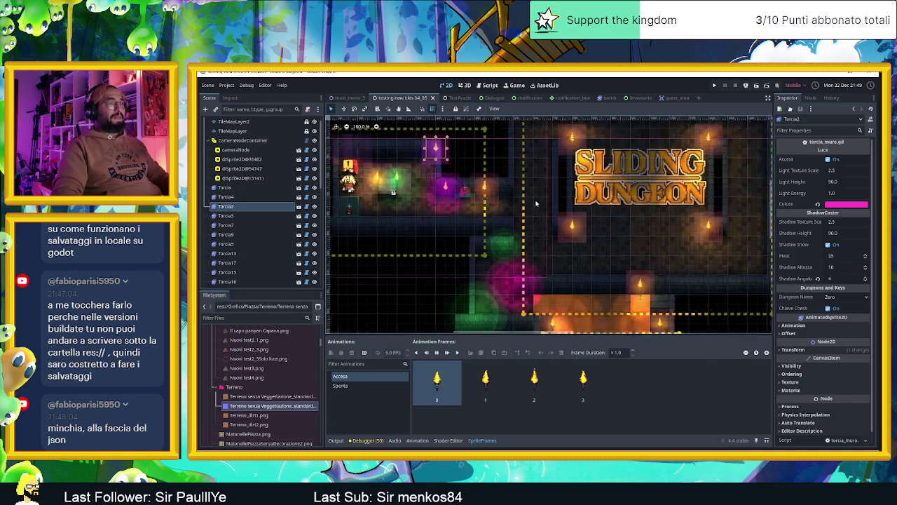
scroll(572, 221, "up", 1)
scroll(631, 239, "up", 1)
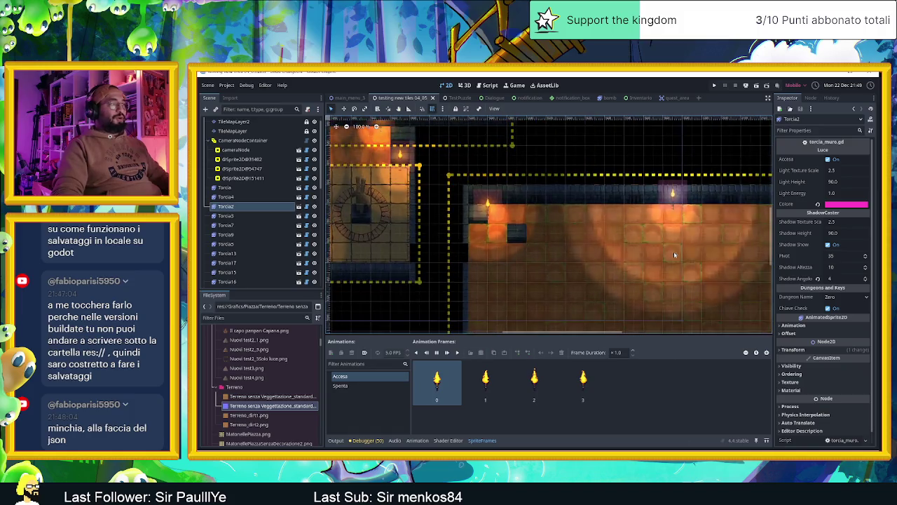
scroll(561, 196, "up", 1)
scroll(599, 197, "up", 1)
In Aseprite, zoom the grass-and-dirt tileset to full view, then close one terrain sprite
key("alt+Tab")
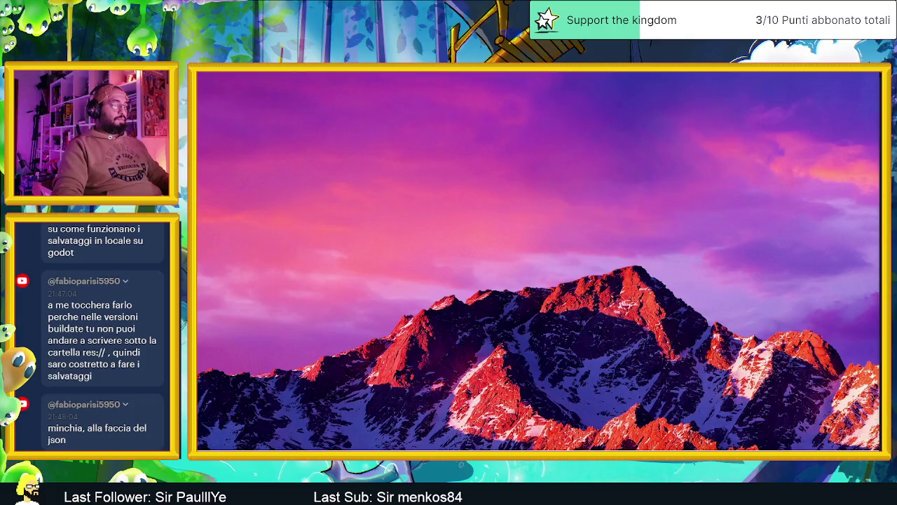
scroll(642, 240, "down", 1)
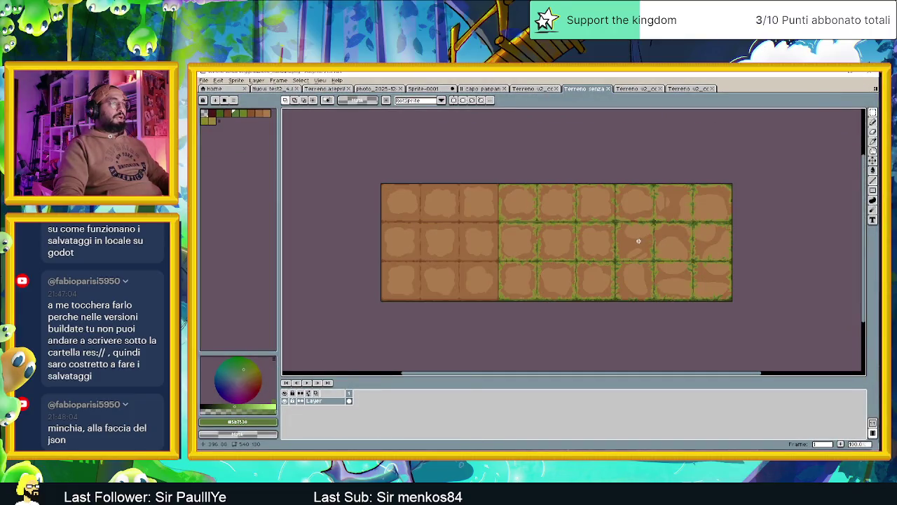
scroll(636, 241, "up", 1)
scroll(635, 243, "down", 1)
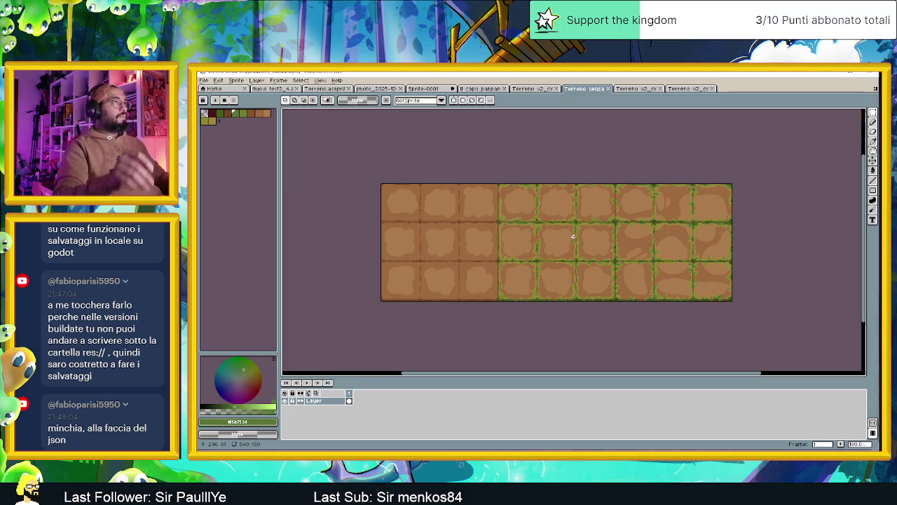
left_click(611, 88)
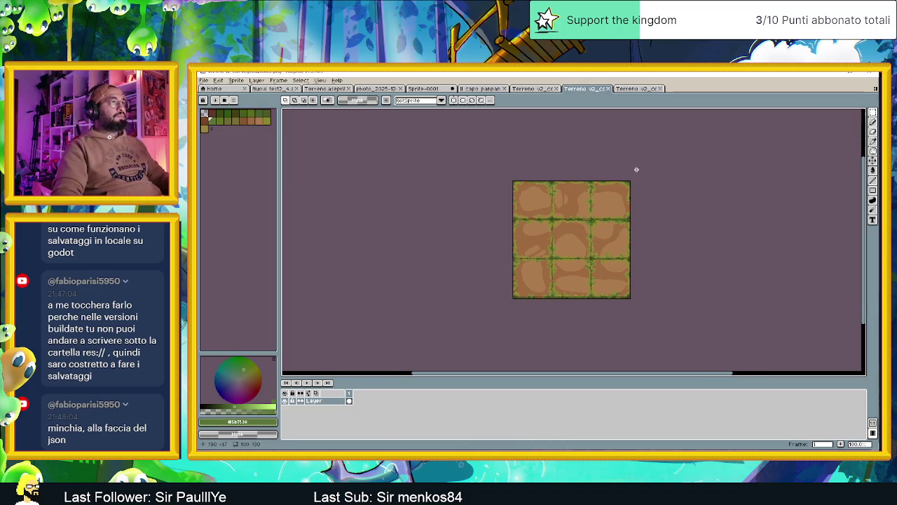
Close the three remaining terrain tile sprite tabs
left_click(613, 89)
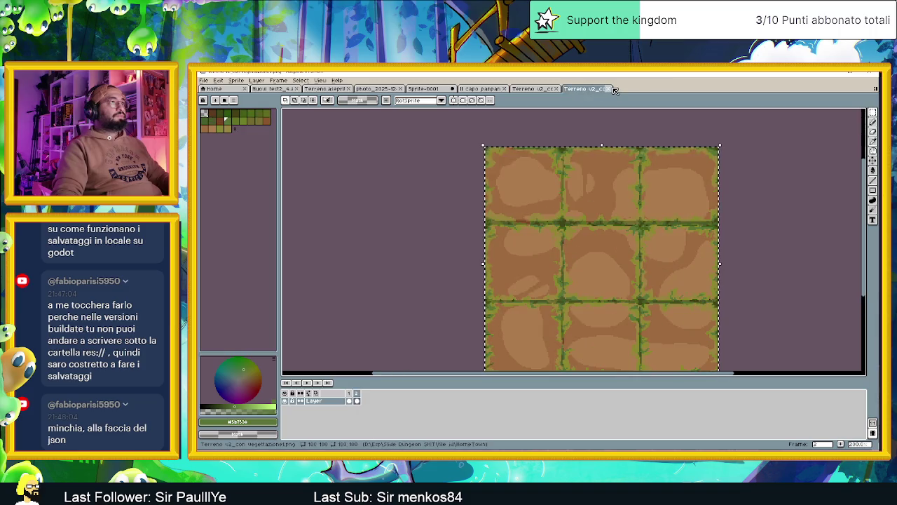
left_click(611, 89)
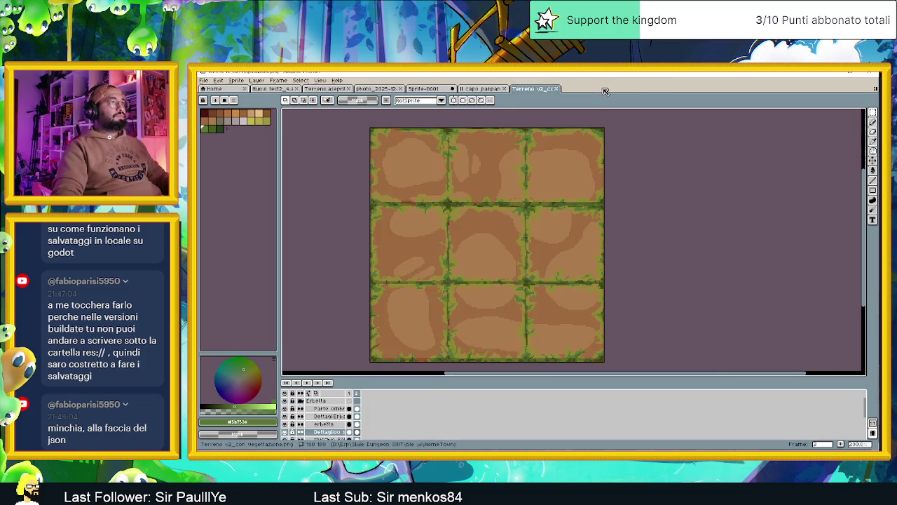
left_click(559, 89)
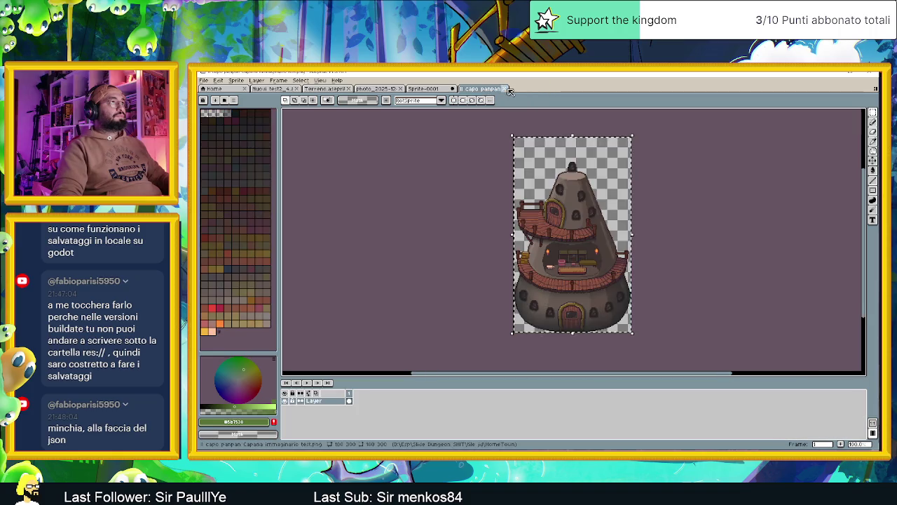
scroll(651, 325, "up", 2)
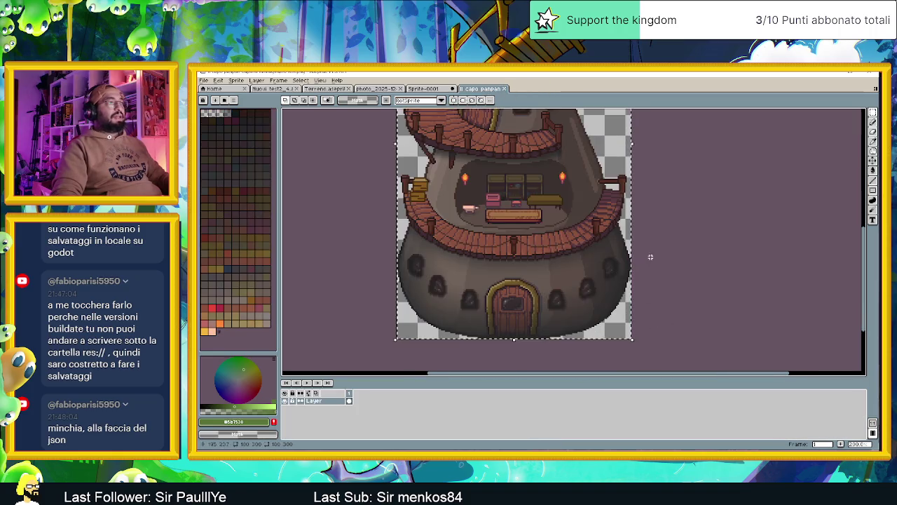
scroll(691, 279, "down", 2)
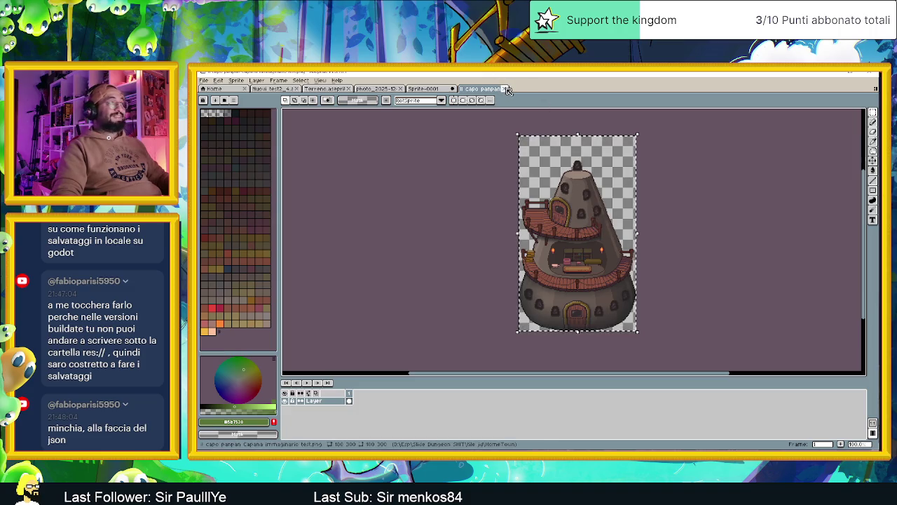
Close the capo panpan tower sprite, and close Sprite-0001 choosing Don't Save
left_click(508, 91)
scroll(529, 190, "down", 2)
scroll(533, 196, "up", 2)
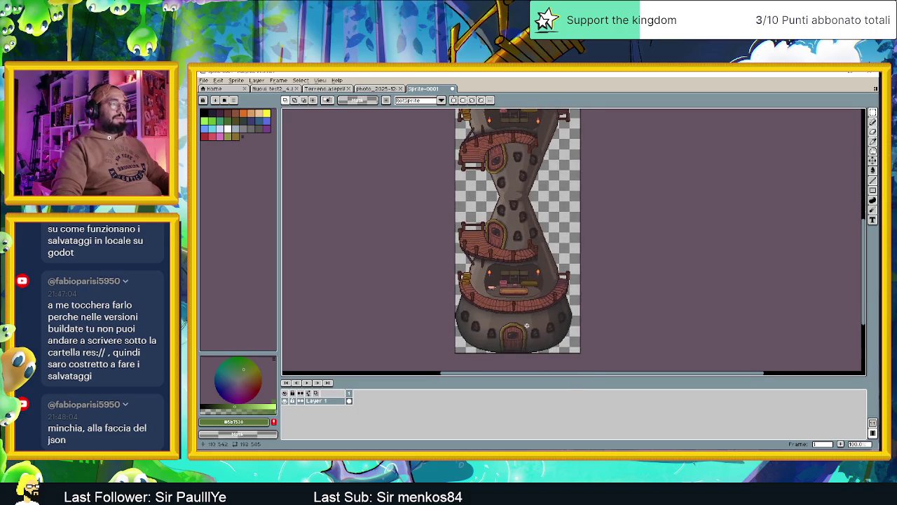
left_click_drag(527, 326, 528, 288)
left_click(452, 89)
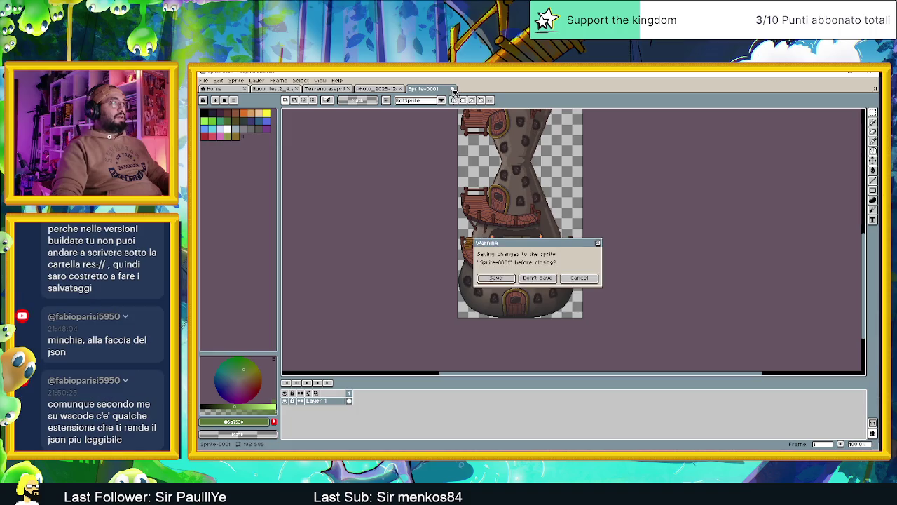
left_click(538, 278)
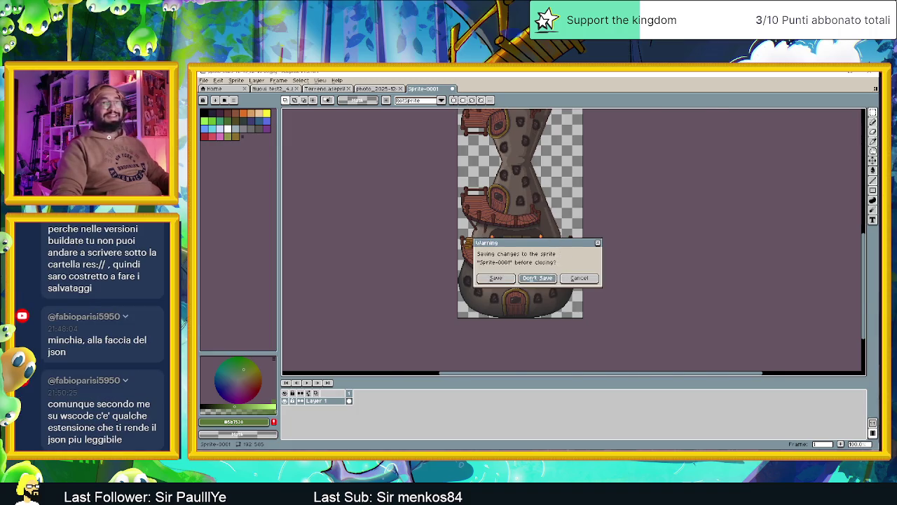
Check frame 1 of Terreno.aseprite with its grass edges, then close it
left_click(316, 89)
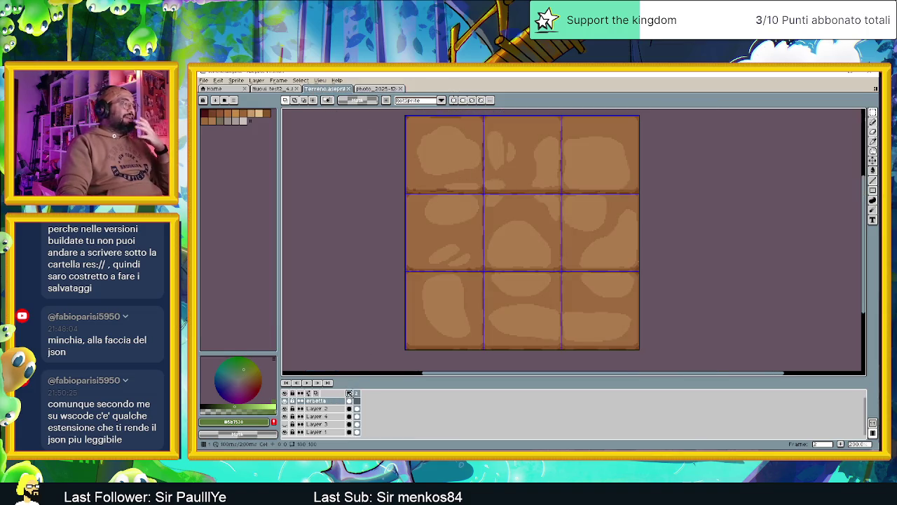
left_click(349, 393)
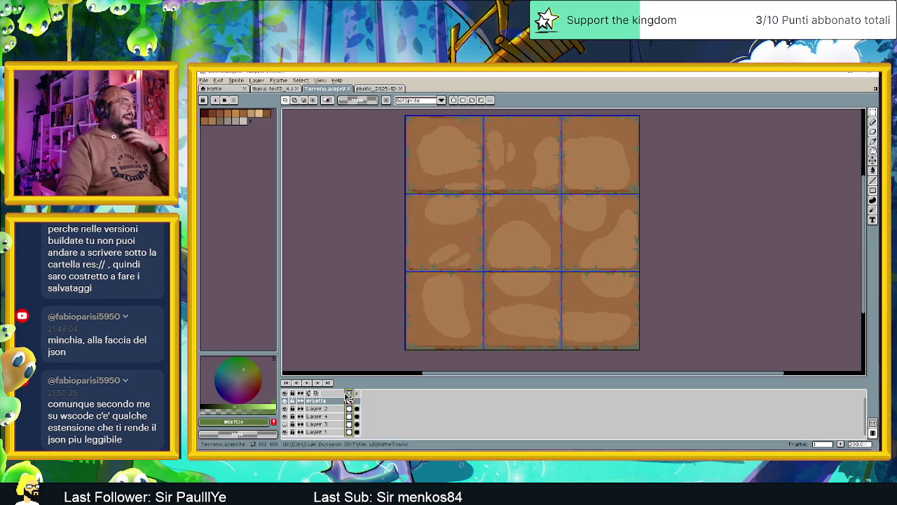
left_click(349, 89)
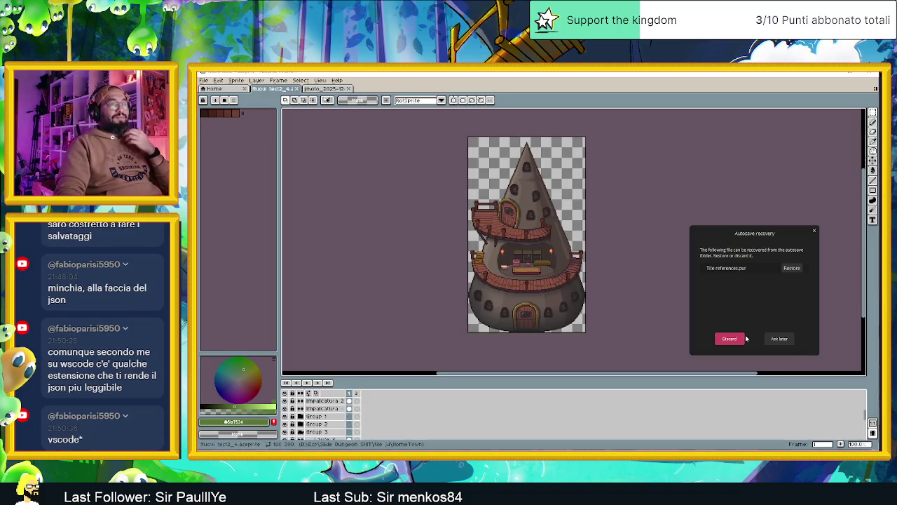
Restore the autosaved Tile references board and move its window over the canvas
left_click(792, 269)
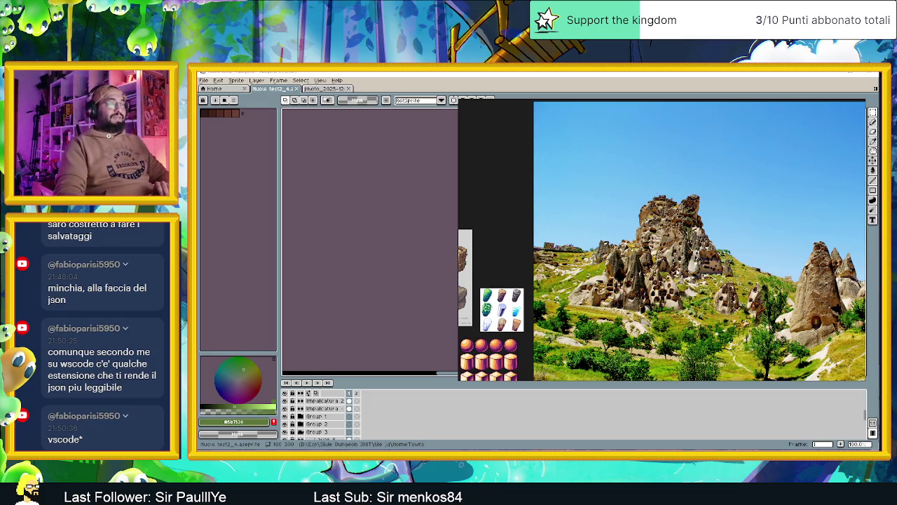
scroll(731, 165, "down", 1)
left_click_drag(707, 99, 571, 116)
Zoom in and out on the rocky landscape photo in the board
scroll(533, 253, "up", 1)
scroll(533, 253, "up", 1)
scroll(533, 252, "down", 2)
scroll(659, 327, "up", 1)
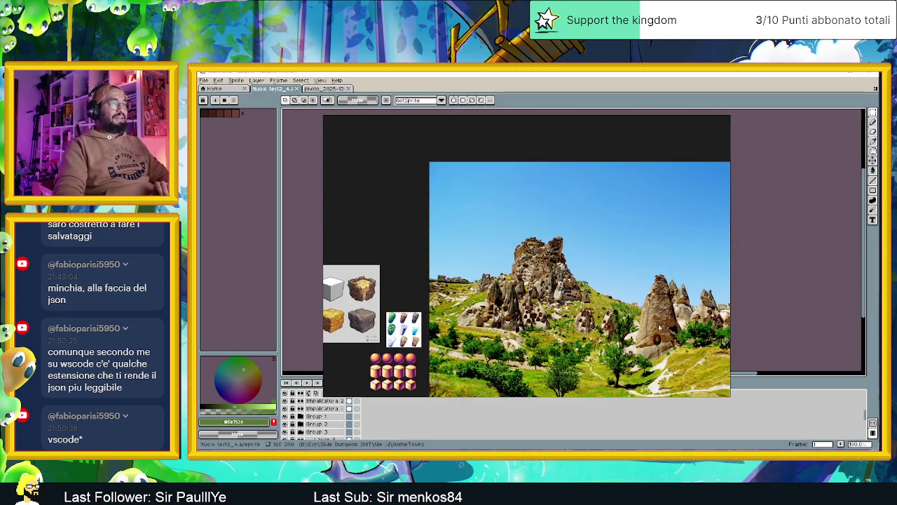
scroll(661, 330, "up", 1)
scroll(667, 343, "up", 1)
scroll(672, 349, "down", 1)
scroll(671, 348, "down", 1)
scroll(672, 348, "down", 1)
scroll(673, 344, "down", 1)
scroll(547, 280, "up", 1)
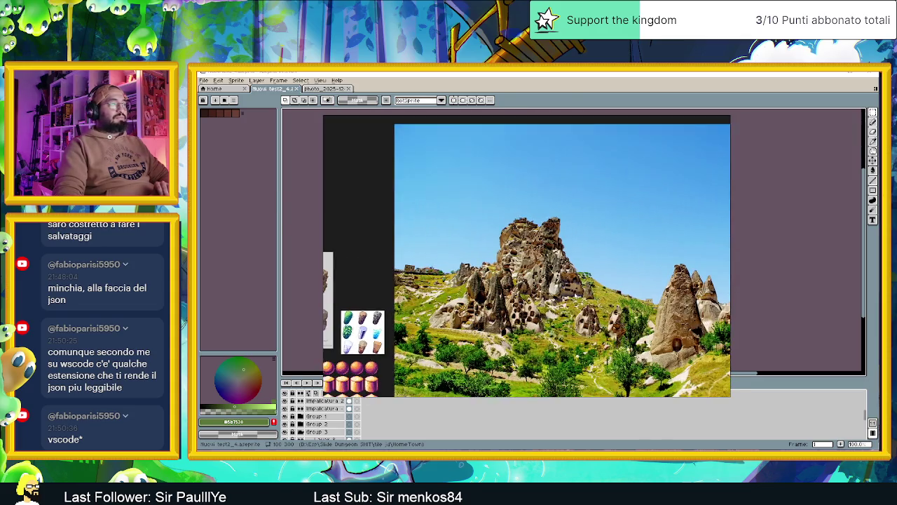
scroll(544, 278, "up", 2)
scroll(544, 278, "up", 1)
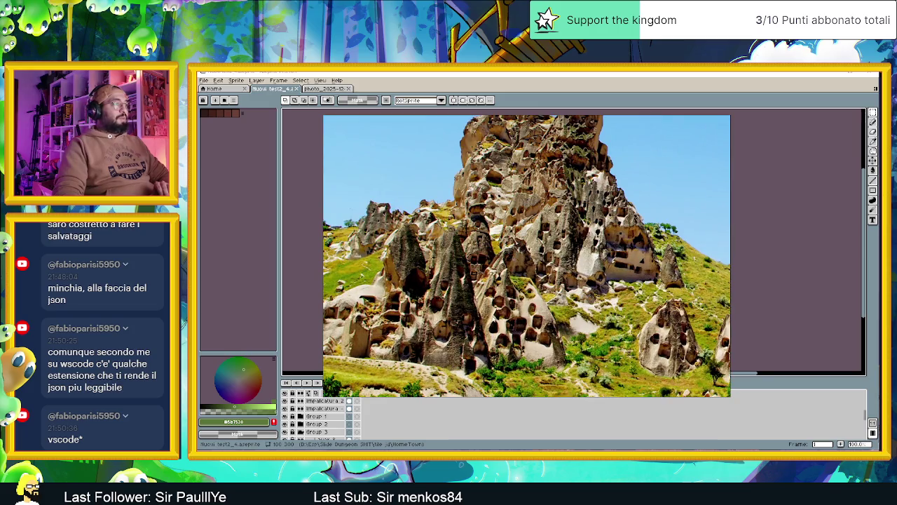
scroll(495, 317, "down", 2)
scroll(494, 316, "down", 1)
scroll(494, 317, "down", 3)
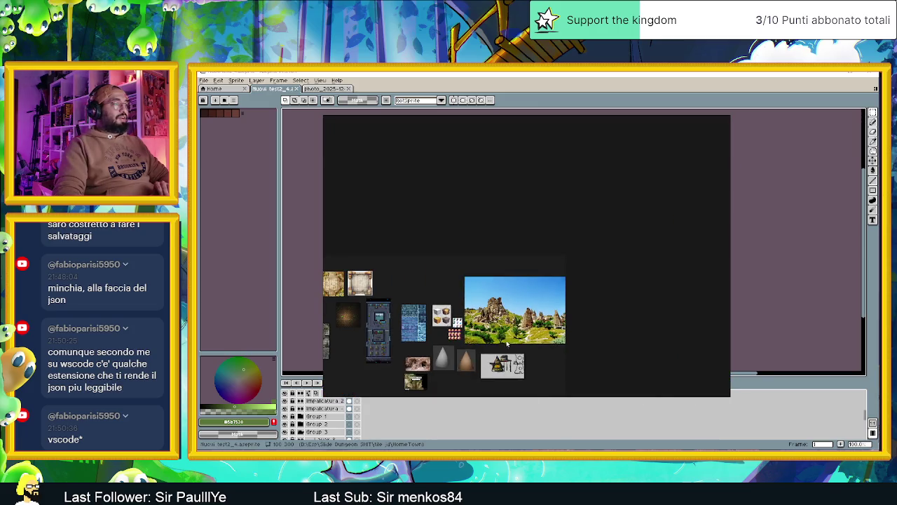
Pan and zoom the board to view the cave photo
left_click_drag(506, 344, 617, 317)
mouse_move(486, 300)
left_mouse_down()
mouse_move(596, 298)
mouse_move(423, 322)
left_mouse_up()
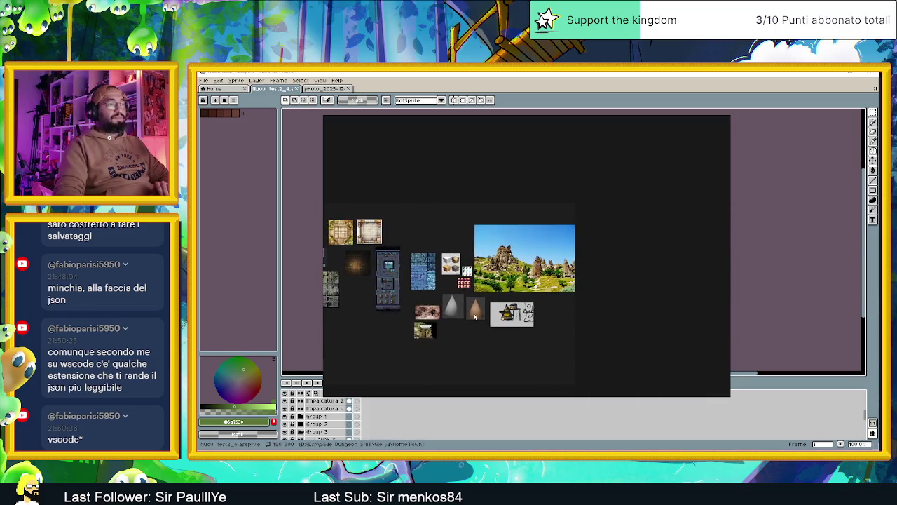
scroll(423, 321, "up", 2)
scroll(428, 312, "up", 2)
scroll(436, 286, "up", 1)
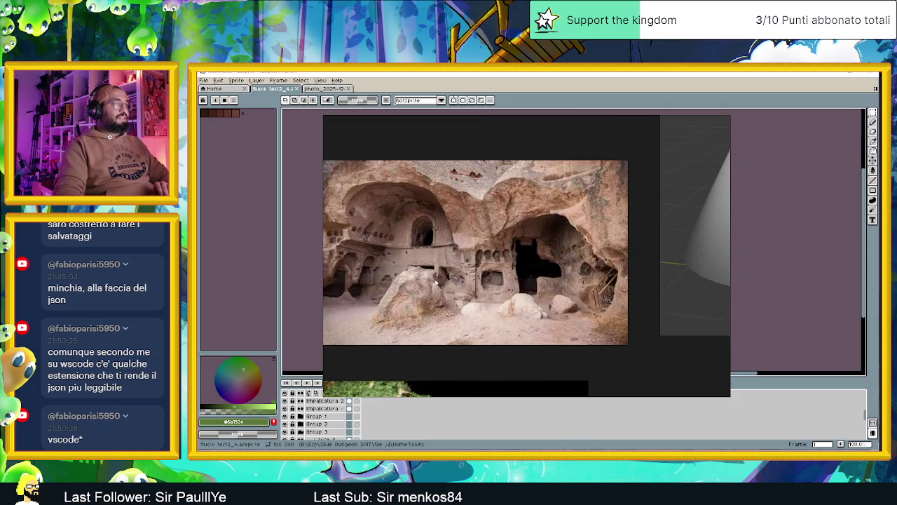
scroll(541, 274, "up", 1)
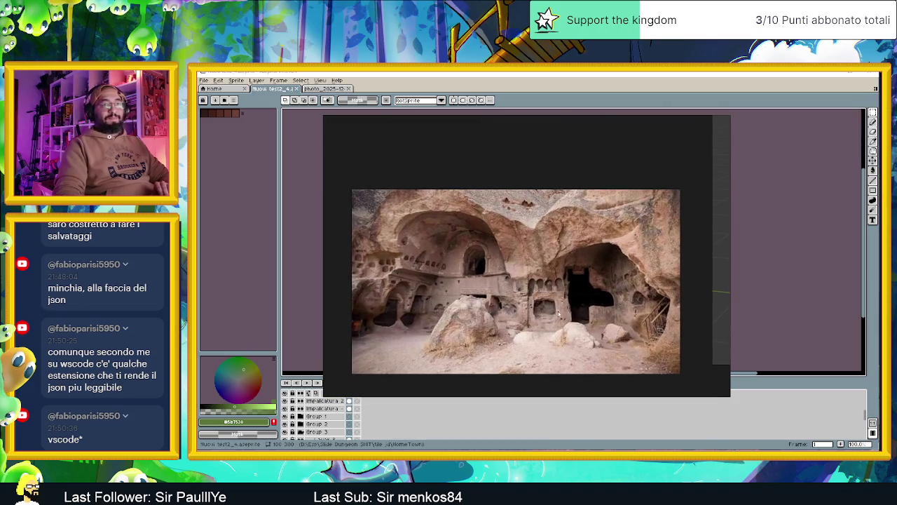
scroll(559, 308, "down", 2)
Bring the cliffs video thumbnail into view and zoom on it
left_click_drag(559, 309, 538, 250)
scroll(538, 249, "up", 1)
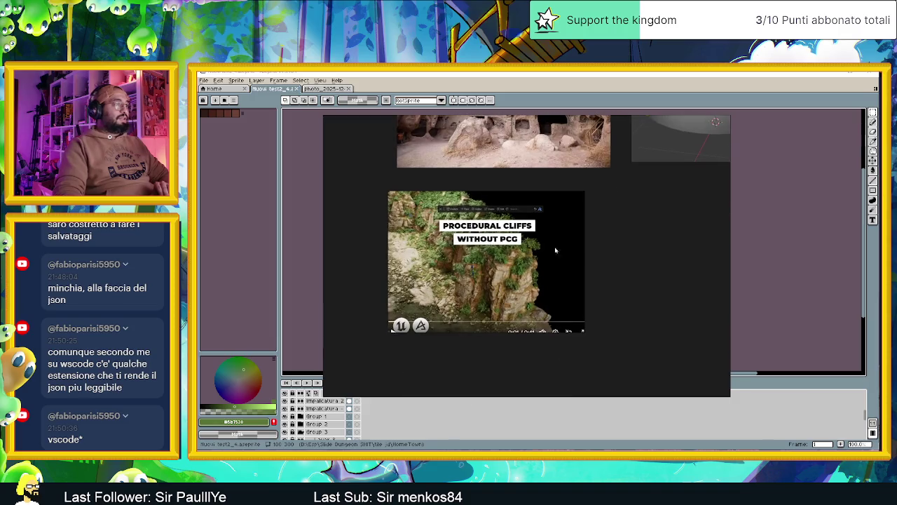
scroll(508, 288, "up", 1)
scroll(588, 268, "down", 2)
scroll(589, 269, "down", 2)
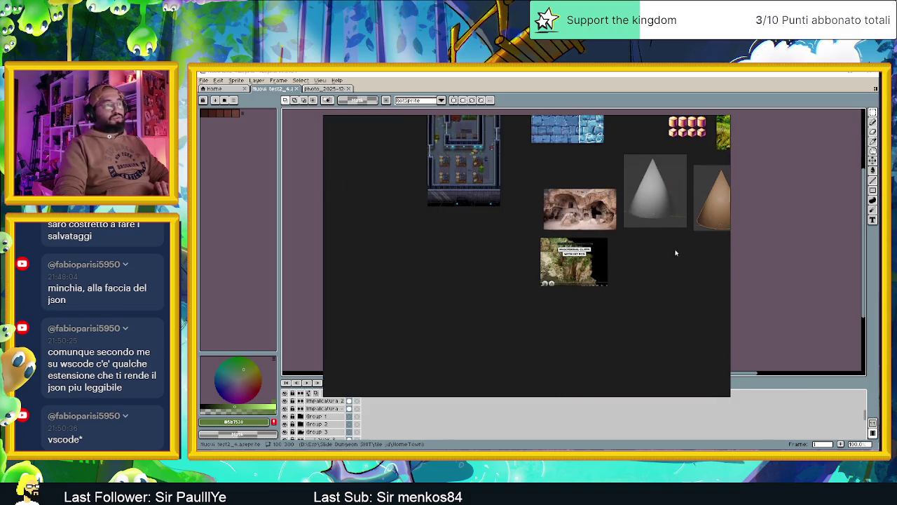
View the house sketch, then close PureRef and return to the HomeTown folder
left_click_drag(677, 250, 573, 272)
scroll(627, 263, "up", 2)
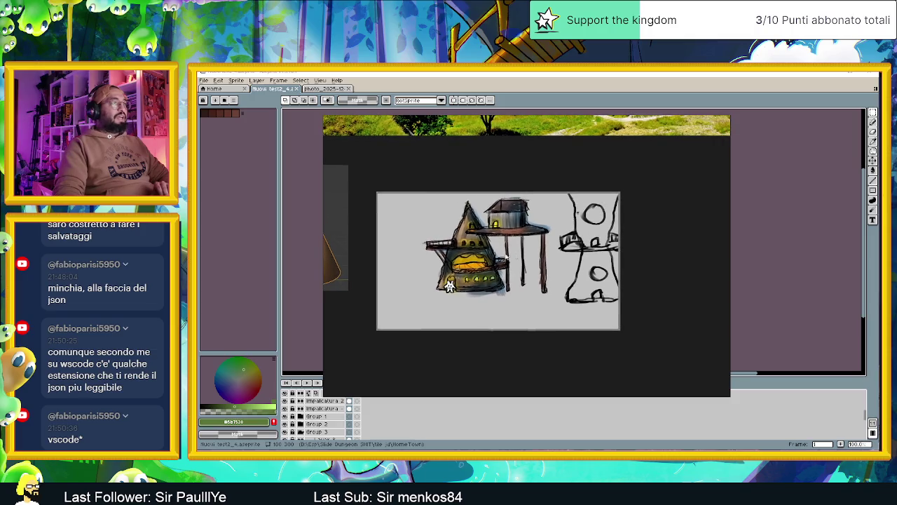
scroll(561, 242, "up", 1)
scroll(517, 236, "up", 2)
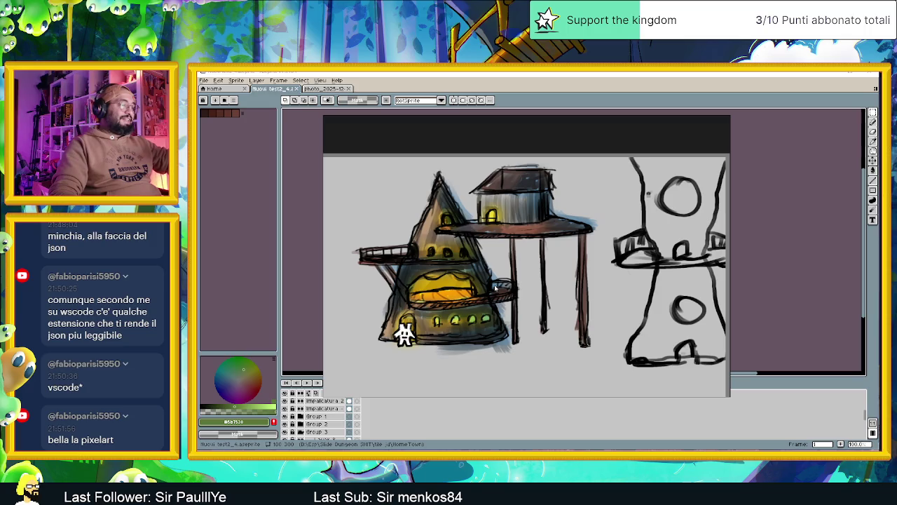
scroll(553, 240, "down", 3)
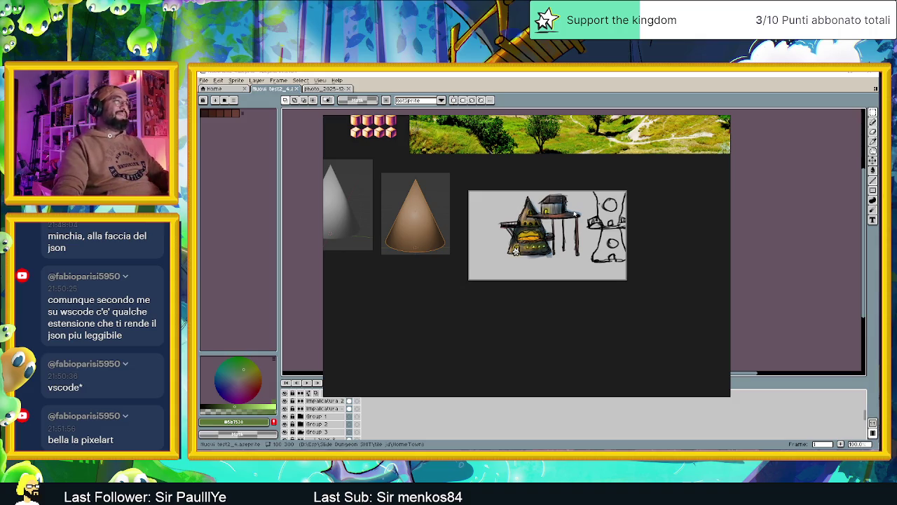
left_click(706, 120)
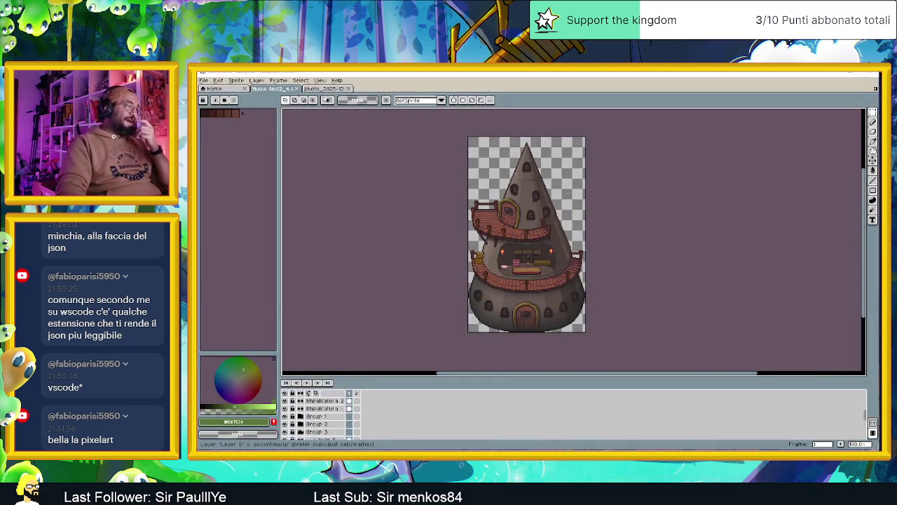
key("alt+Tab")
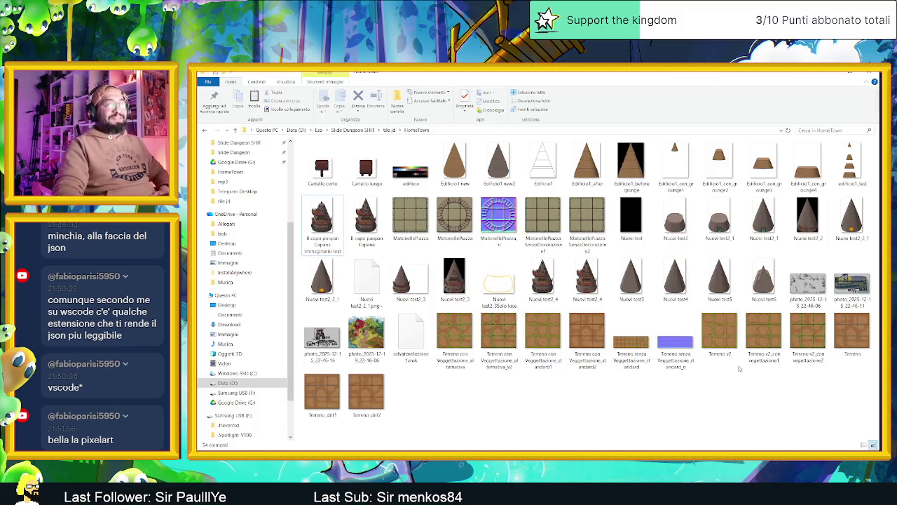
Select the Terreno con Veggetazione_alternativa_v2 image, then bring Aseprite back to the front
left_click(449, 347)
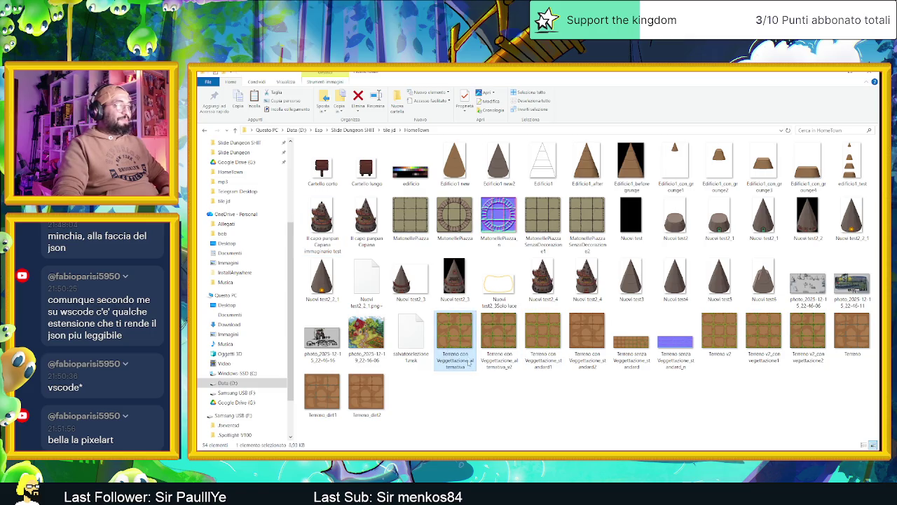
left_click(513, 350)
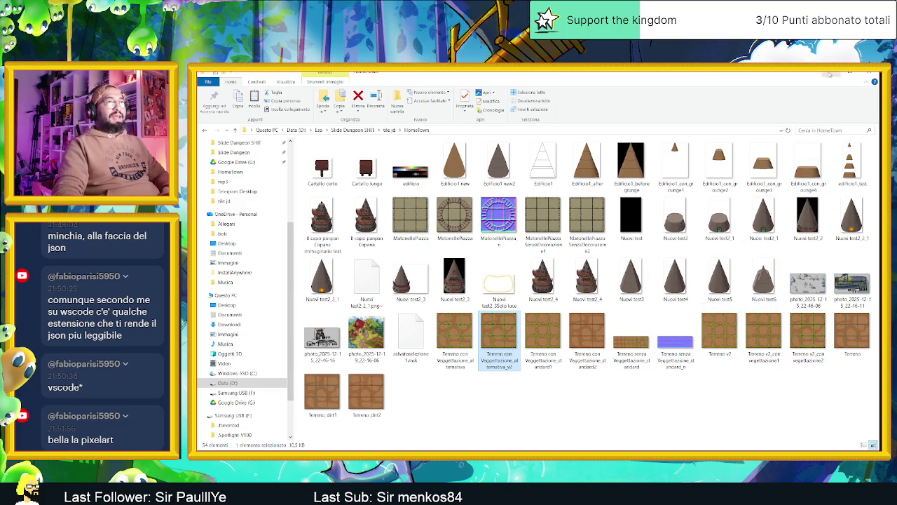
left_click(830, 73)
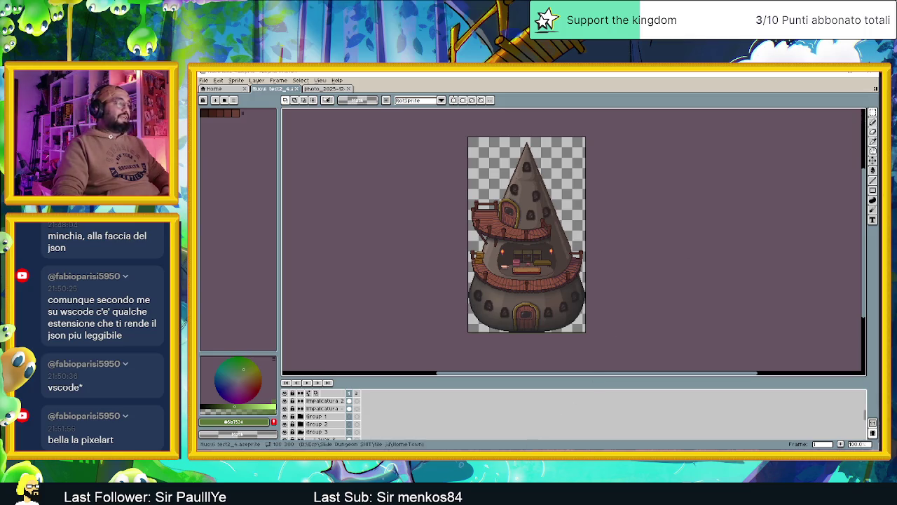
Preview Terreno con Veggetazione_alternativa_v2.png in the photo viewer, then return to the HomeTown folder
key("alt+Tab")
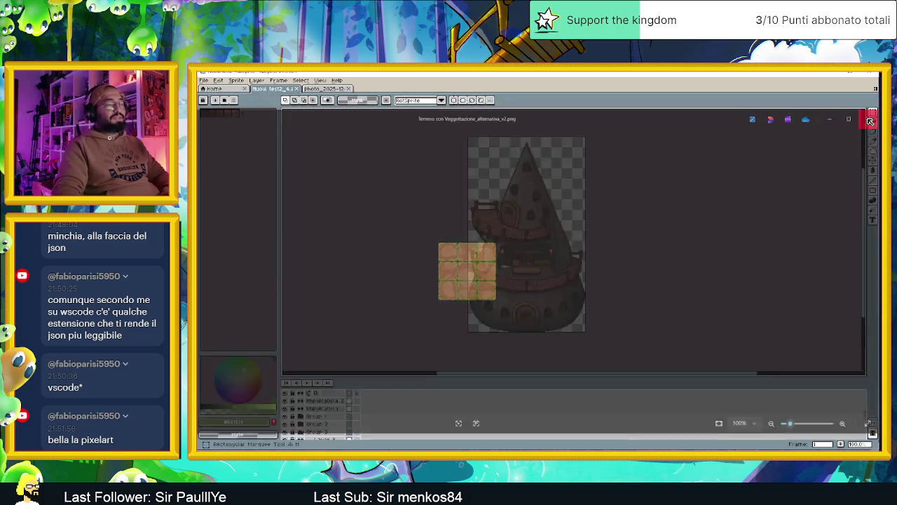
left_click(878, 117)
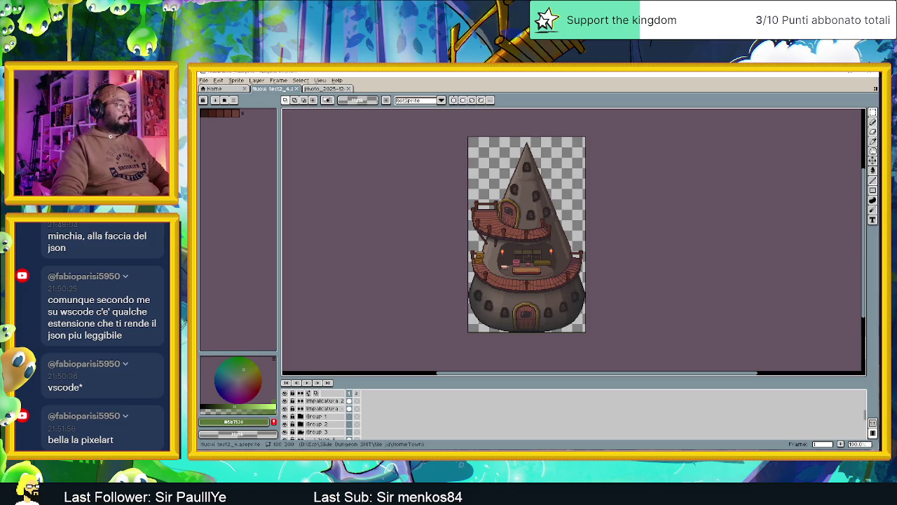
key("alt+Tab")
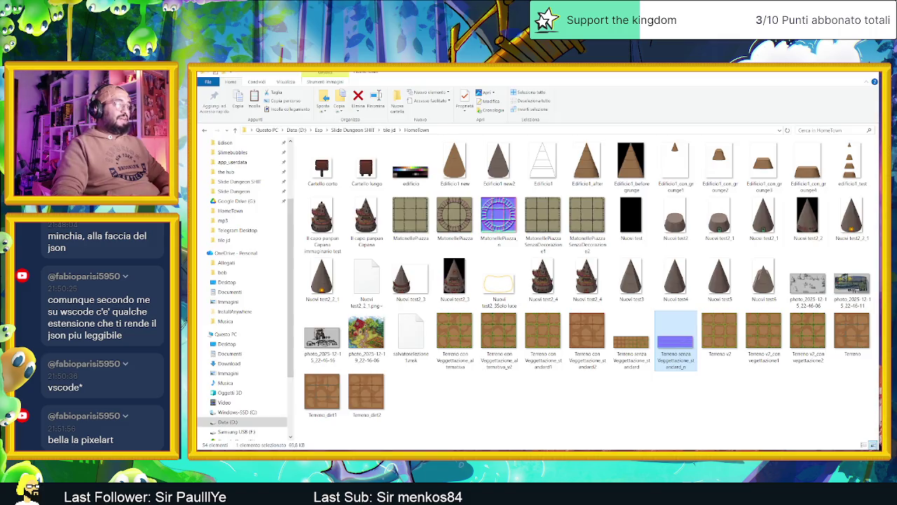
Look through the HomeTown terrain files and open Terreno v2 in Aseprite
key("alt+Tab")
key("alt+Tab")
left_click(498, 331)
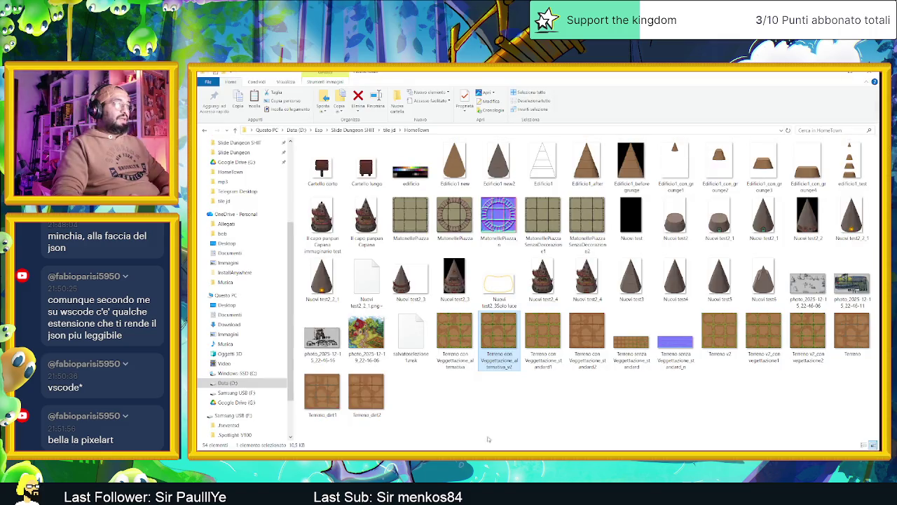
left_click(551, 390)
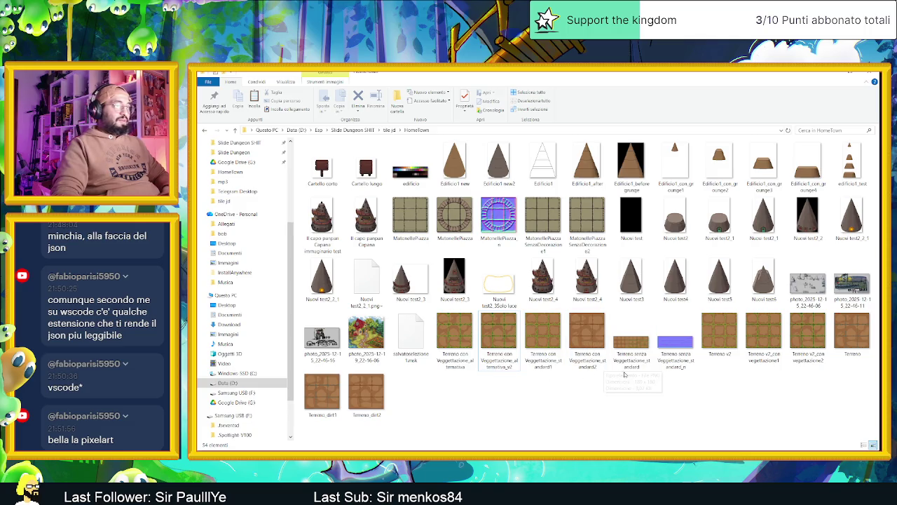
left_click(777, 358)
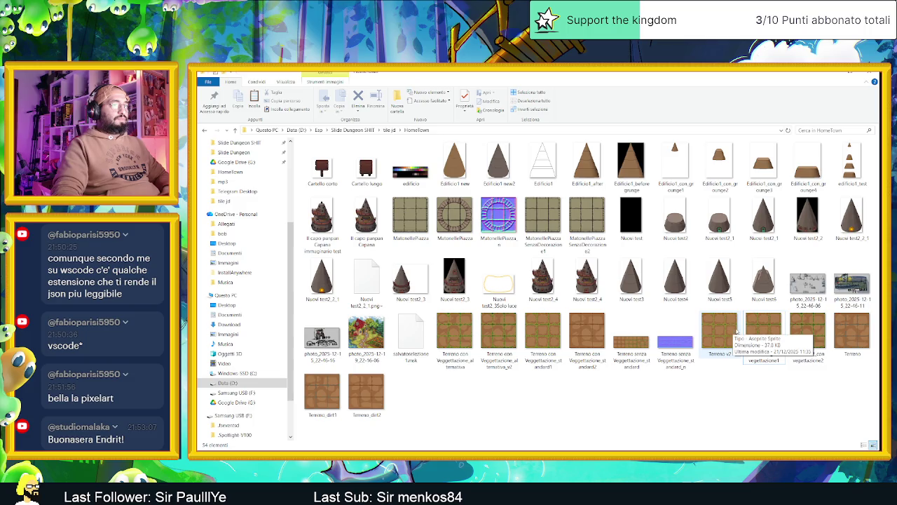
double_click(726, 332)
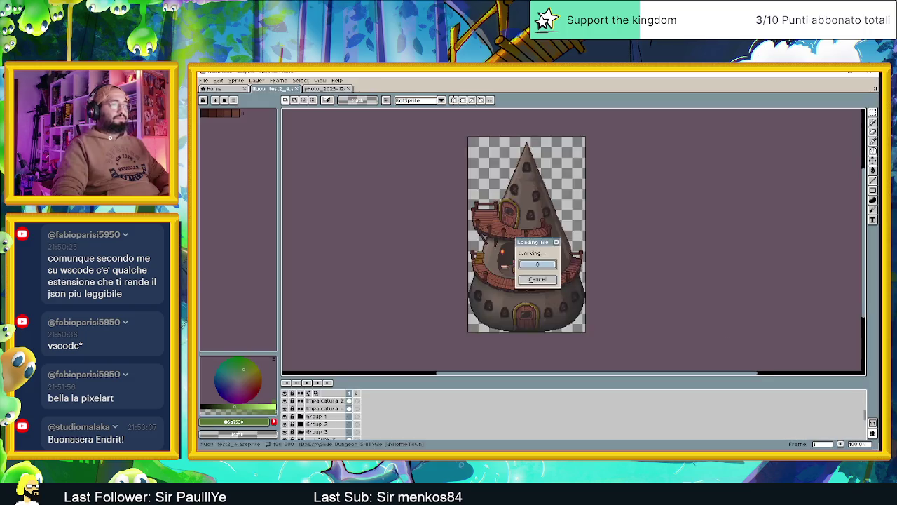
Zoom the Terreno v2 canvas and show frame 1's terrain tiles
scroll(599, 243, "up", 1)
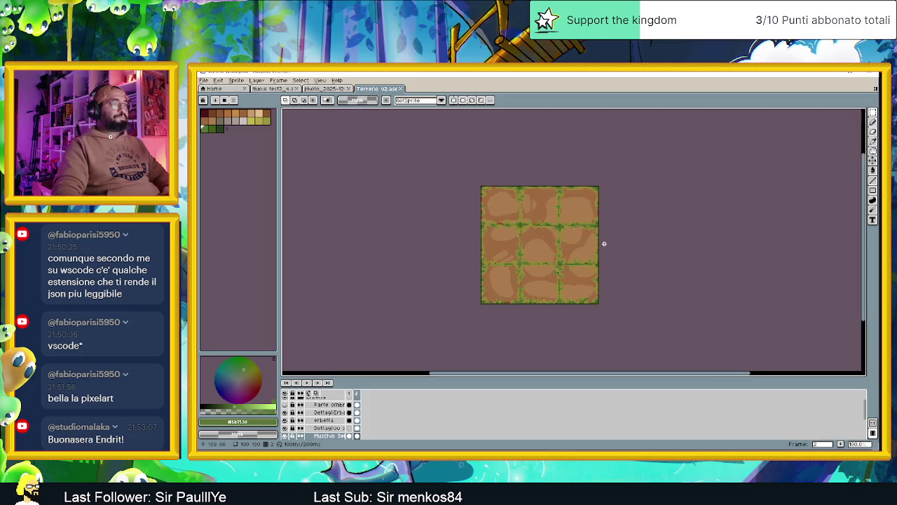
scroll(570, 244, "up", 1)
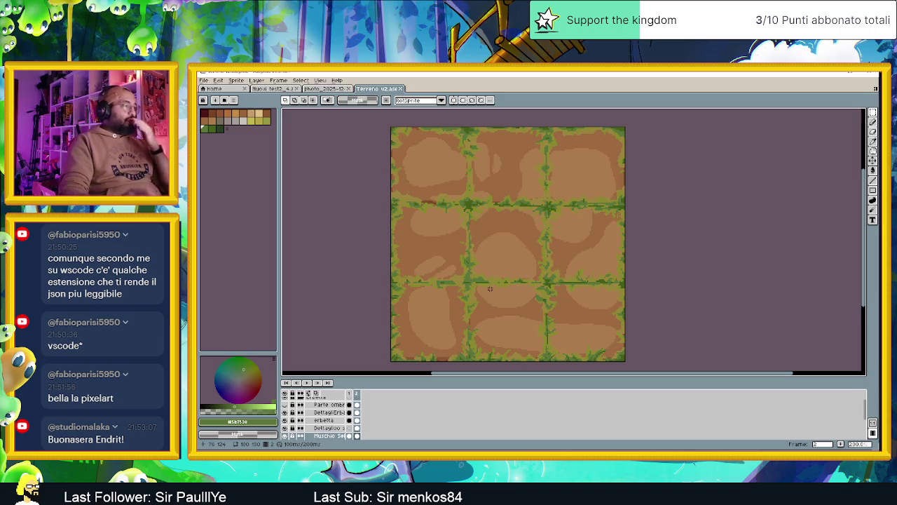
left_click(352, 394)
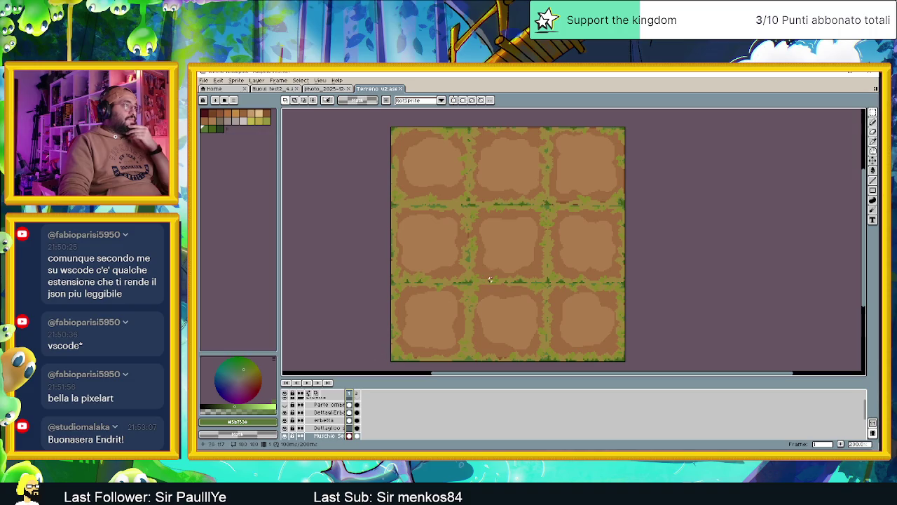
scroll(490, 279, "down", 1)
scroll(490, 279, "up", 1)
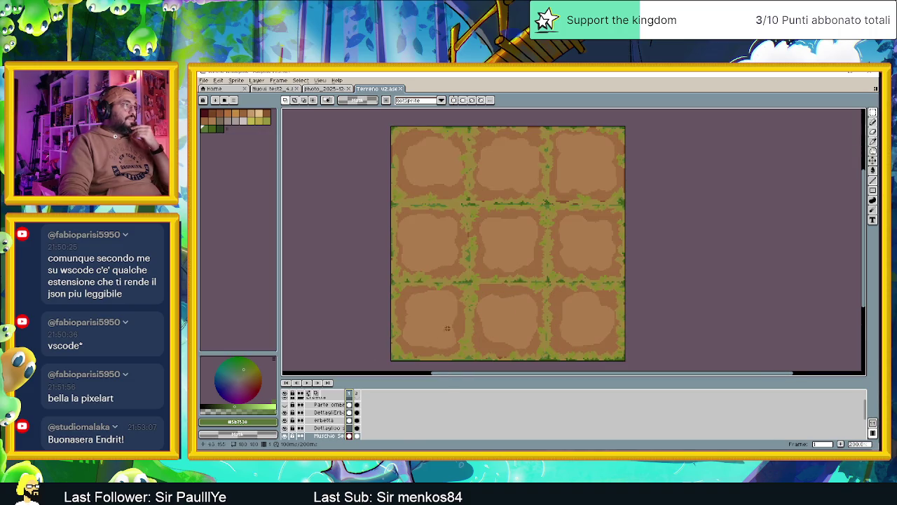
Toggle the Parte ombrosa layer's visibility, select the detail layers, then switch to Explorer
left_click(285, 408)
left_click(285, 409)
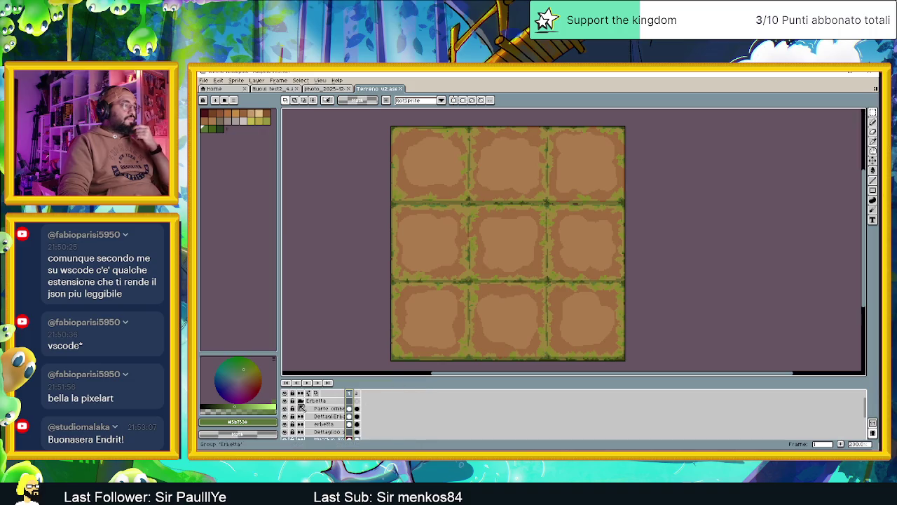
left_click(351, 410)
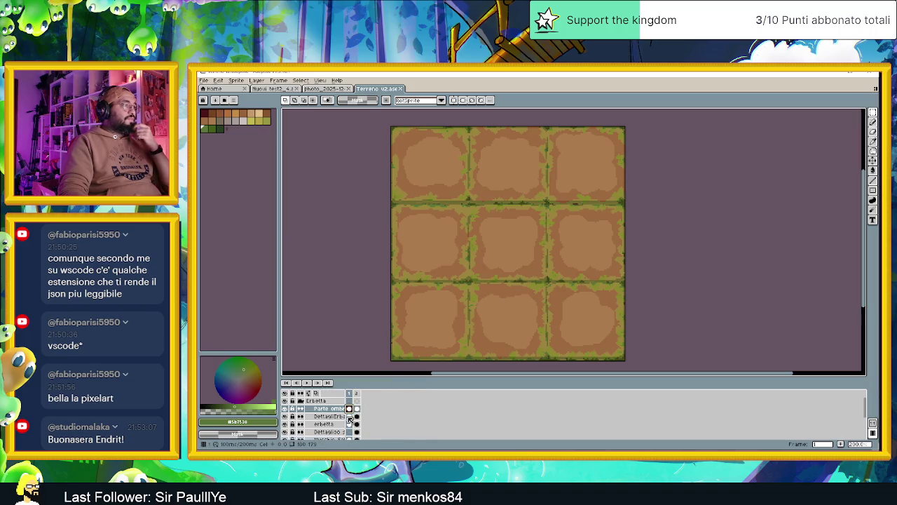
left_click(349, 417)
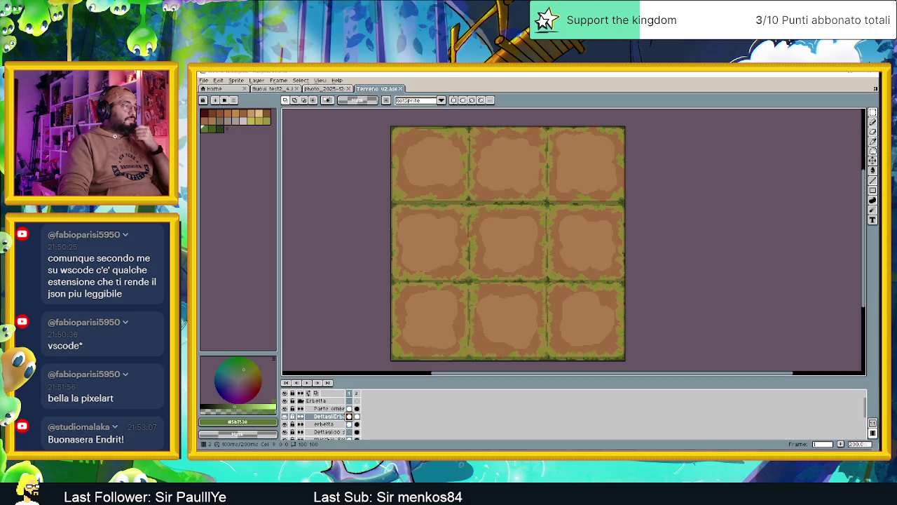
key("alt+Tab")
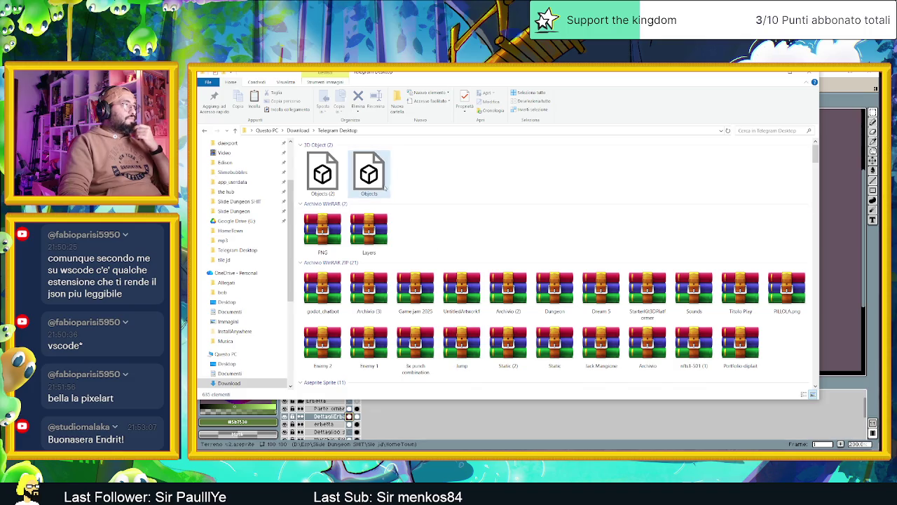
Browse the Telegram Desktop downloads folder, then minimize the Explorer window
left_click(298, 131)
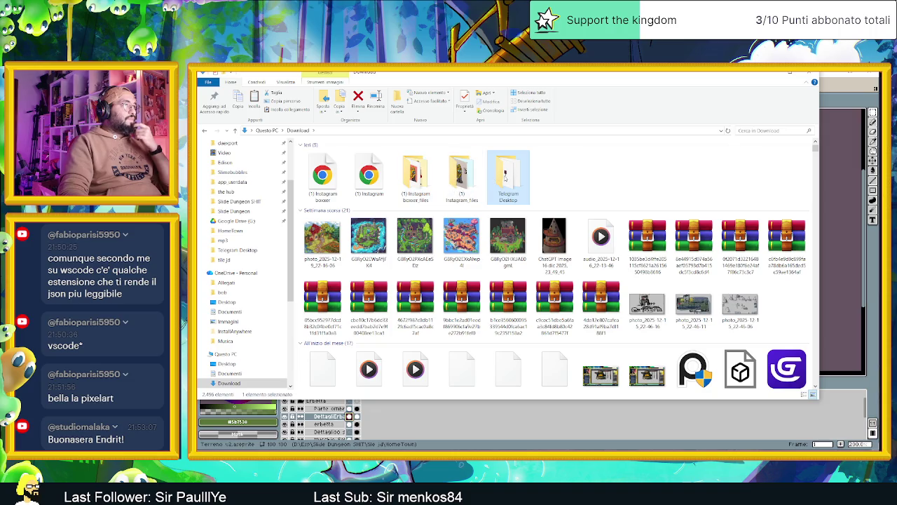
mouse_move(506, 172)
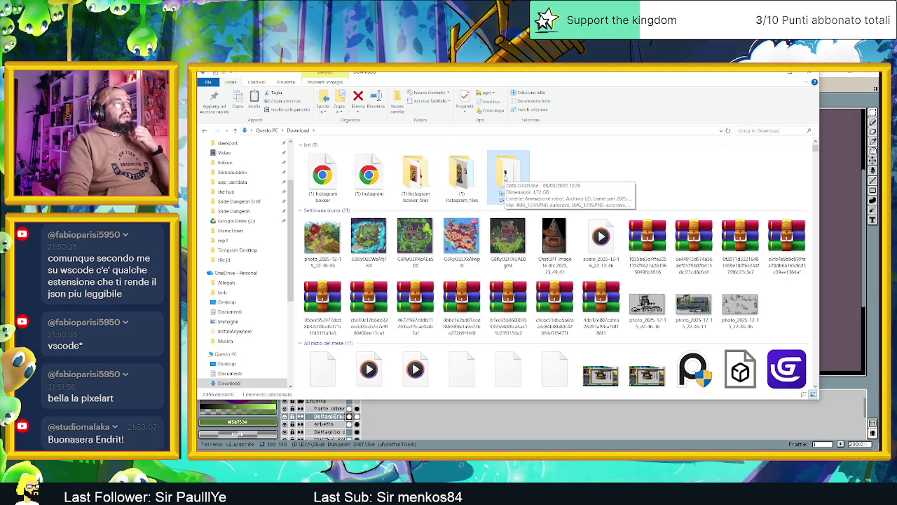
double_click(505, 178)
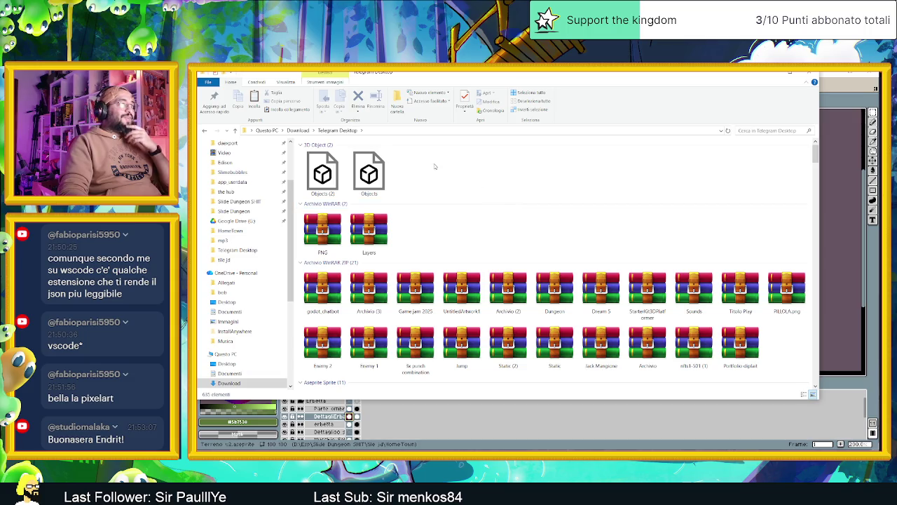
scroll(434, 166, "down", 5)
scroll(778, 304, "down", 5)
scroll(779, 305, "down", 3)
mouse_move(813, 203)
left_mouse_down()
mouse_move(817, 389)
mouse_move(817, 196)
left_mouse_up()
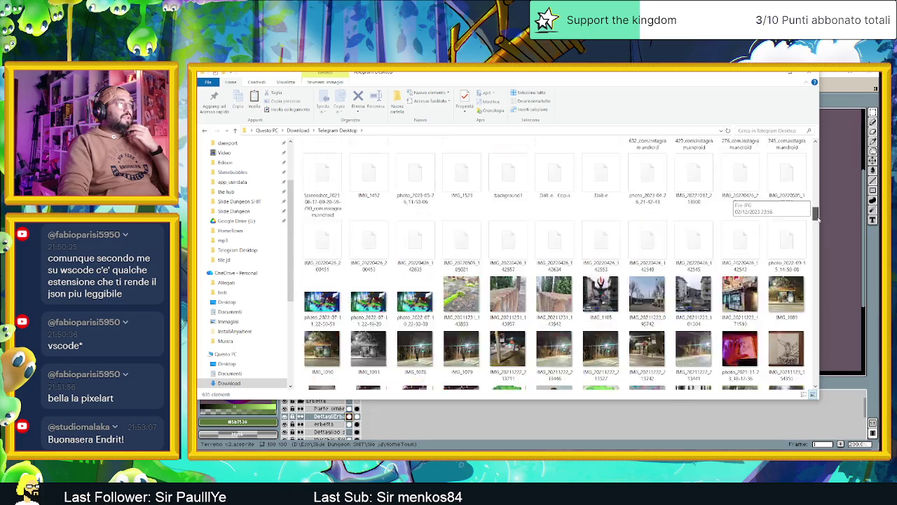
left_click_drag(817, 196, 815, 148)
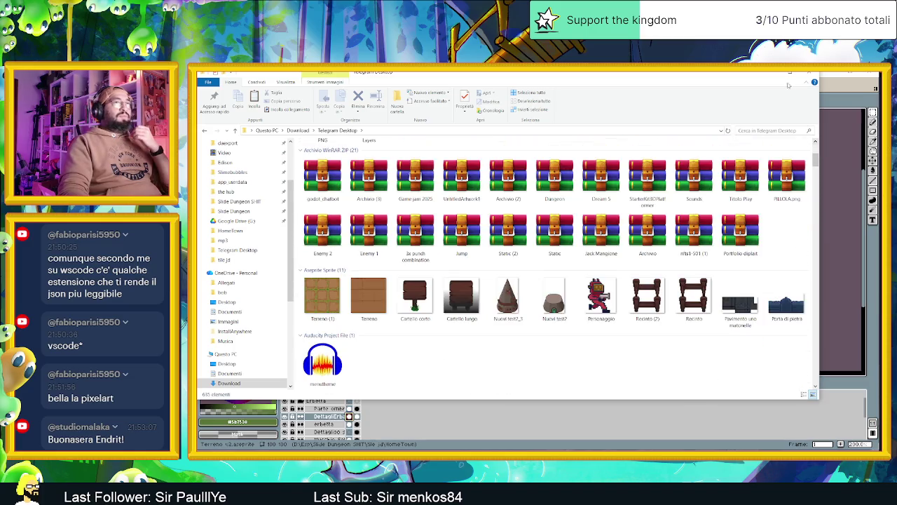
left_click(775, 73)
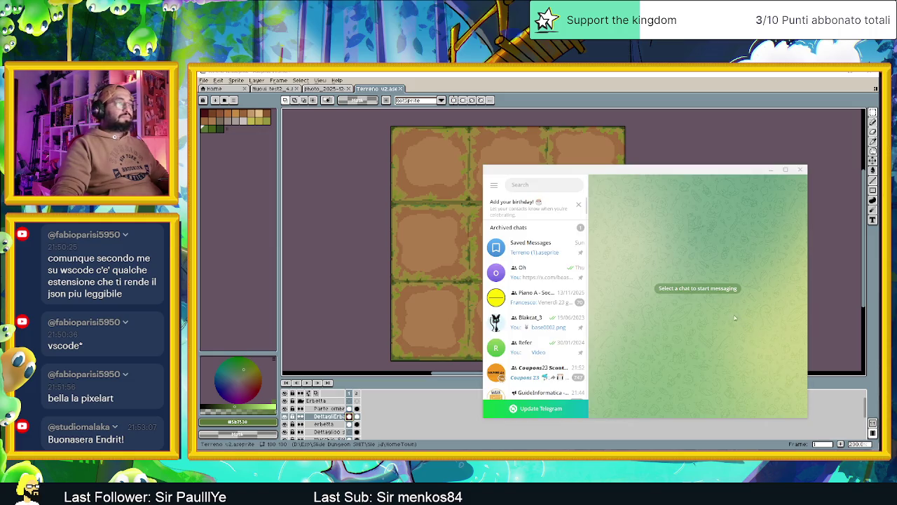
Reveal the Terreno (1).aseprite file from Saved Messages in its folder
left_click(552, 249)
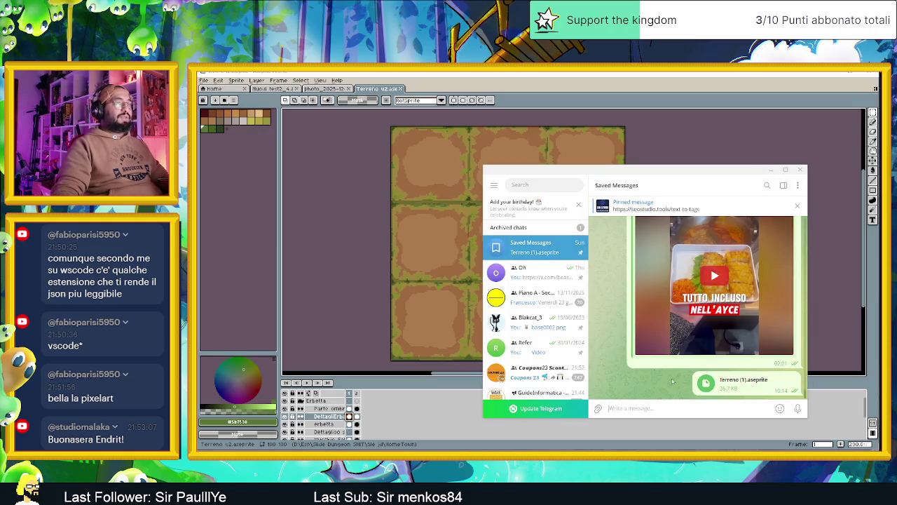
right_click(750, 382)
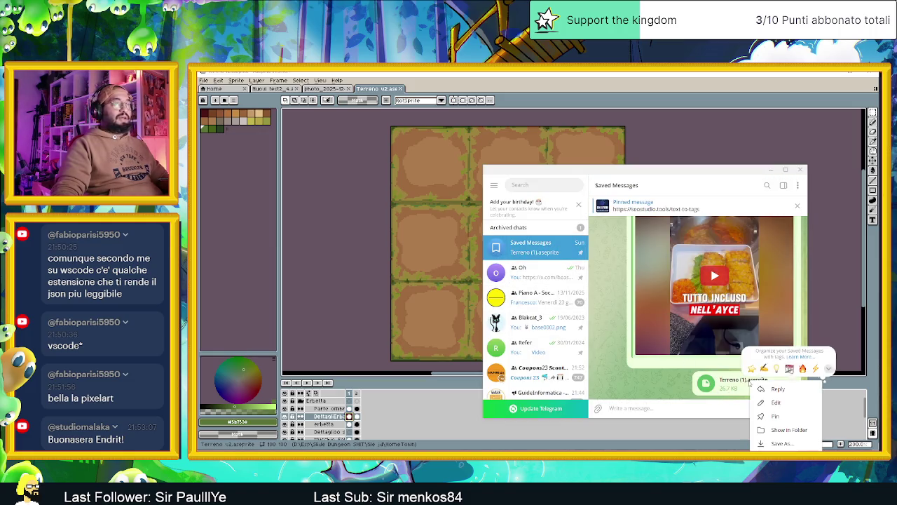
left_click(789, 430)
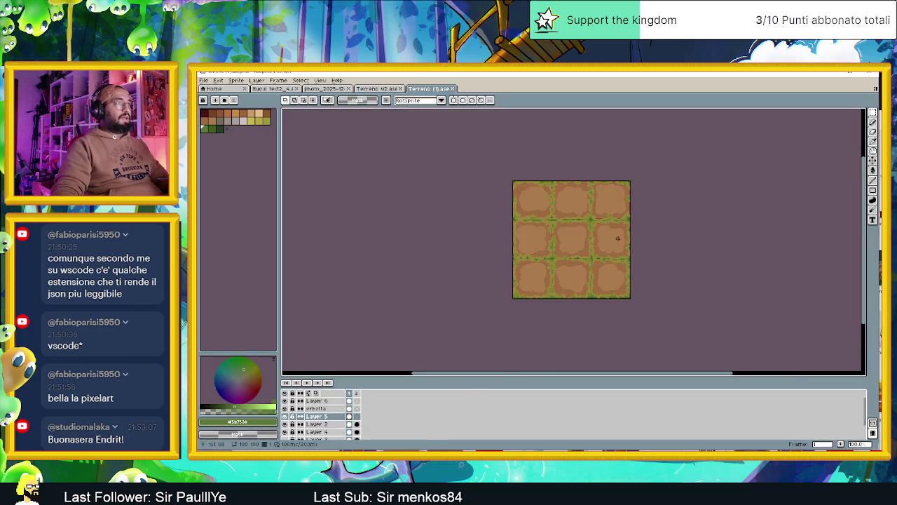
Compare the Terreno v2 and Terreno (1) sprites by flipping between their tabs
scroll(618, 238, "up", 1)
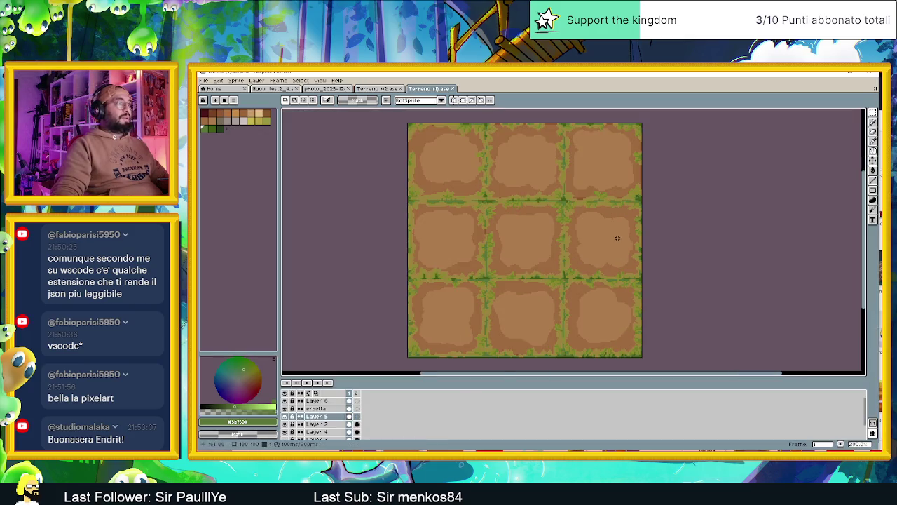
left_click(377, 89)
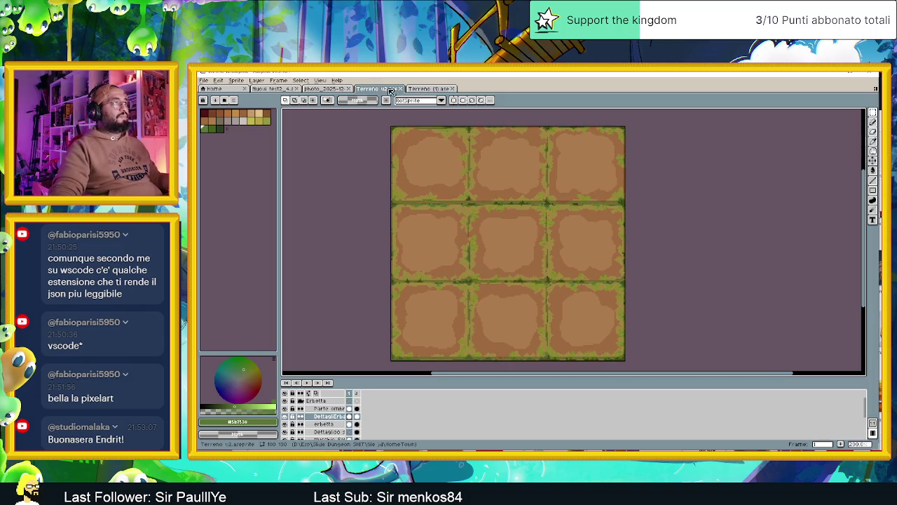
left_click(434, 89)
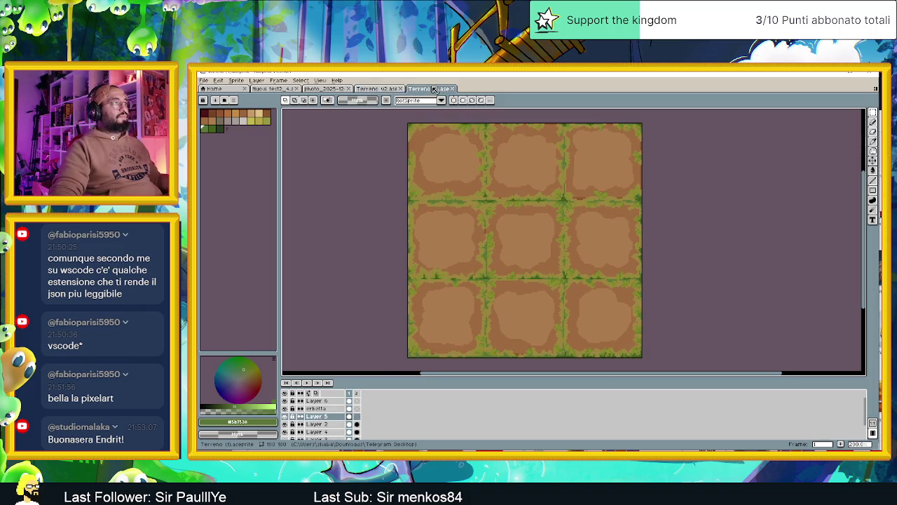
left_click(385, 89)
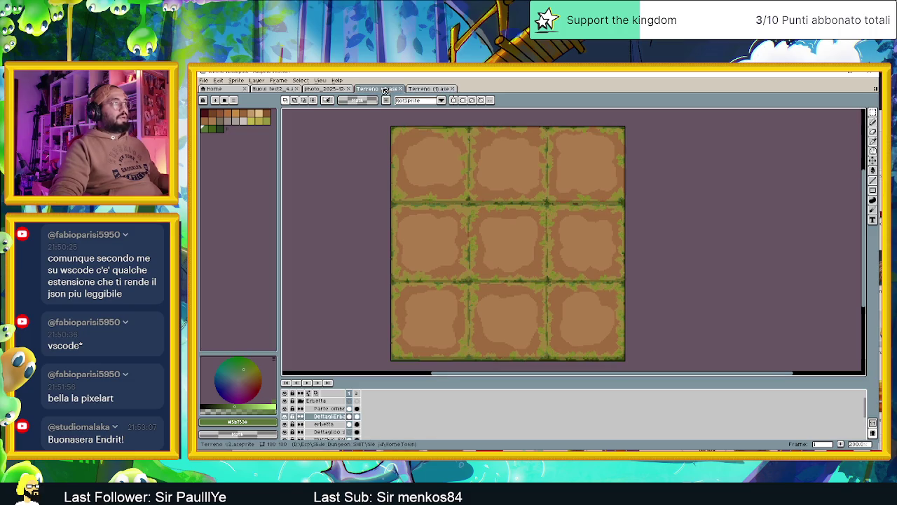
left_click(427, 90)
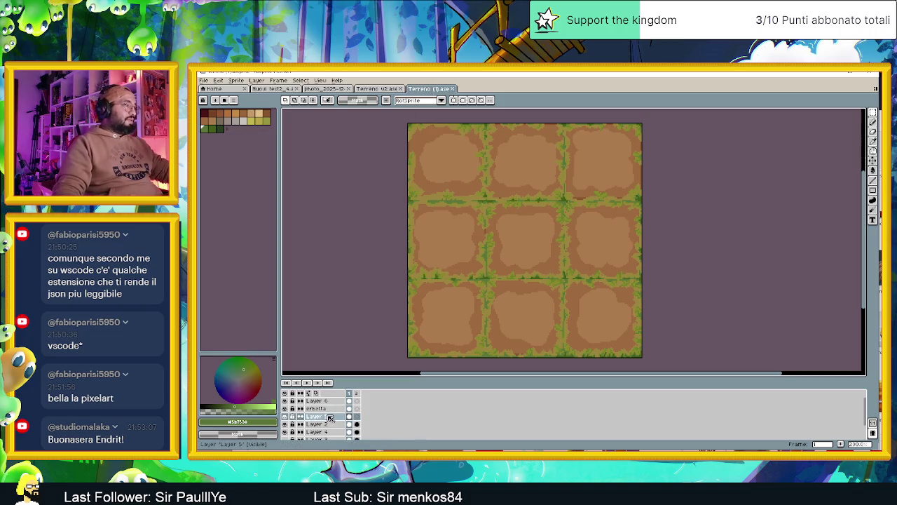
Hide Layer 5, erbetta and Layer 2 in Terreno (1), and dismiss the file window
left_click(285, 416)
left_click(284, 409)
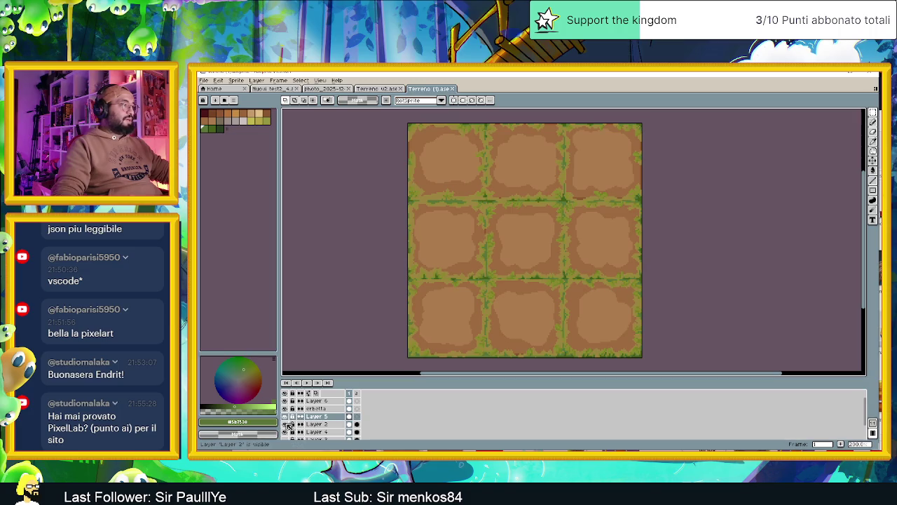
left_click(285, 424)
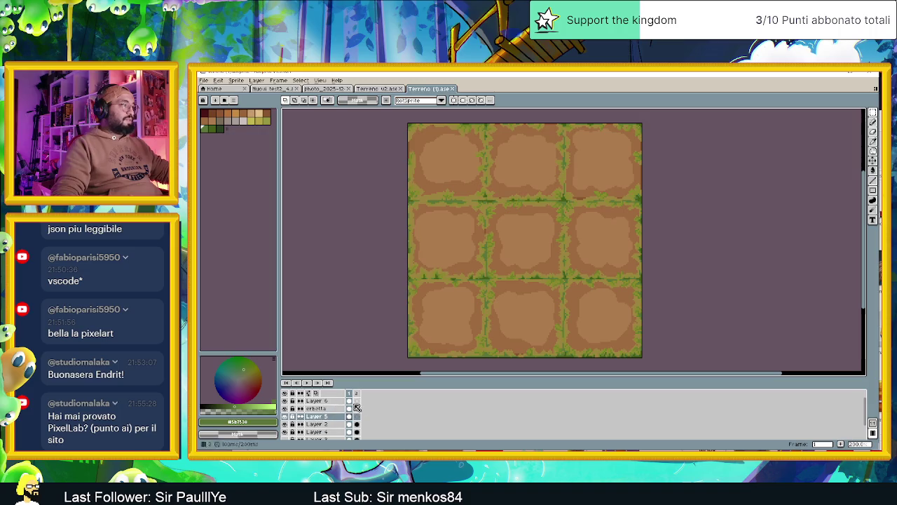
key("alt+Tab")
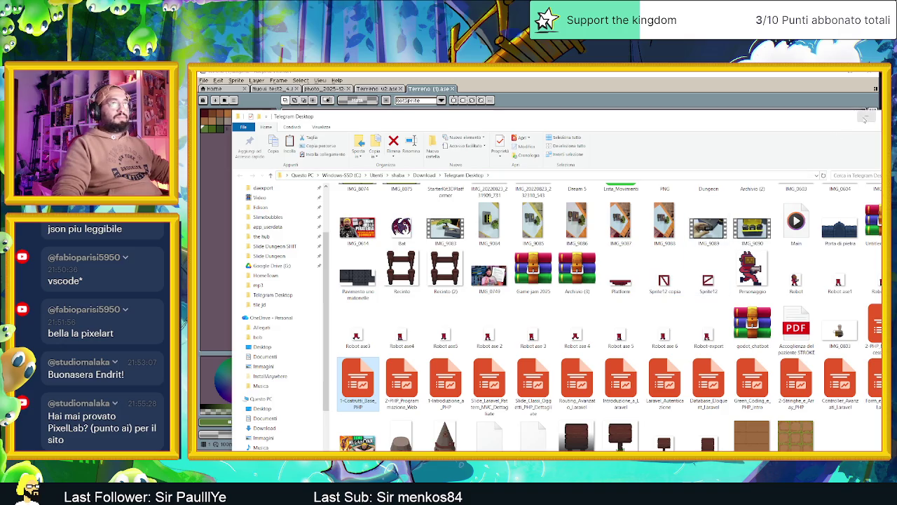
left_click(870, 116)
Select the erbetta and Layer 5 cels, check Layer 5's cel menu, then return to Terreno v2
left_click(350, 408)
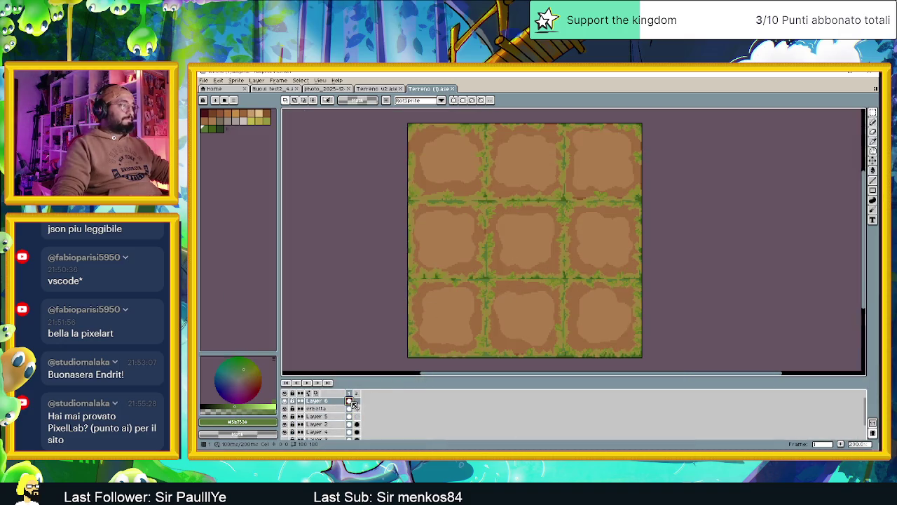
left_click(351, 417)
right_click(352, 416)
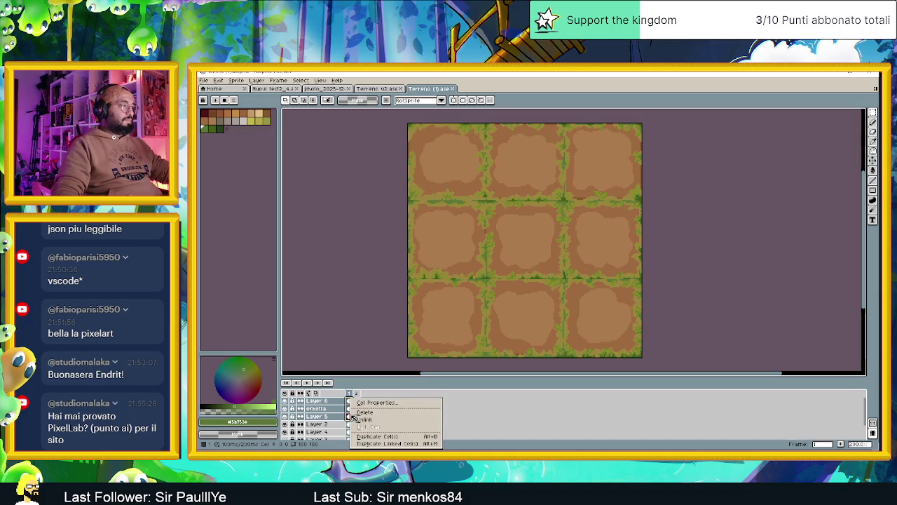
left_click(360, 415)
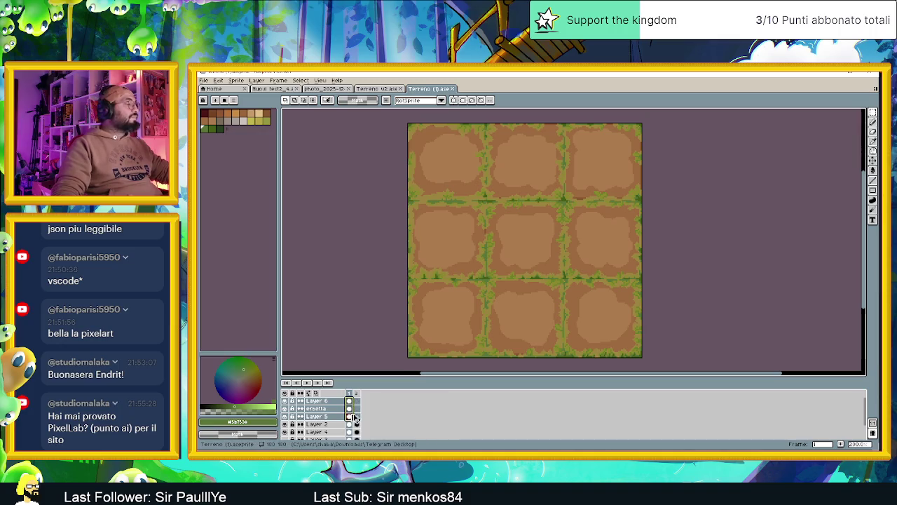
left_click(377, 88)
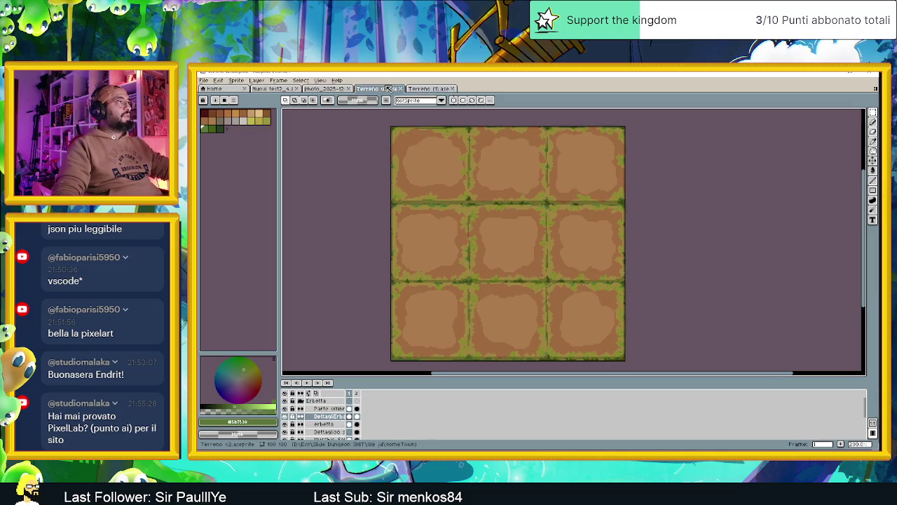
Paste the grass details onto several layers' cels, then undo the paste
left_click_drag(352, 425, 352, 408)
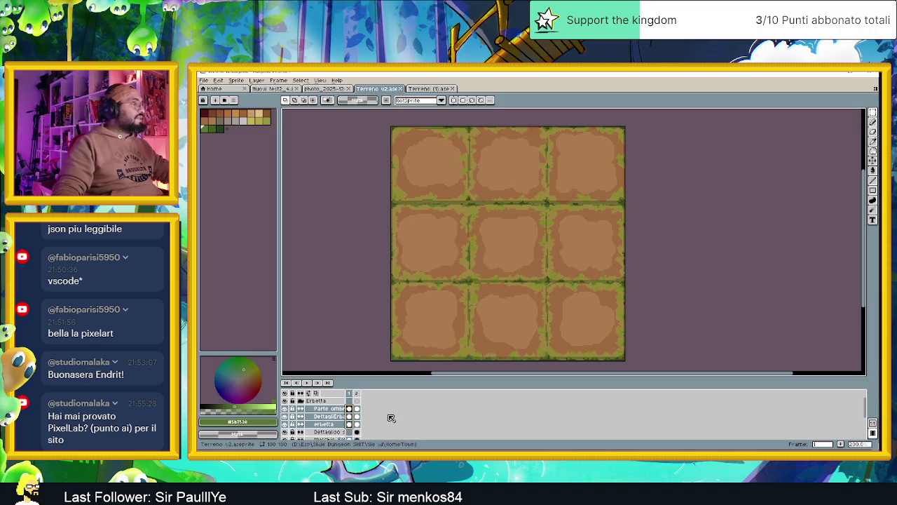
key("ctrl+v")
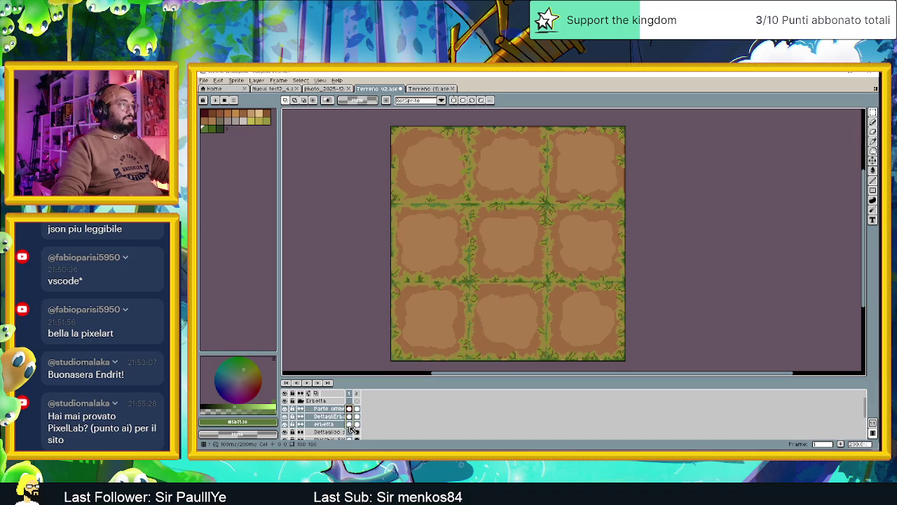
left_click(350, 425)
left_click(350, 417)
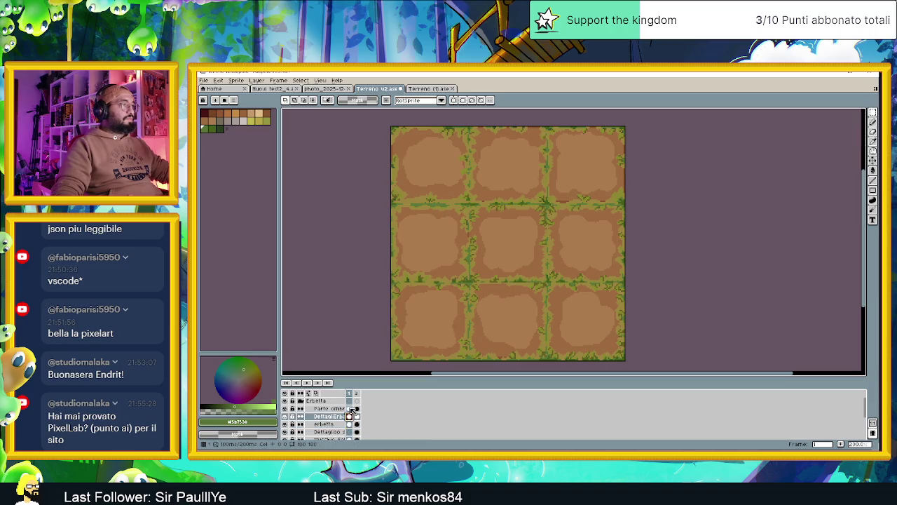
left_click(351, 409)
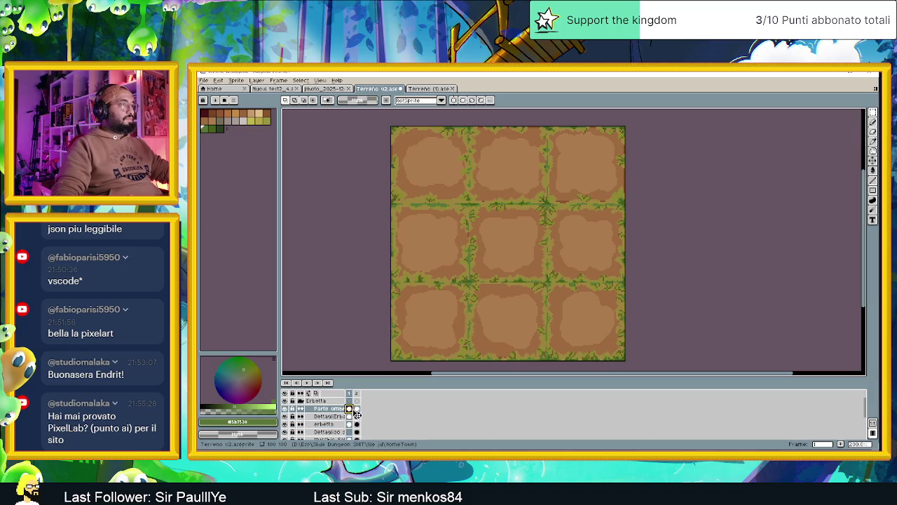
scroll(481, 286, "down", 1)
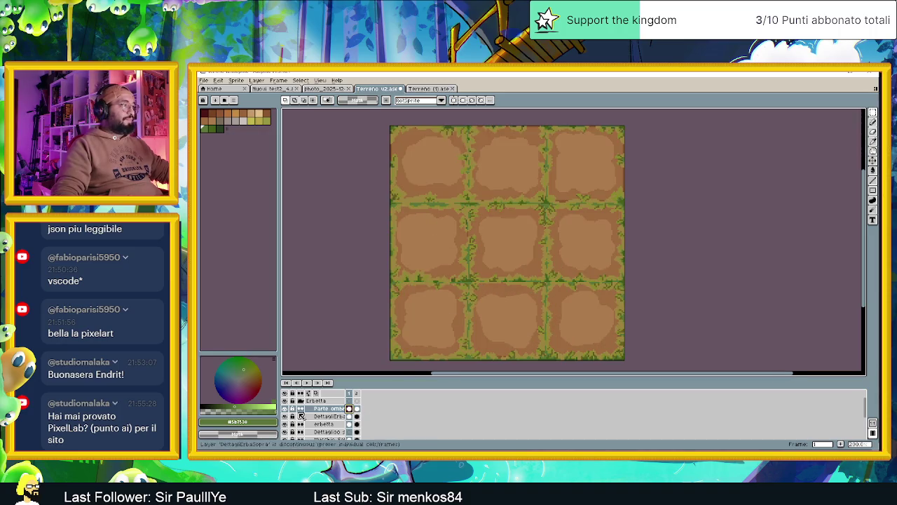
key("ctrl+z")
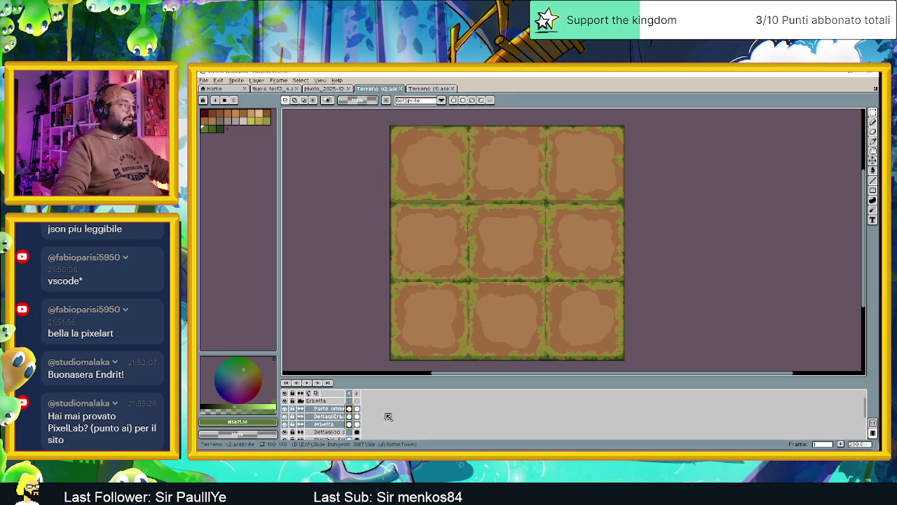
Reselect the three detail layers' cels, save Terreno v2, and open a new browser tab
scroll(384, 417, "down", 1)
left_click(351, 408)
left_click_drag(354, 410, 351, 425)
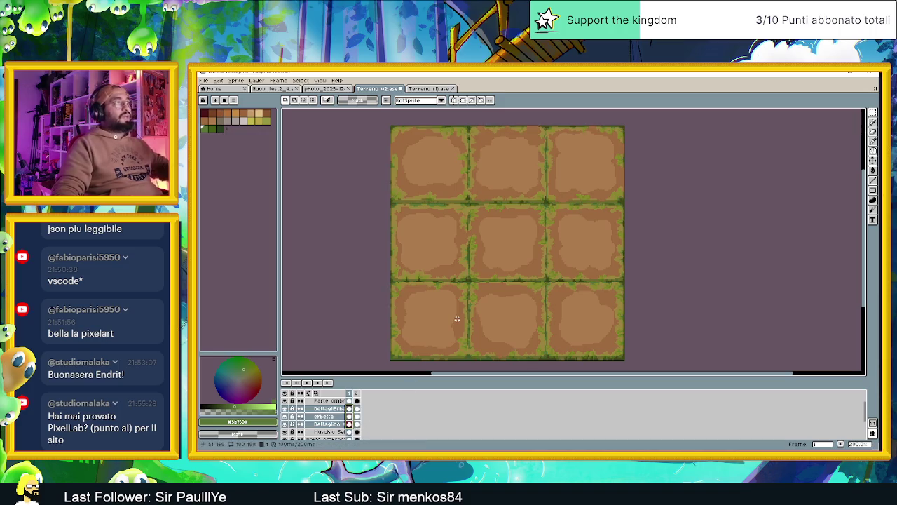
key("ctrl+s")
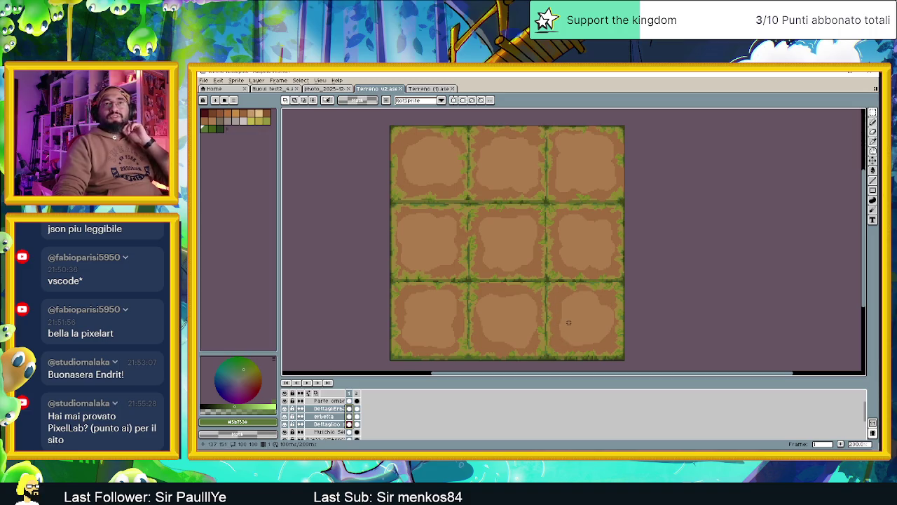
left_click_drag(507, 300, 530, 300)
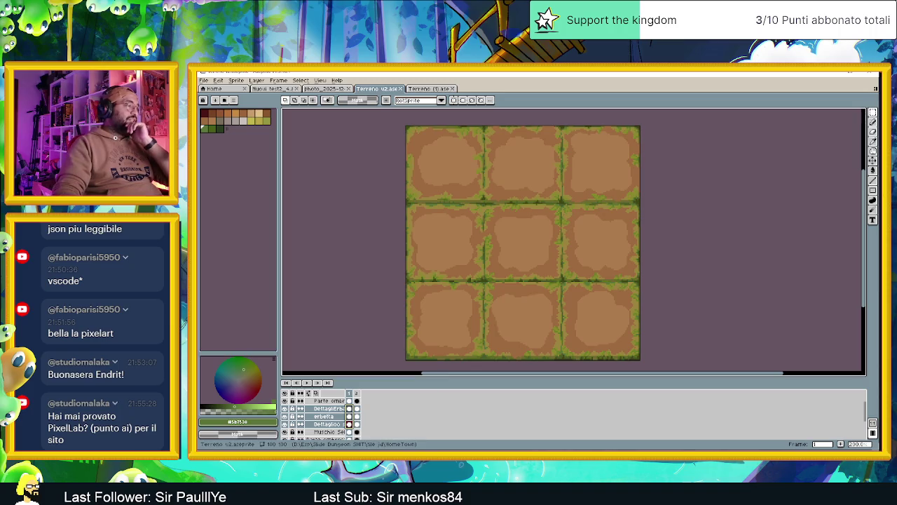
key("alt+Tab")
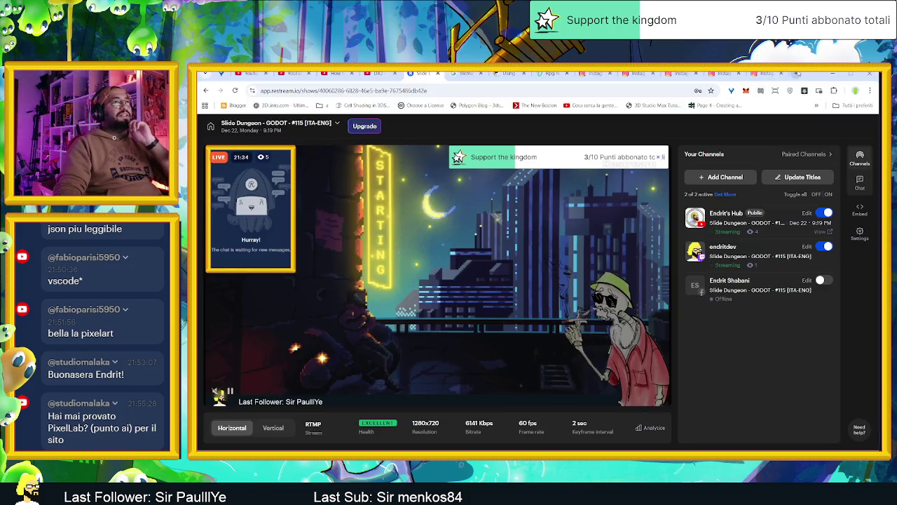
left_click(796, 73)
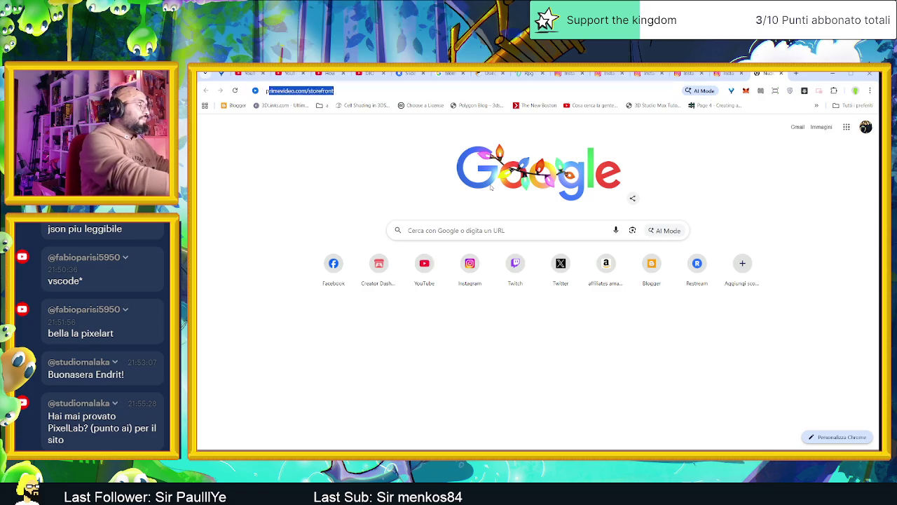
Load pixellab.ai, sign out, and sign back in with a Google account
type("pixellab.ai")
key("Return")
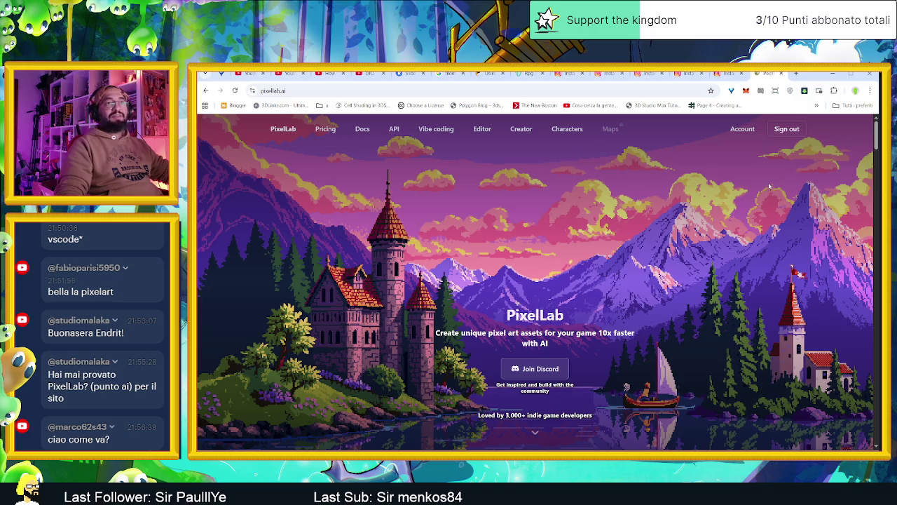
left_click(786, 129)
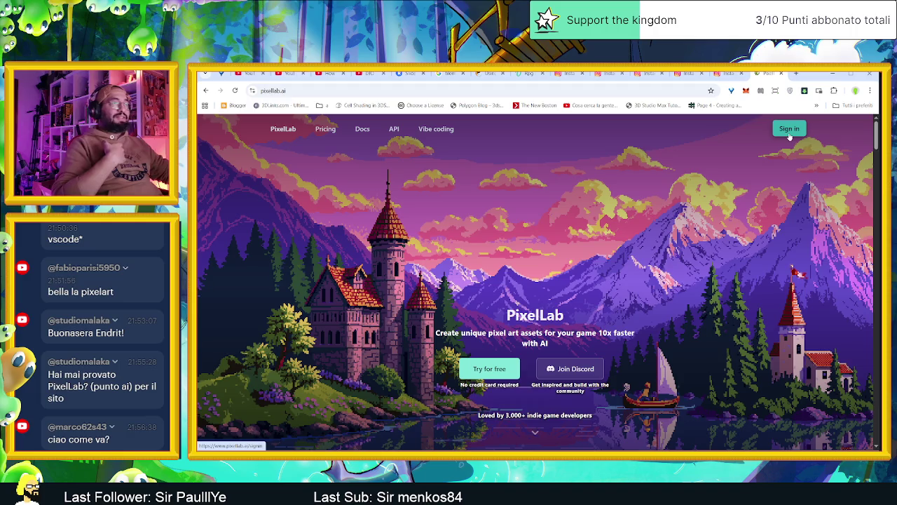
left_click(789, 130)
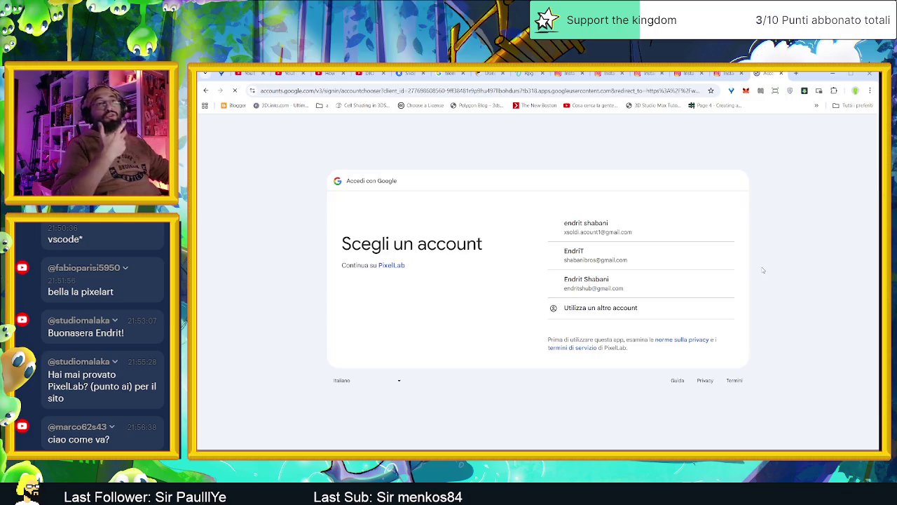
left_click(654, 252)
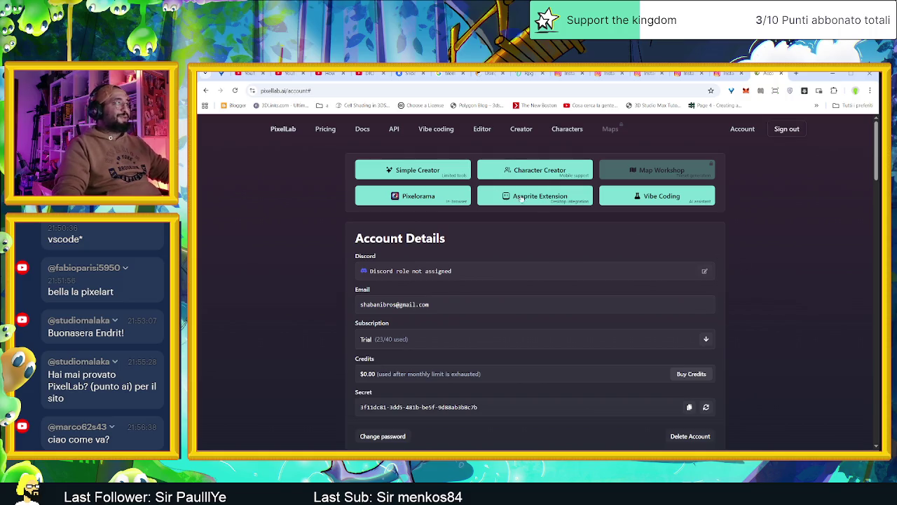
left_click(283, 130)
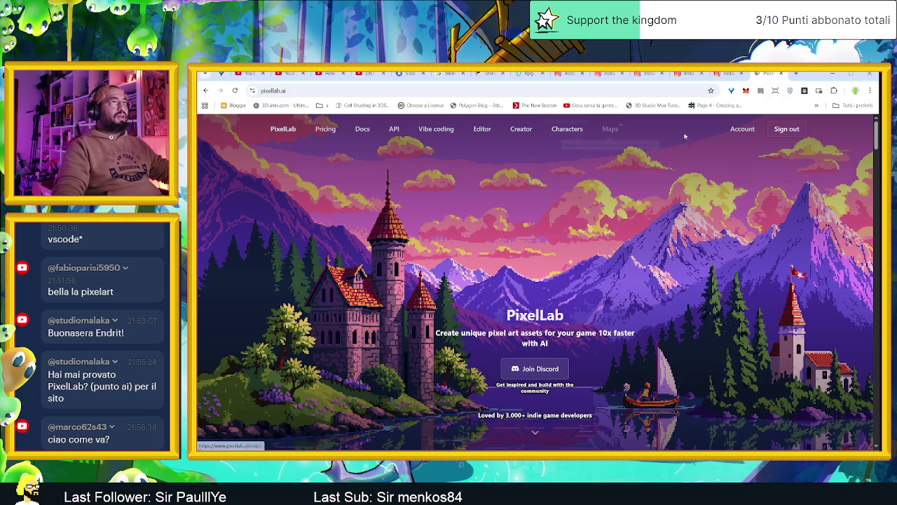
Review the account page down past Getting Started to the subscription tiers and footer
left_click(743, 128)
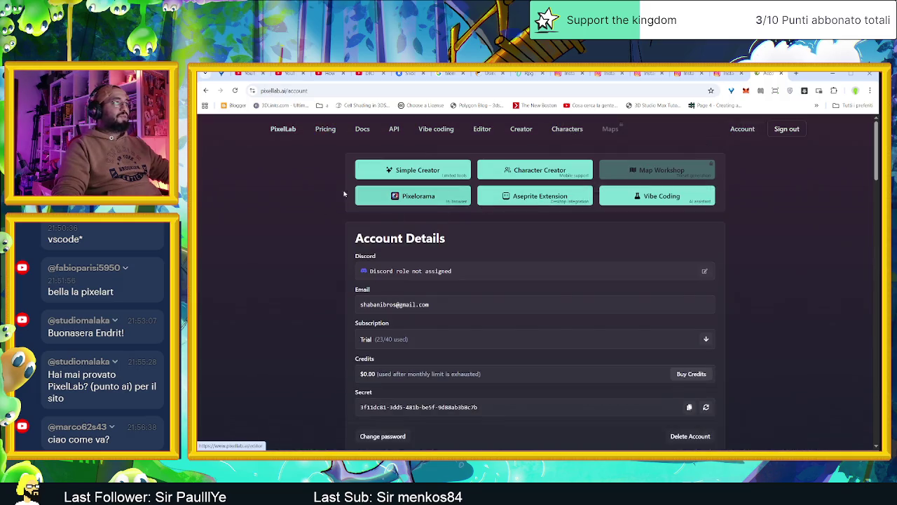
scroll(294, 252, "down", 3)
scroll(295, 261, "up", 1)
scroll(295, 261, "up", 1)
scroll(295, 258, "up", 1)
scroll(296, 260, "up", 1)
scroll(296, 260, "down", 1)
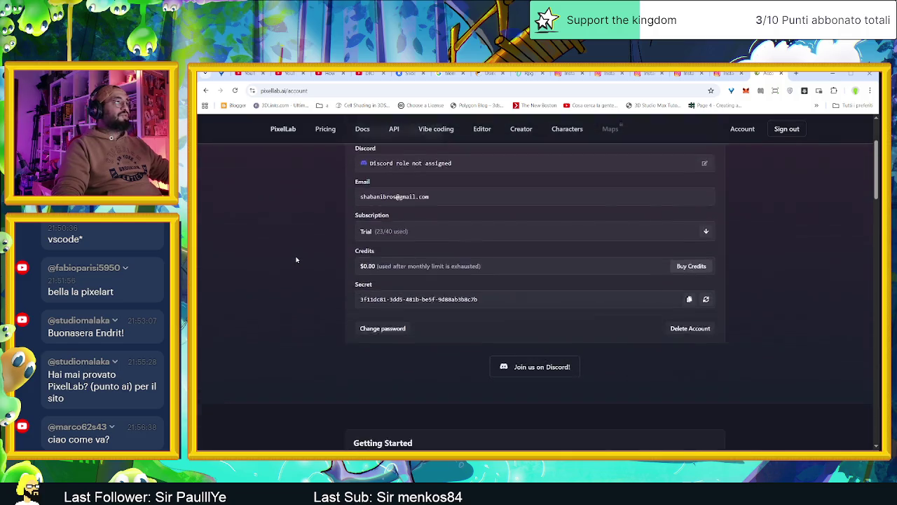
scroll(295, 259, "down", 3)
scroll(296, 260, "down", 2)
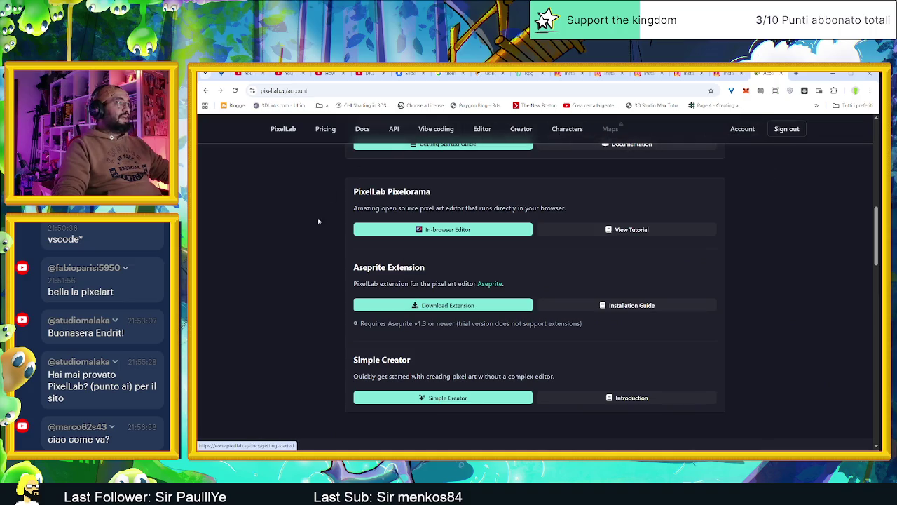
scroll(322, 249, "down", 2)
scroll(322, 249, "down", 1)
scroll(326, 255, "down", 3)
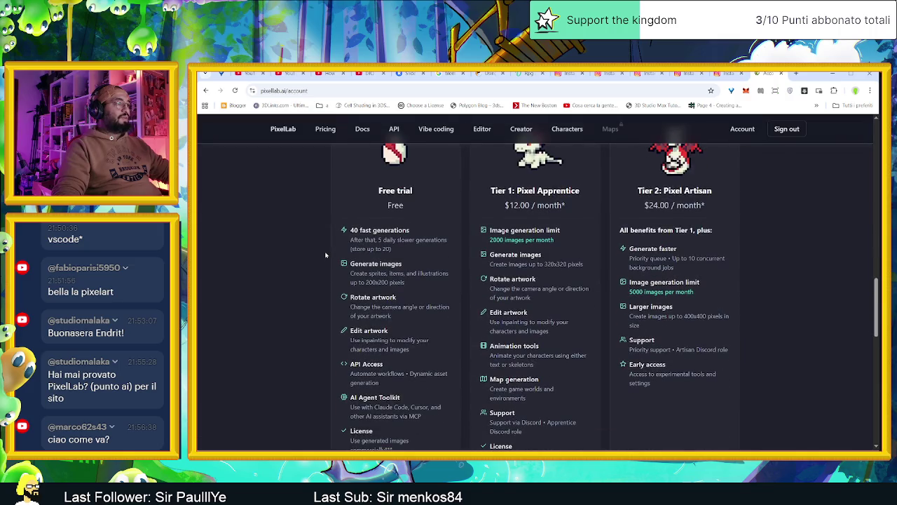
scroll(325, 255, "down", 3)
scroll(325, 254, "down", 2)
scroll(325, 231, "down", 2)
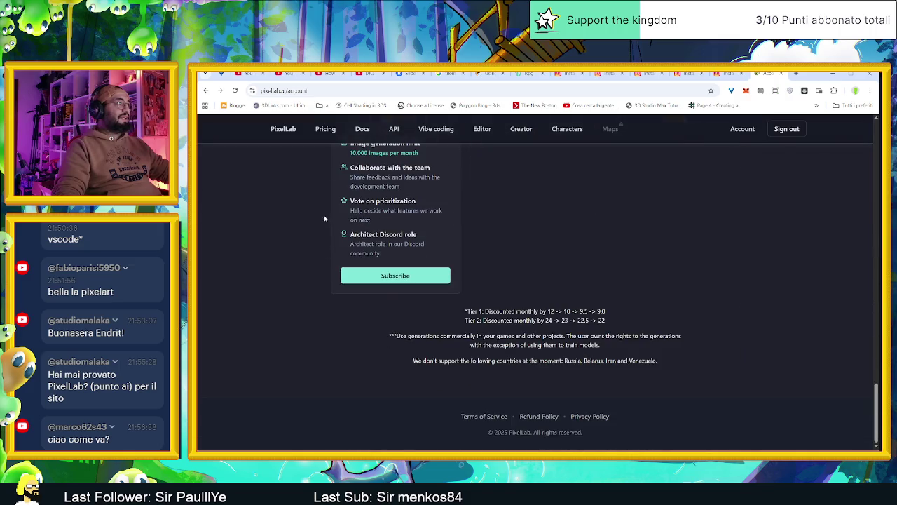
left_click(480, 130)
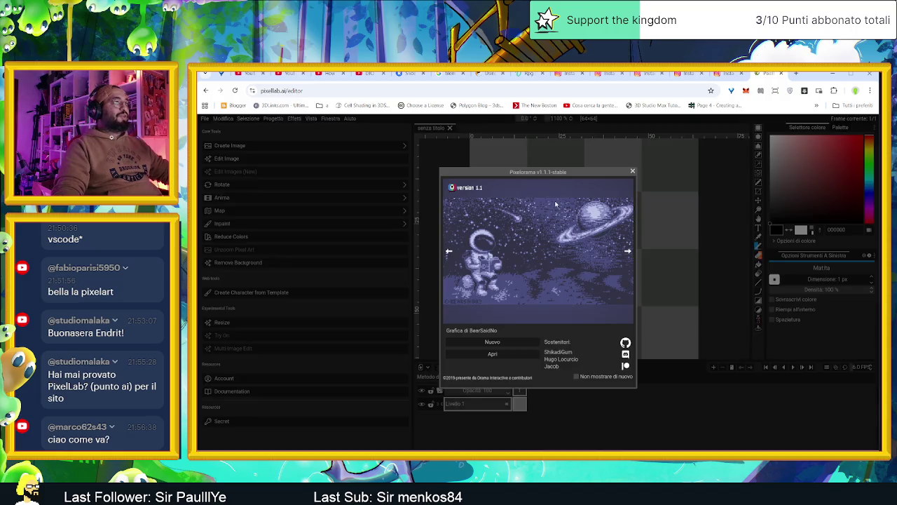
Dismiss the Pixelorama welcome screen and recover the autosaved backup projects
left_click(632, 173)
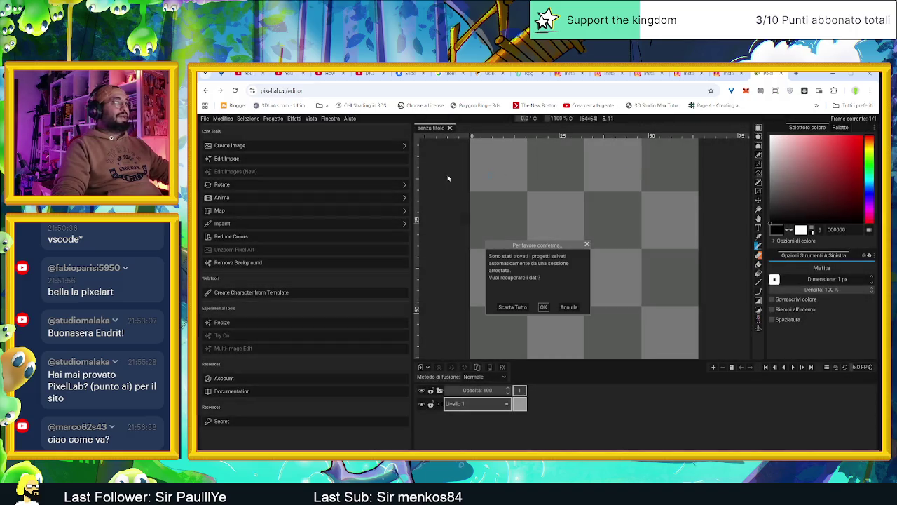
left_click(545, 307)
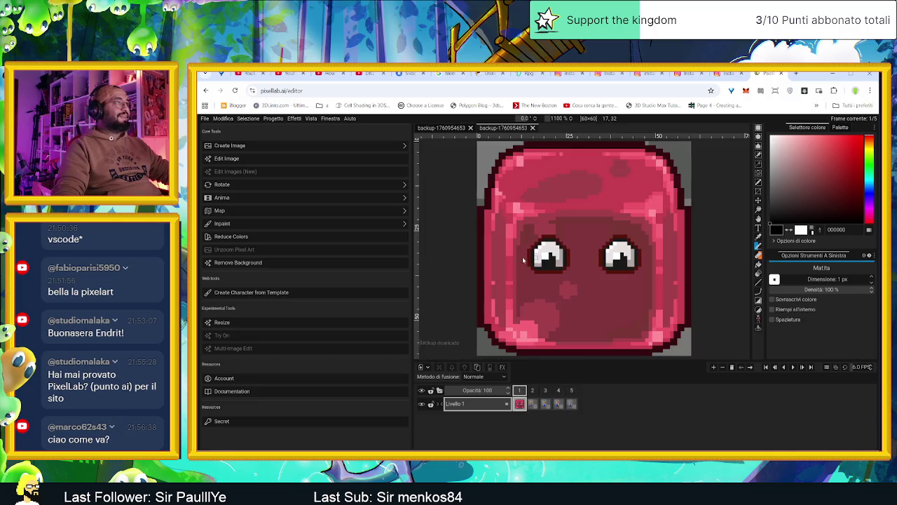
scroll(607, 288, "down", 1)
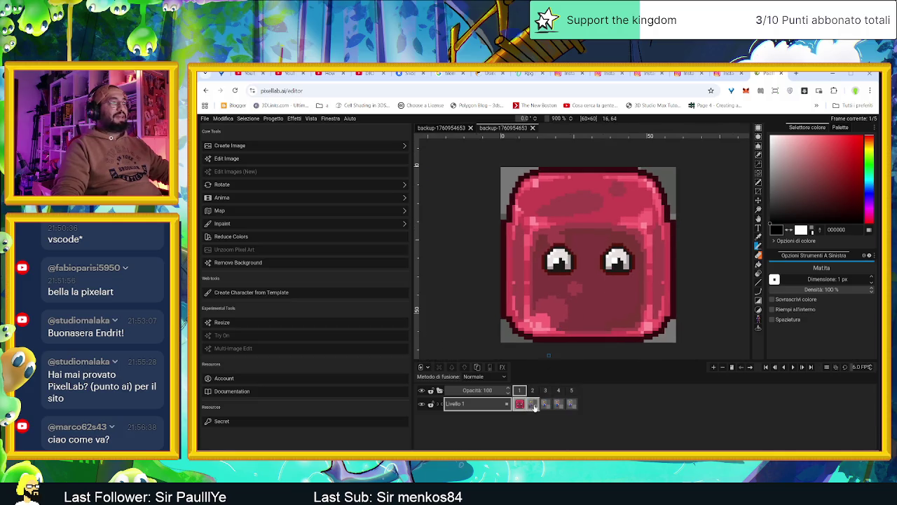
Step through the five animation frames, then switch between the two recovered backup projects
left_click(533, 405)
left_click(556, 405)
left_click(546, 407)
left_click(571, 404)
left_click(558, 406)
left_click(546, 405)
left_click(533, 405)
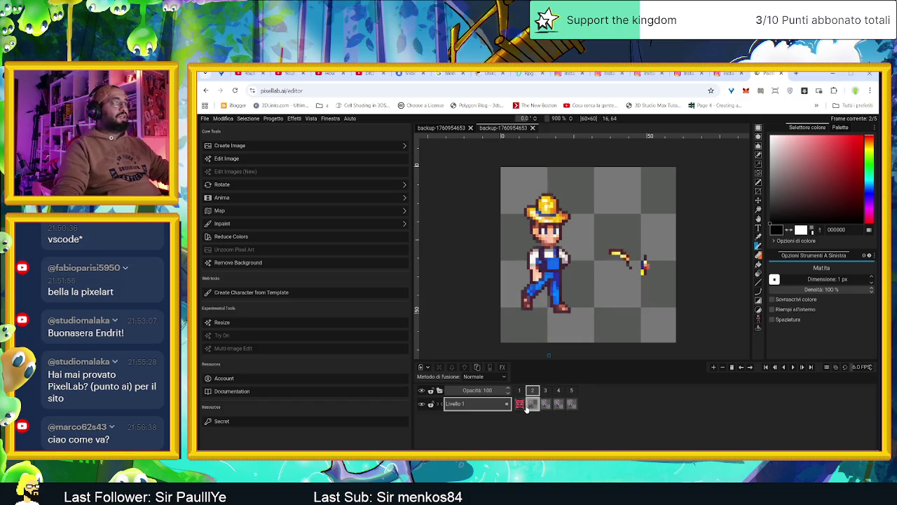
left_click(520, 405)
left_click(499, 128)
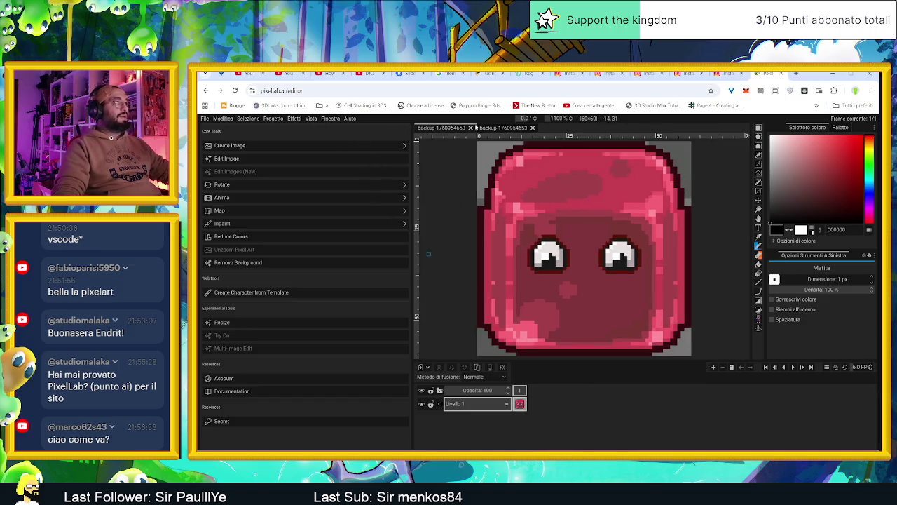
left_click(509, 128)
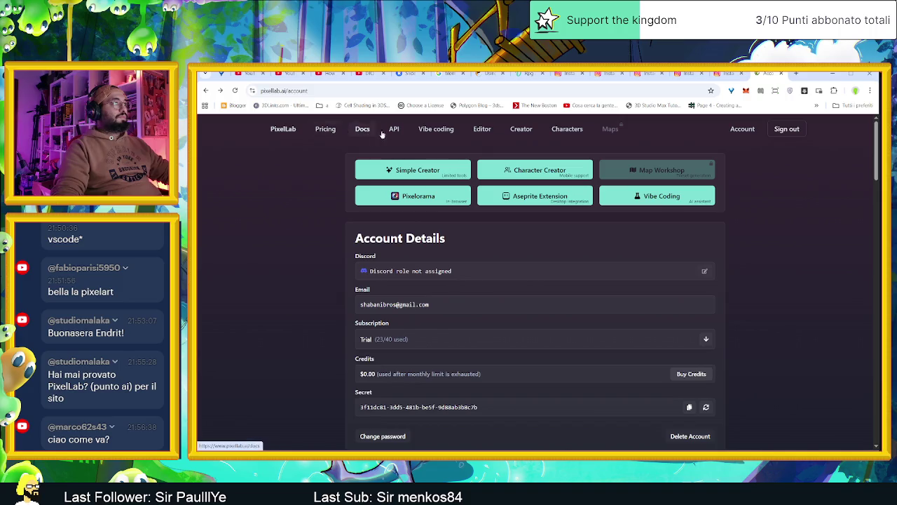
On the creator page, scroll the gallery and preview the anime-girl image
left_click(519, 130)
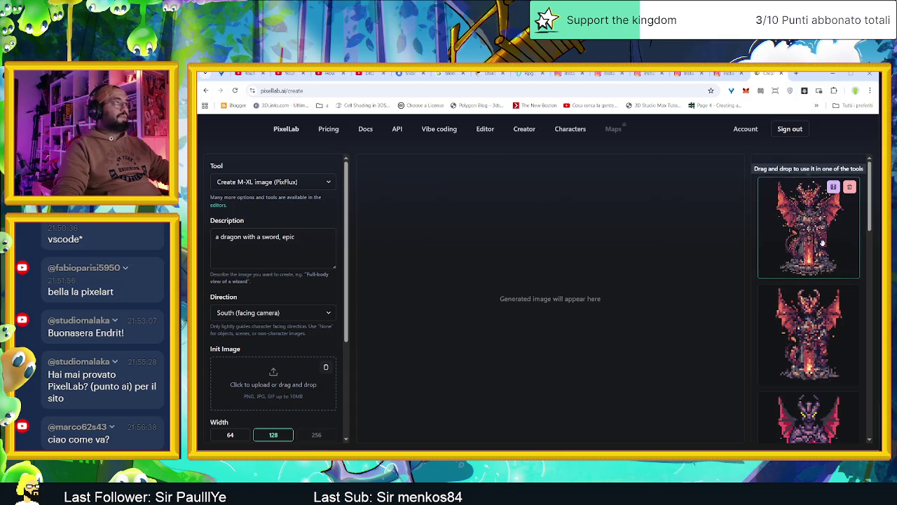
scroll(822, 243, "down", 2)
scroll(823, 281, "down", 3)
scroll(823, 315, "down", 3)
scroll(825, 350, "down", 2)
scroll(825, 361, "down", 2)
scroll(821, 379, "down", 2)
scroll(820, 393, "down", 1)
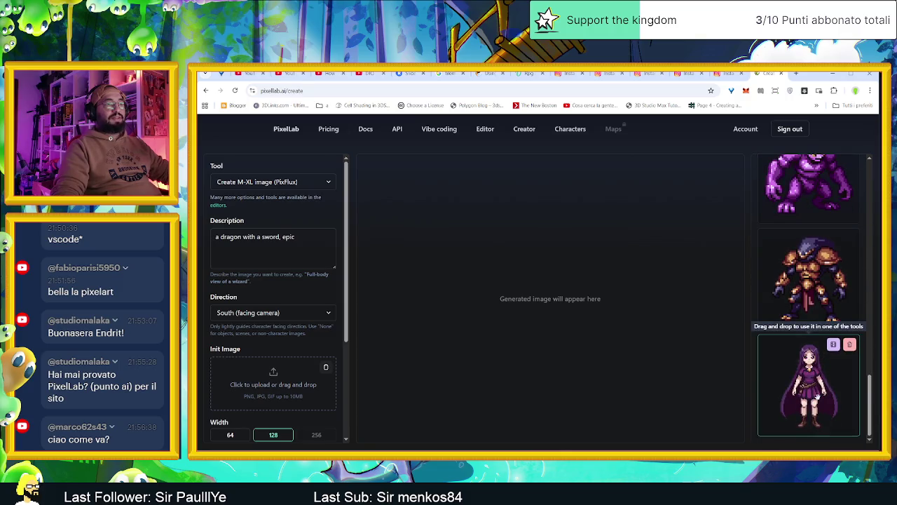
left_click(816, 398)
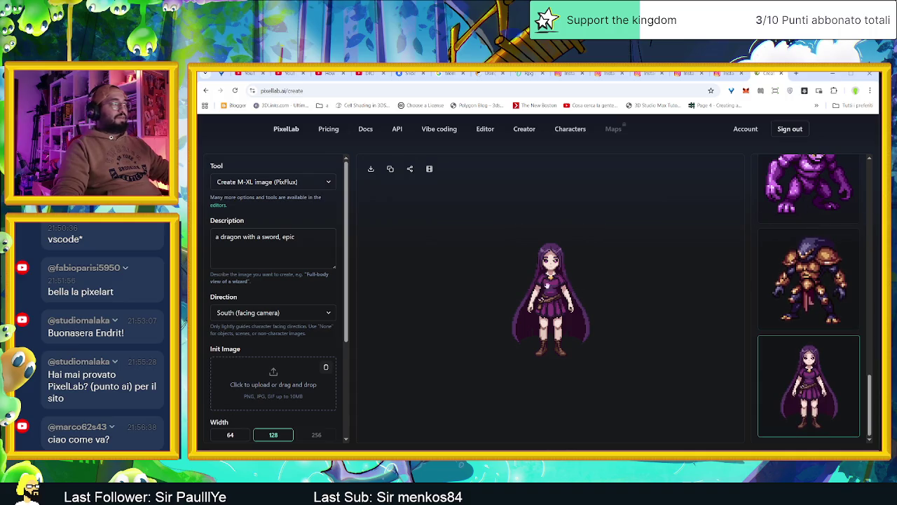
Preview the armored monster, purple horned monster and red demon gallery images
scroll(550, 223, "up", 2)
scroll(548, 218, "up", 2)
scroll(548, 218, "down", 1)
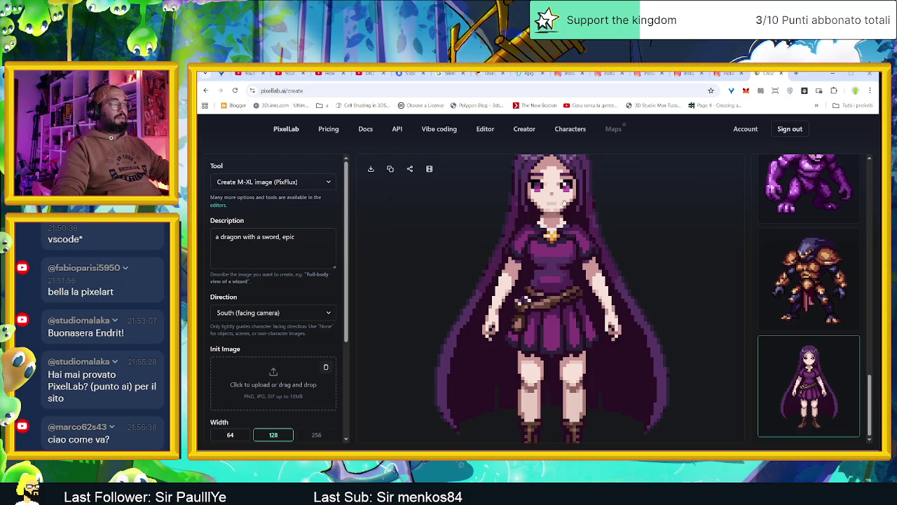
scroll(628, 210, "down", 1)
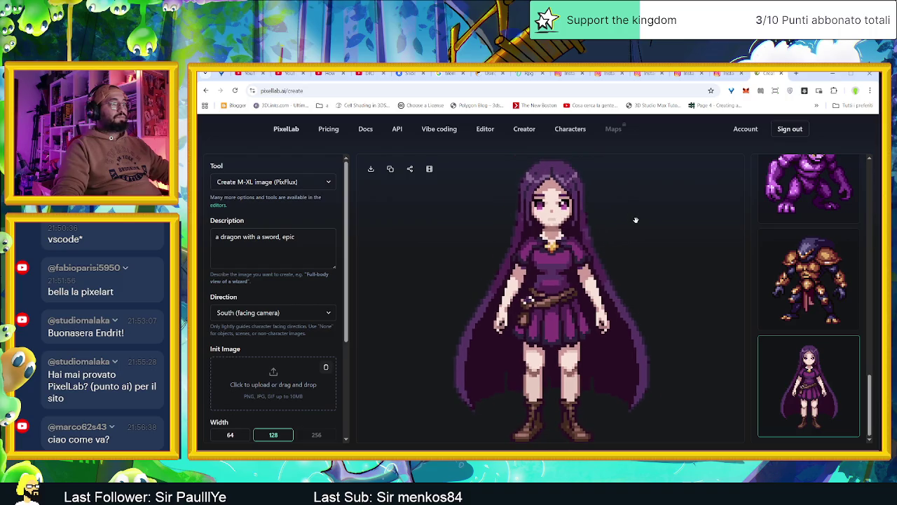
scroll(627, 223, "down", 1)
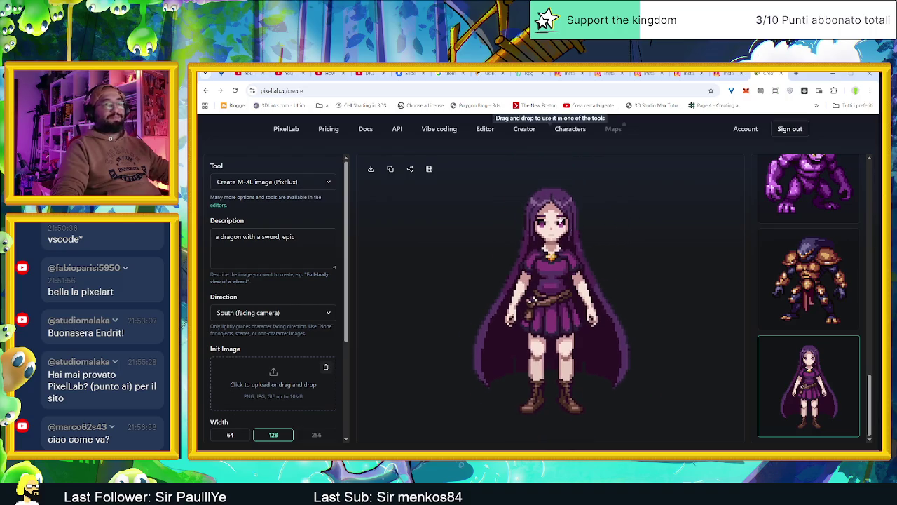
scroll(530, 203, "up", 2)
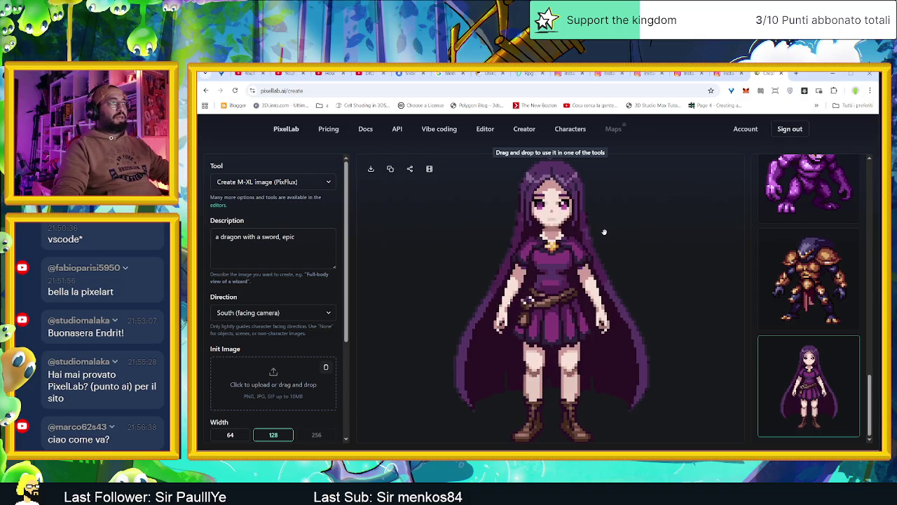
scroll(604, 238, "down", 1)
scroll(605, 210, "down", 1)
scroll(604, 211, "down", 1)
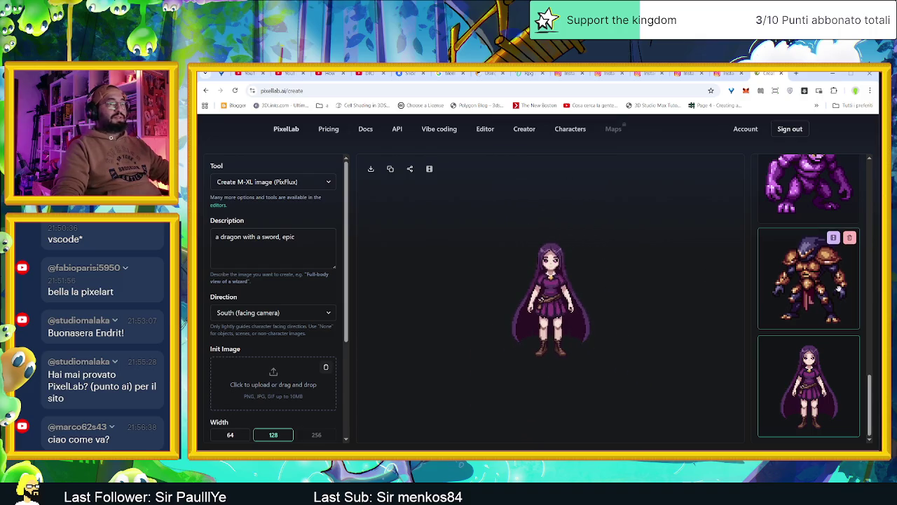
left_click(820, 289)
scroll(816, 276, "up", 2)
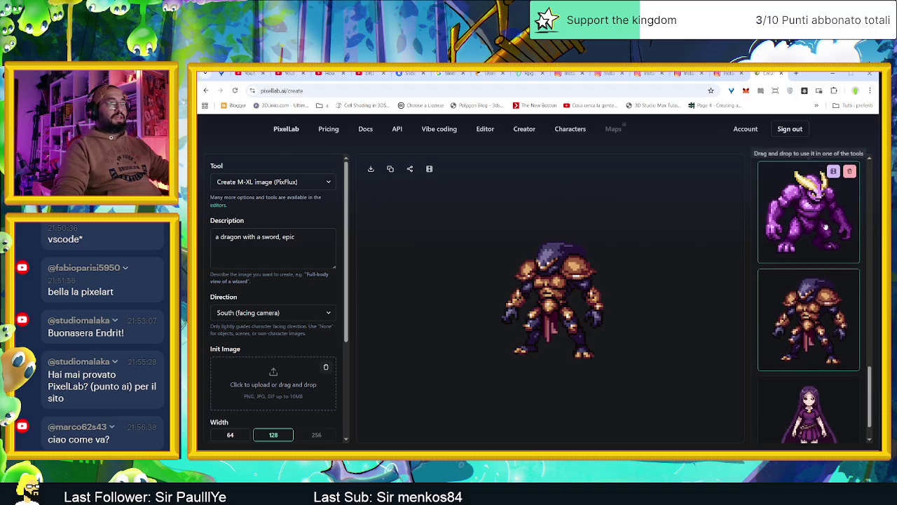
left_click(816, 276)
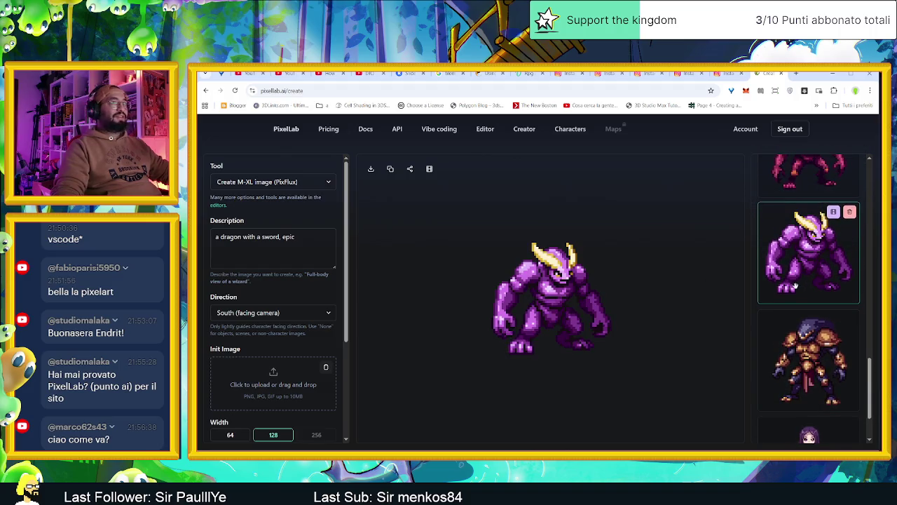
scroll(796, 286, "up", 3)
left_click(800, 305)
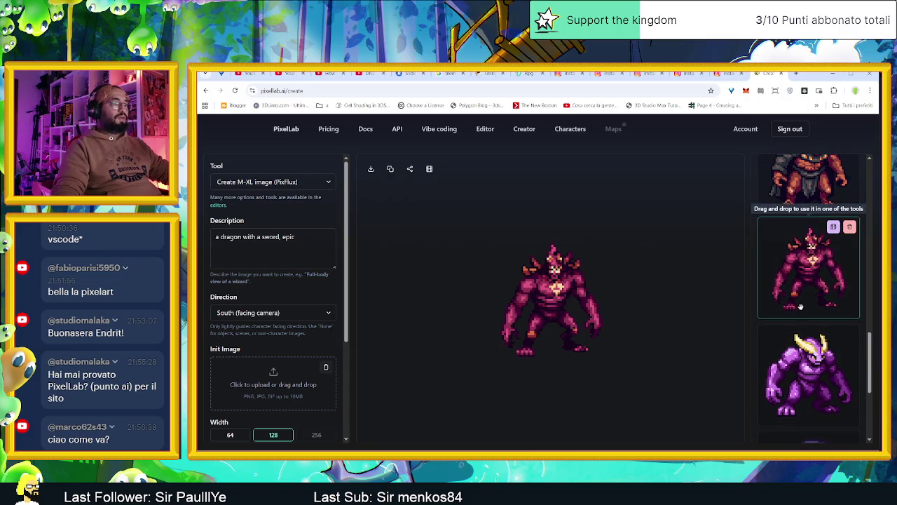
Preview the purple horned monster, red demon, armored monster, purple brute and green lizard images
left_click(810, 371)
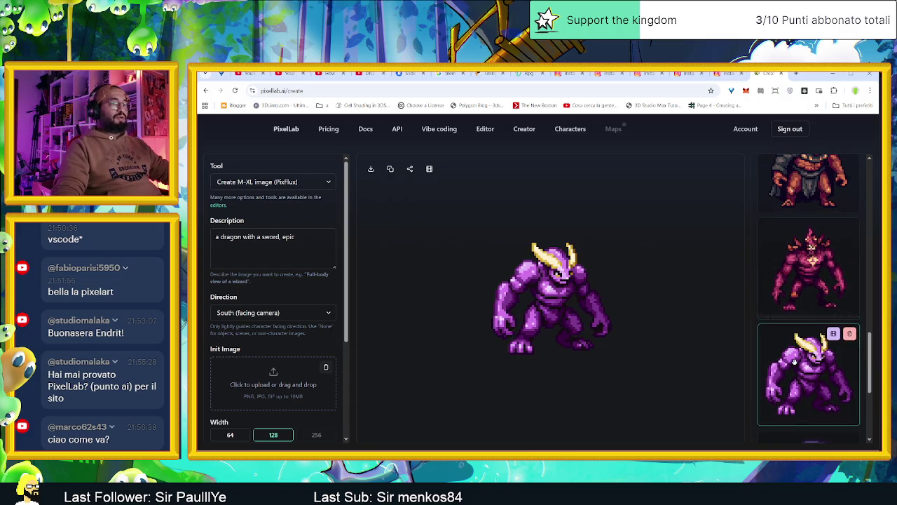
left_click(807, 286)
scroll(807, 286, "up", 2)
left_click(808, 263)
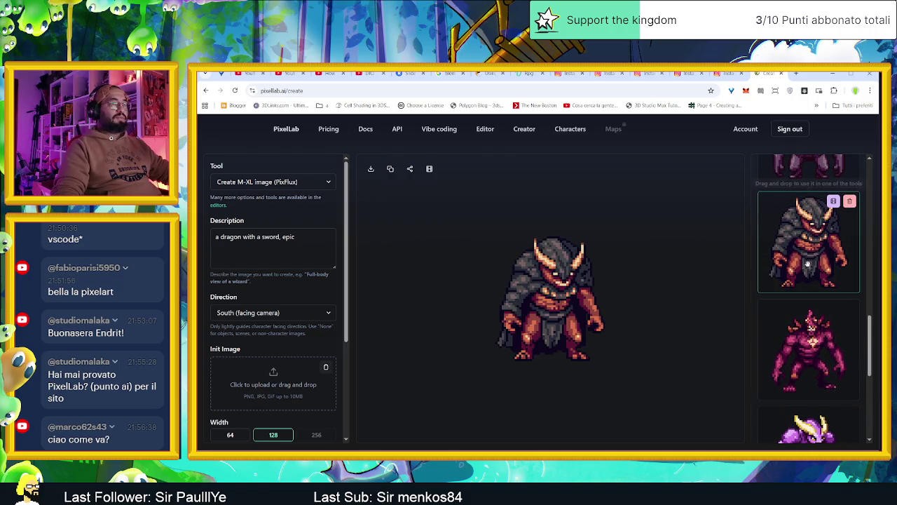
scroll(803, 294, "up", 3)
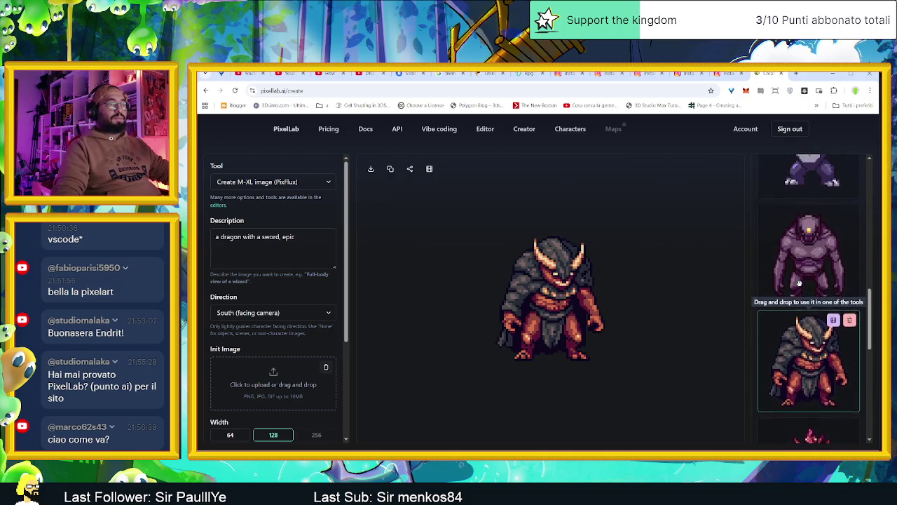
left_click(810, 314)
scroll(797, 268, "up", 1)
scroll(799, 270, "up", 1)
left_click(800, 272)
scroll(803, 280, "up", 1)
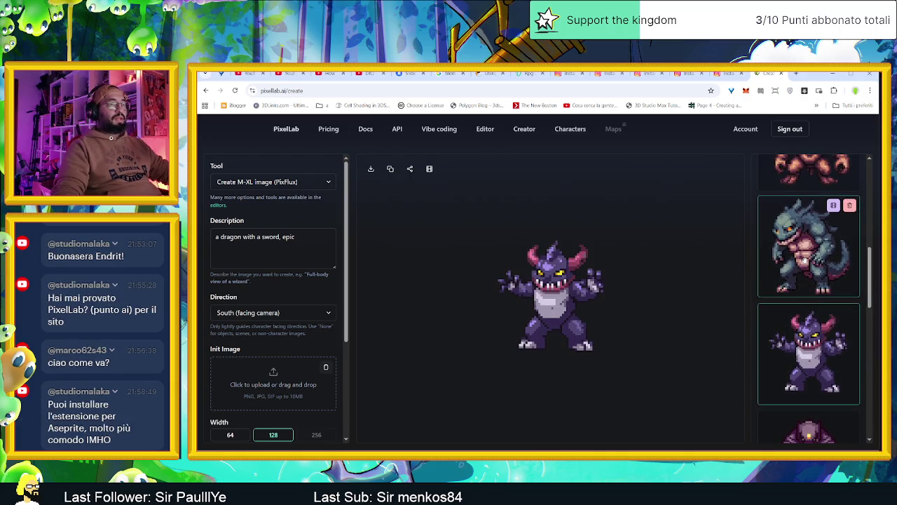
left_click(801, 275)
Preview the orange brute, red winged dragon, red fire demon, then the first red dragon
scroll(801, 270, "up", 1)
scroll(799, 263, "up", 1)
left_click(798, 259)
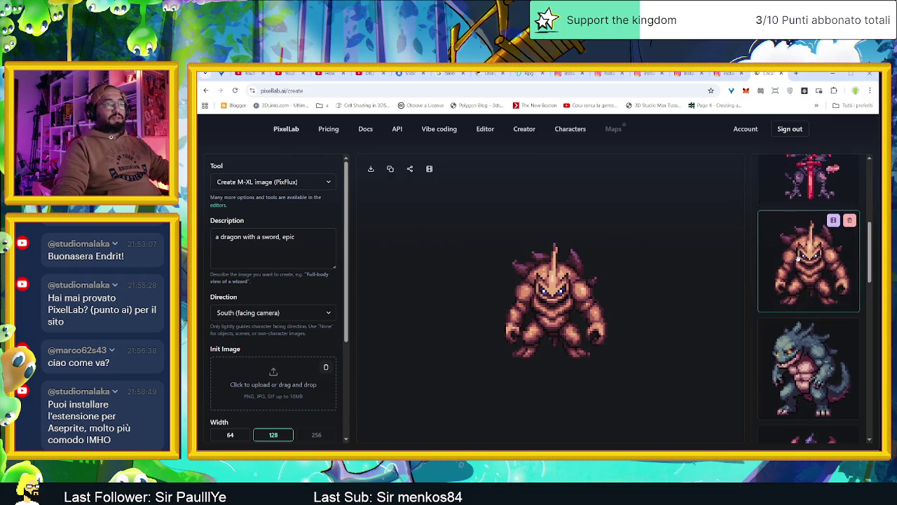
scroll(799, 260, "up", 1)
scroll(802, 259, "up", 2)
left_click(808, 259)
scroll(808, 259, "up", 1)
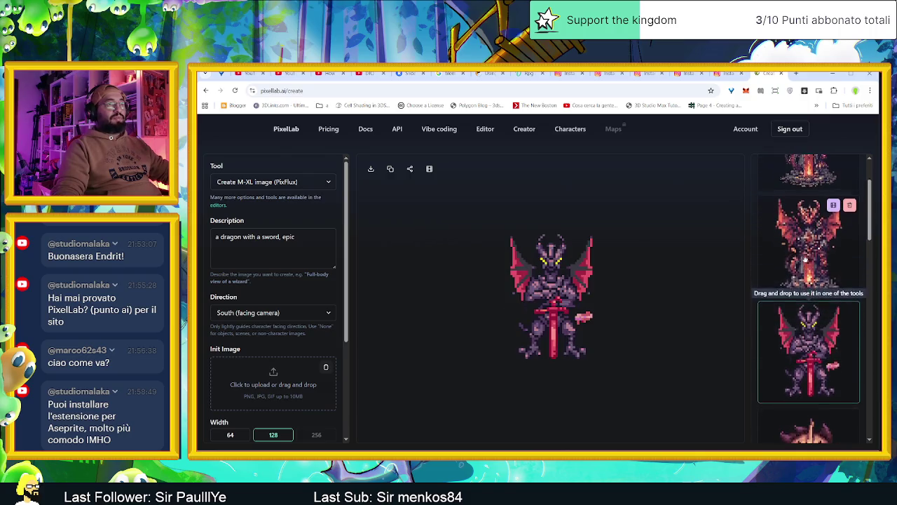
left_click(810, 253)
scroll(811, 248, "up", 1)
scroll(812, 245, "up", 1)
left_click(812, 243)
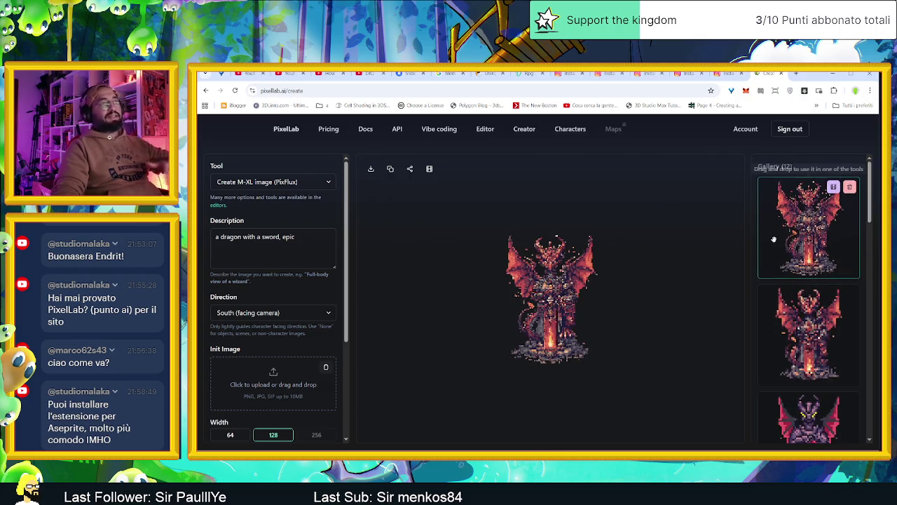
left_click(831, 75)
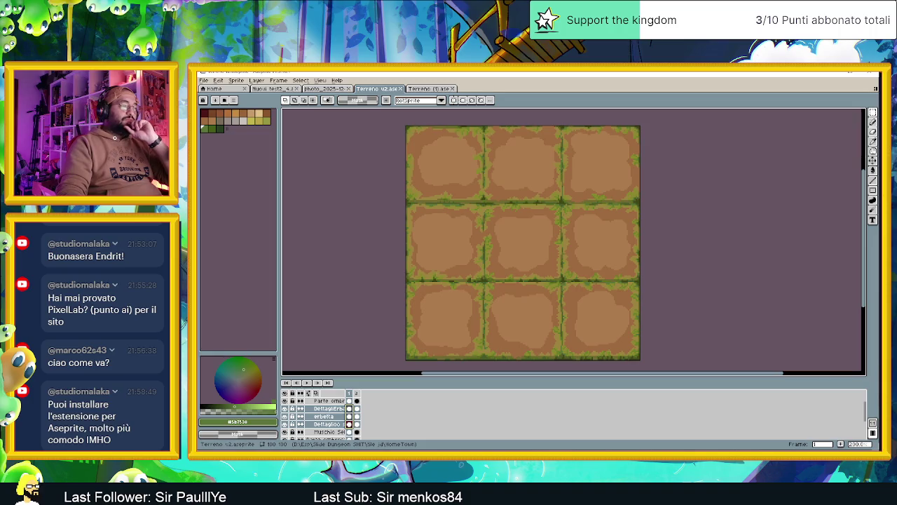
key("alt+Tab")
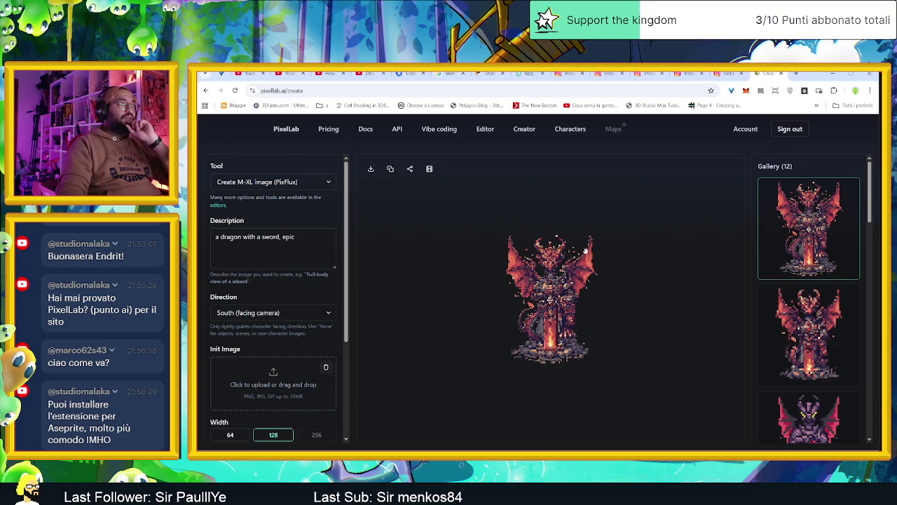
Open the API page and view Available Models pricing, with Pixflux from $0.00793 per 64x64 image
left_click(394, 129)
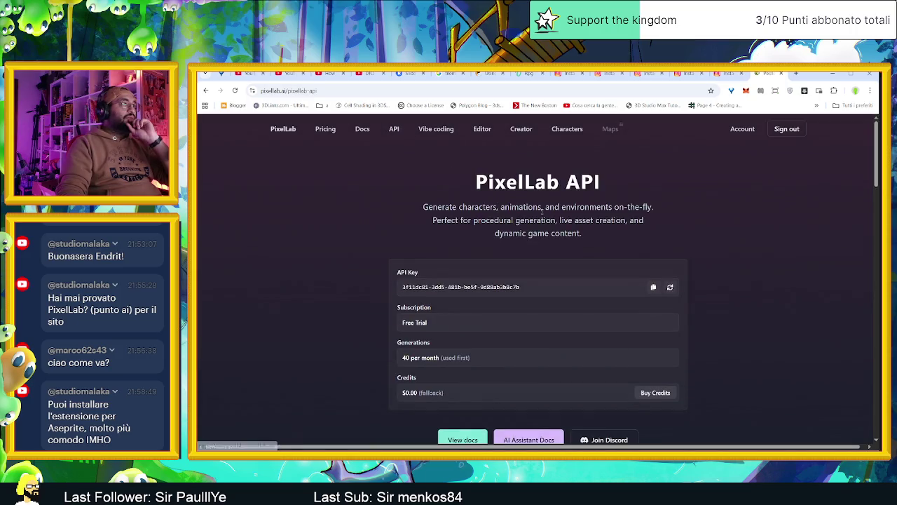
scroll(741, 294, "down", 2)
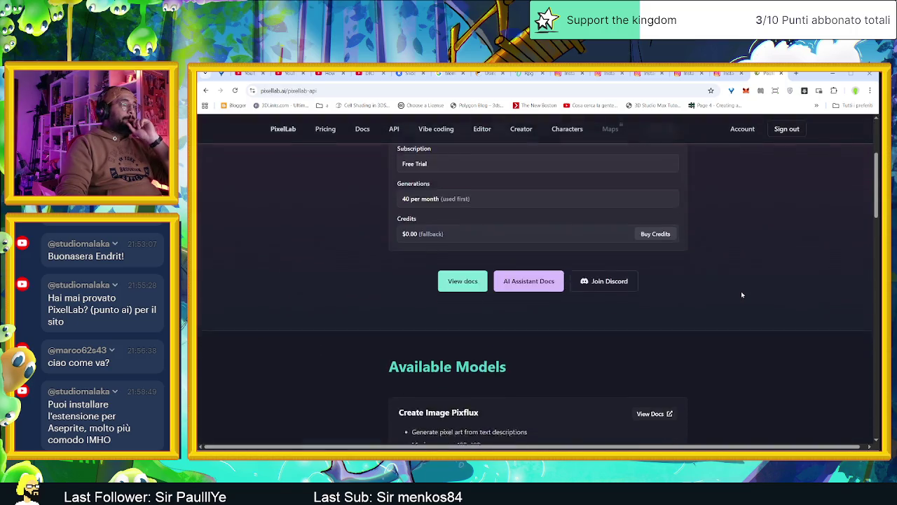
scroll(742, 294, "down", 2)
scroll(741, 295, "down", 2)
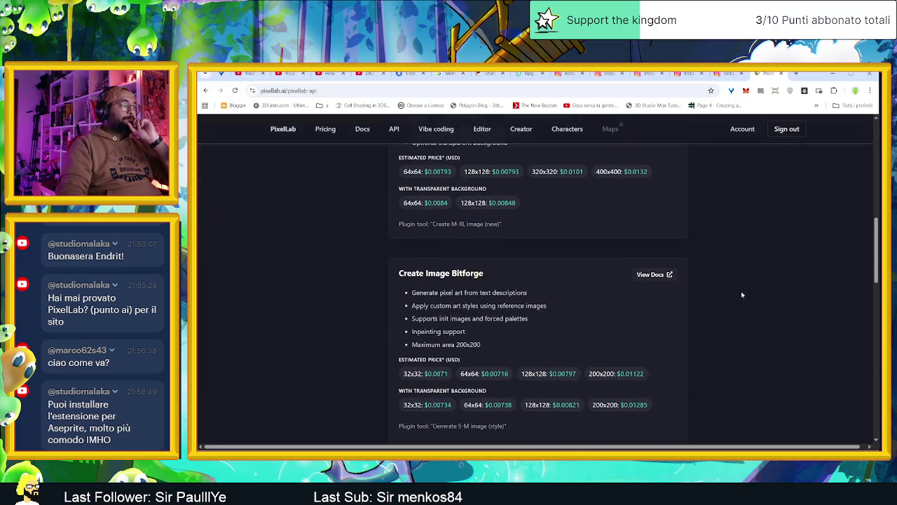
scroll(741, 290, "up", 1)
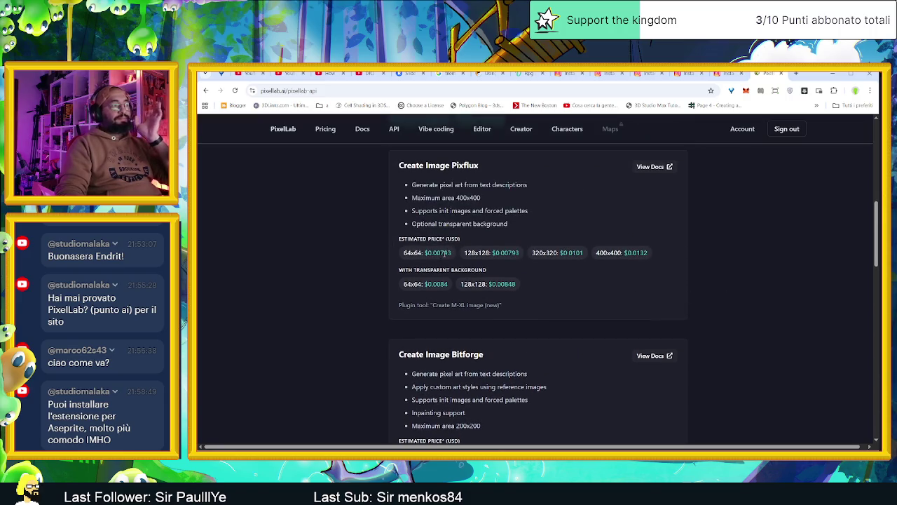
scroll(446, 253, "up", 1)
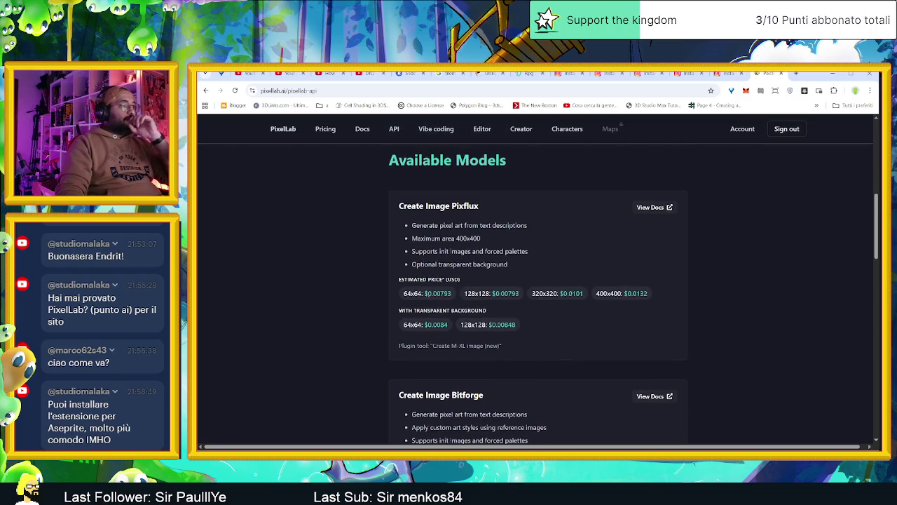
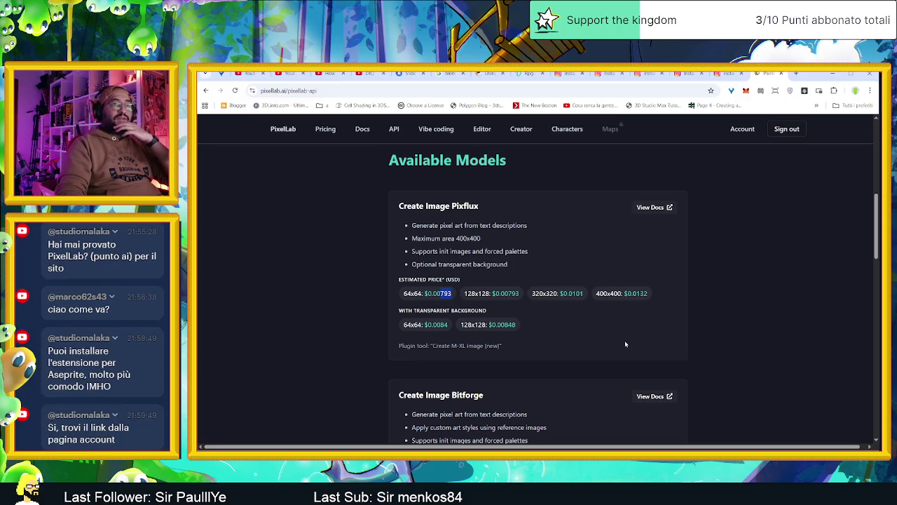
Browse the PixelLab site and go to the Account details page
scroll(626, 343, "down", 1)
scroll(626, 343, "down", 1)
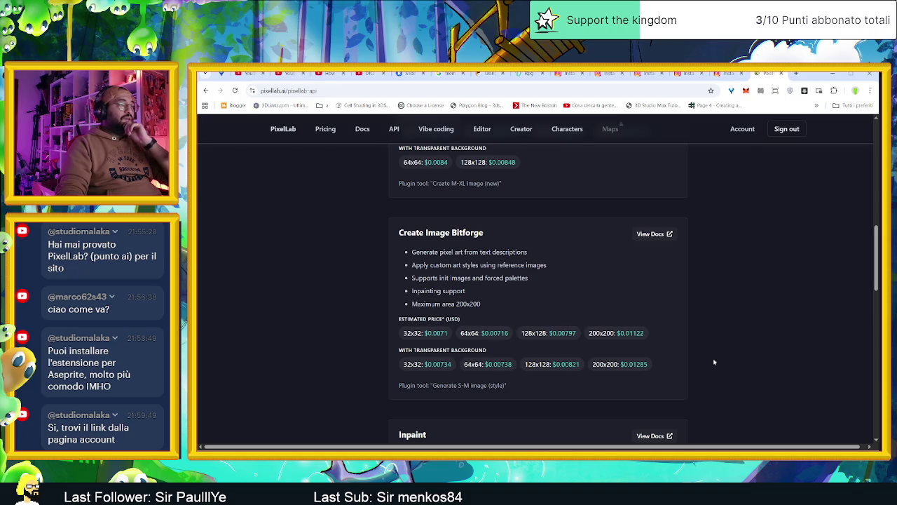
scroll(714, 362, "down", 1)
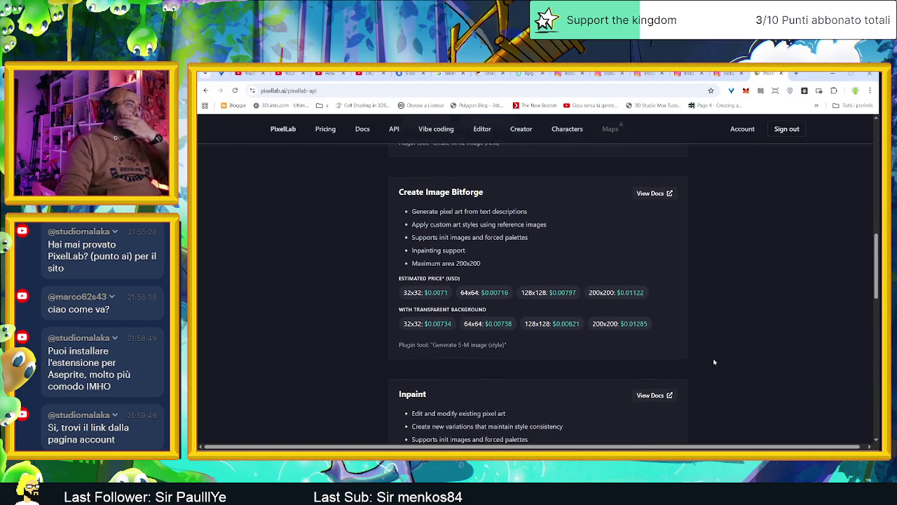
scroll(715, 361, "down", 1)
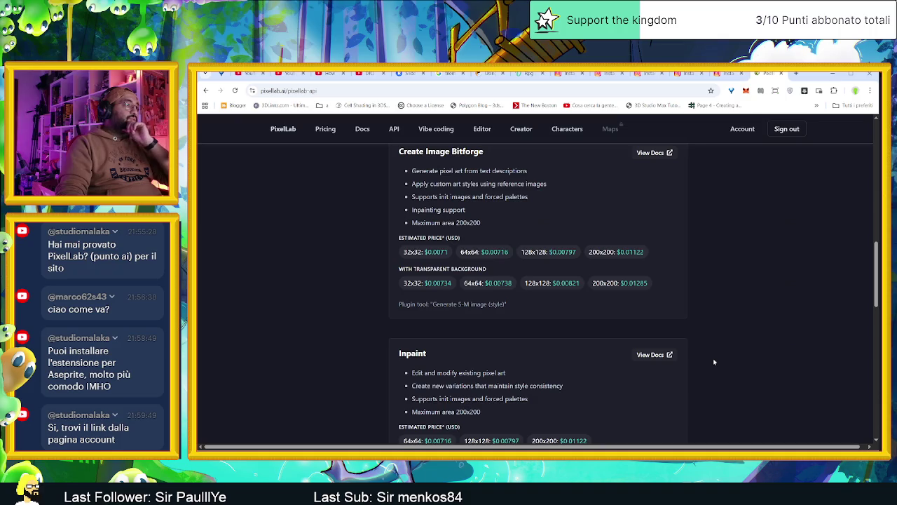
scroll(714, 362, "down", 2)
scroll(714, 361, "down", 3)
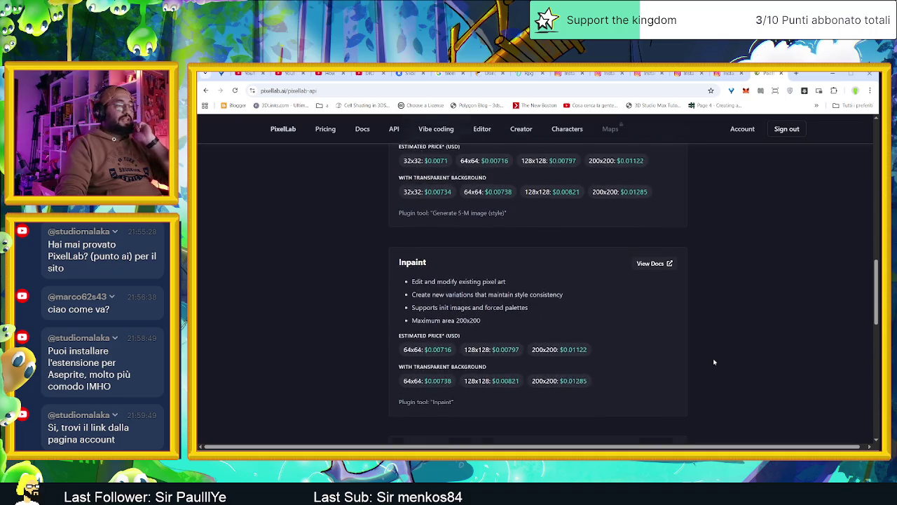
scroll(714, 362, "down", 1)
scroll(715, 361, "down", 1)
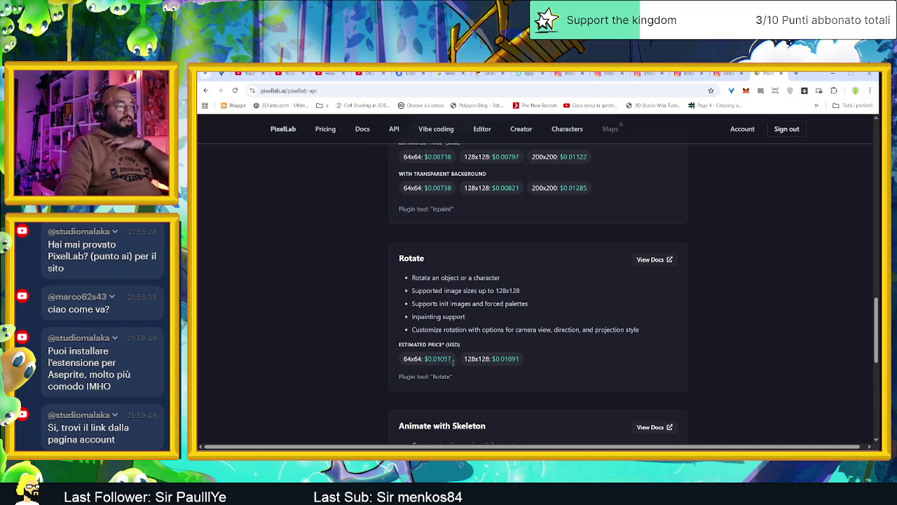
scroll(610, 384, "down", 1)
scroll(694, 384, "down", 2)
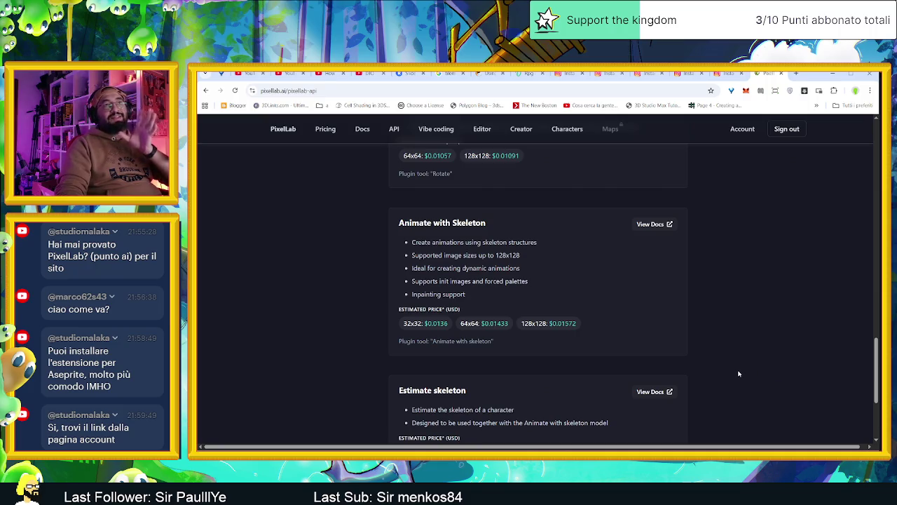
scroll(740, 378, "down", 1)
scroll(743, 385, "down", 1)
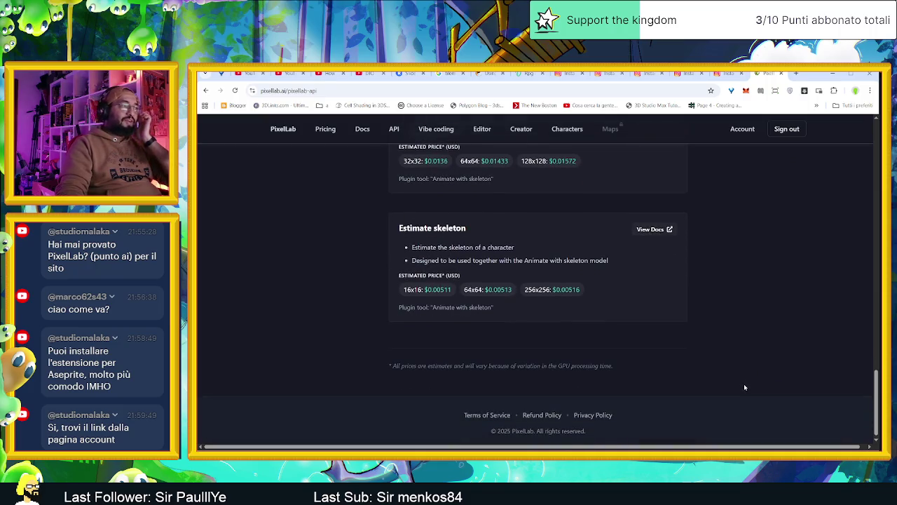
scroll(690, 327, "up", 1)
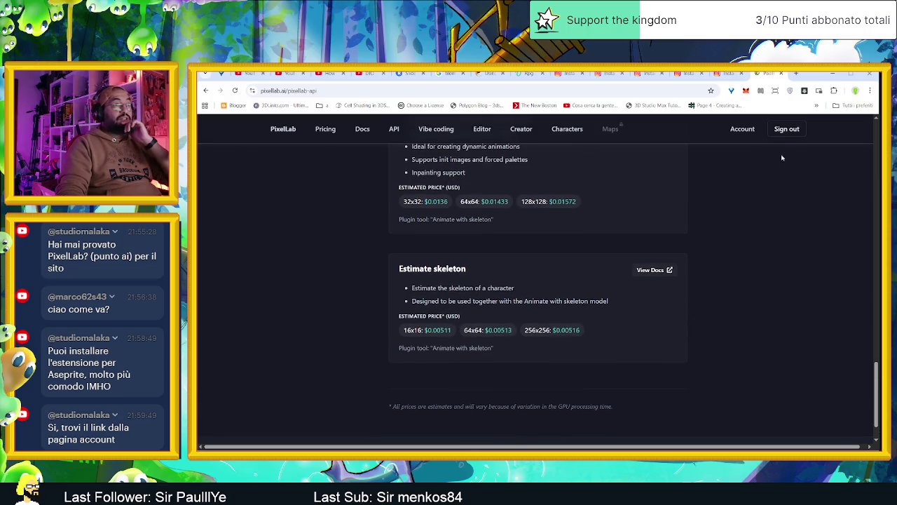
left_click(741, 129)
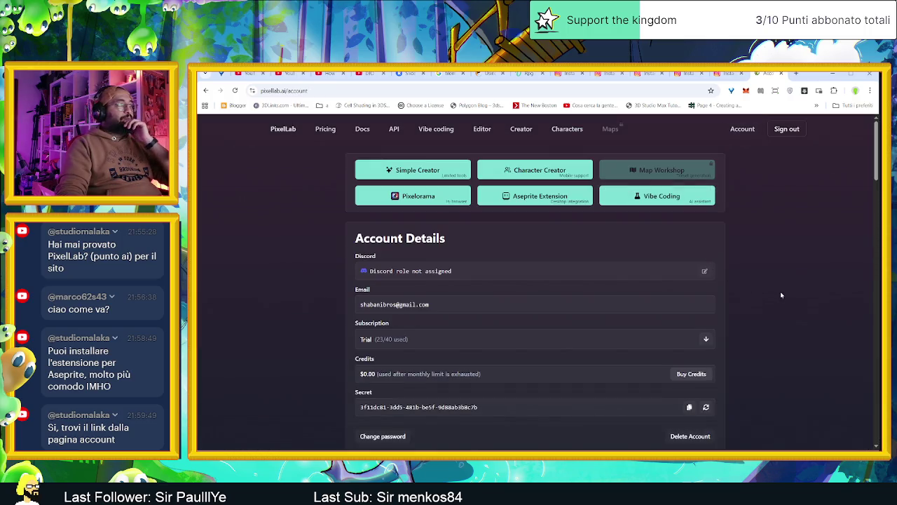
Download the Aseprite extension and bring up its installation instructions page
scroll(339, 339, "down", 2)
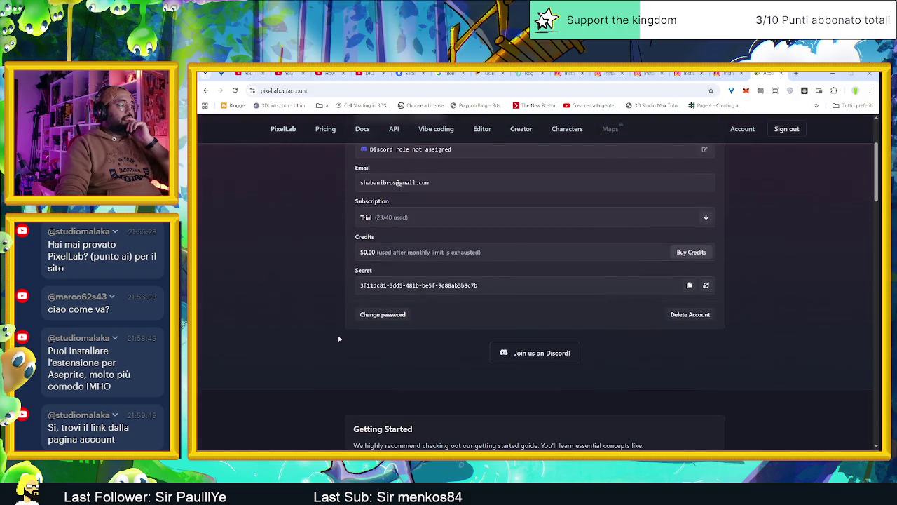
scroll(342, 334, "down", 3)
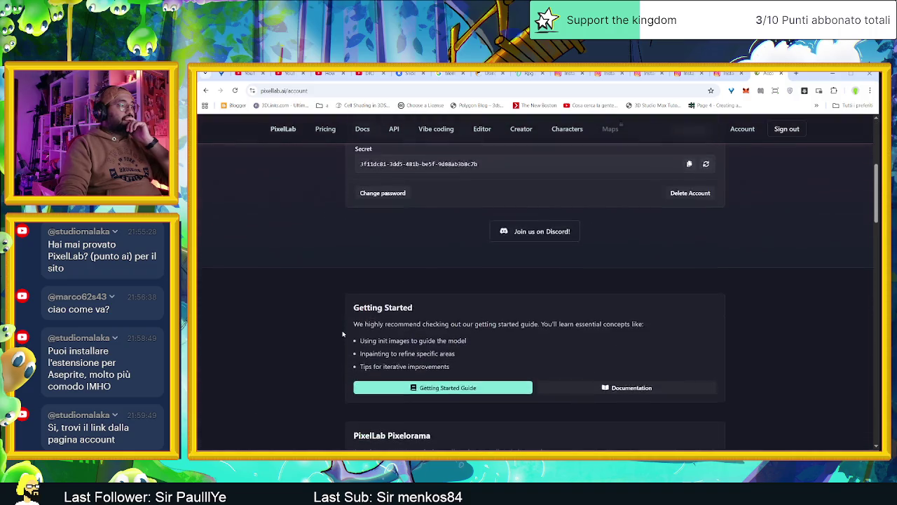
scroll(342, 333, "down", 2)
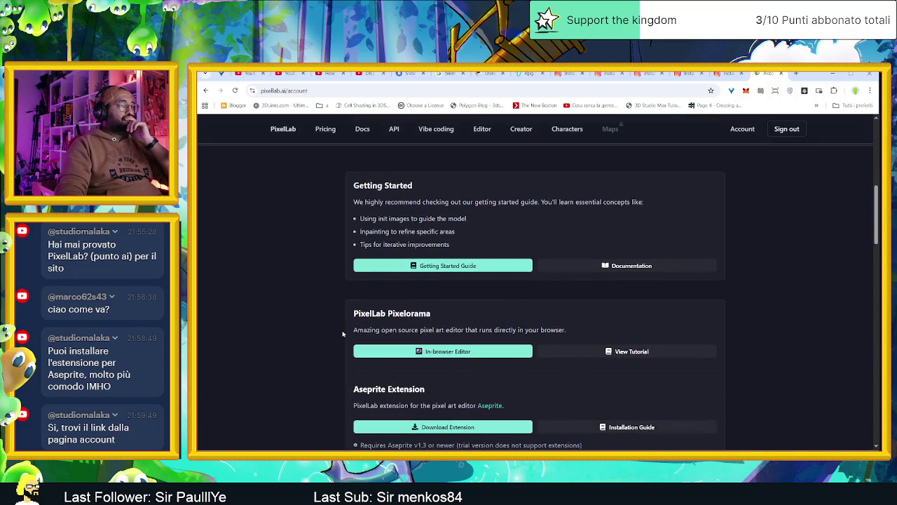
scroll(342, 333, "down", 1)
scroll(342, 333, "down", 1)
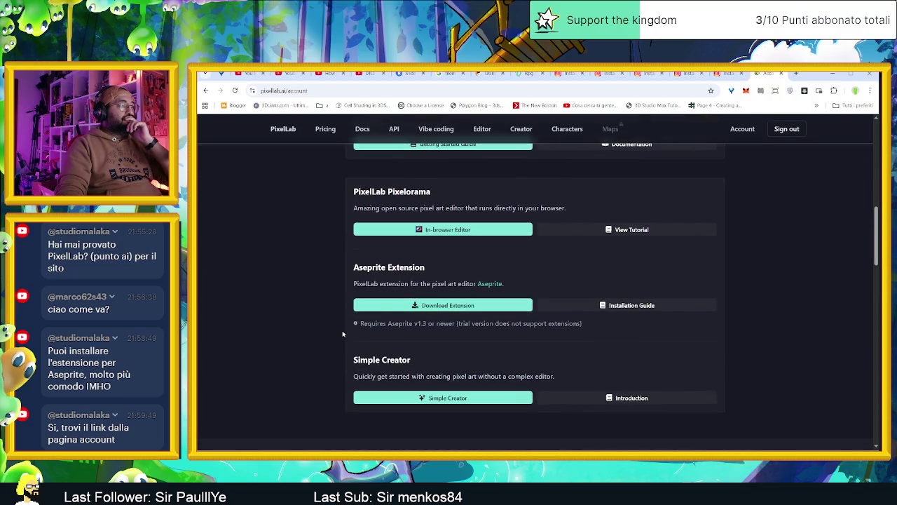
left_click(407, 307)
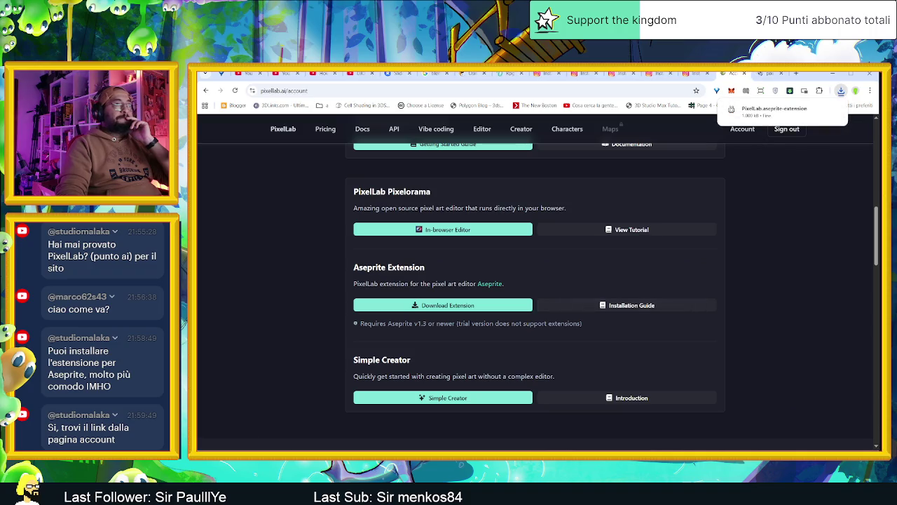
left_click(770, 73)
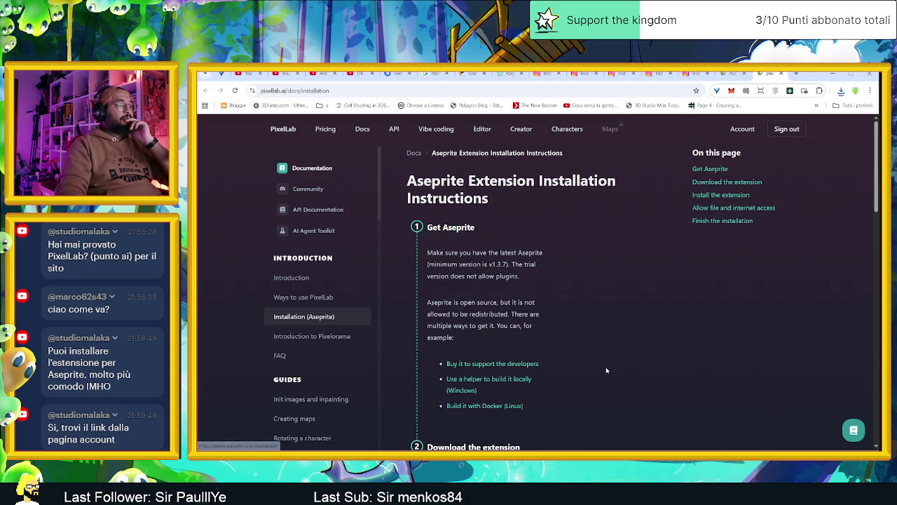
Reveal the downloaded PixelLab.aseprite-extension in the Download folder through Chrome's downloads list
scroll(605, 366, "down", 1)
scroll(606, 366, "down", 2)
scroll(605, 367, "down", 1)
scroll(605, 367, "down", 2)
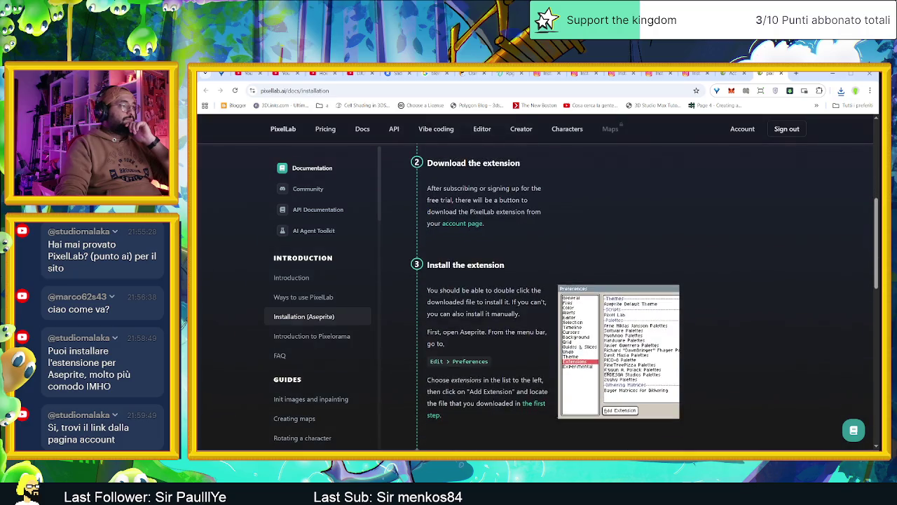
scroll(606, 367, "down", 1)
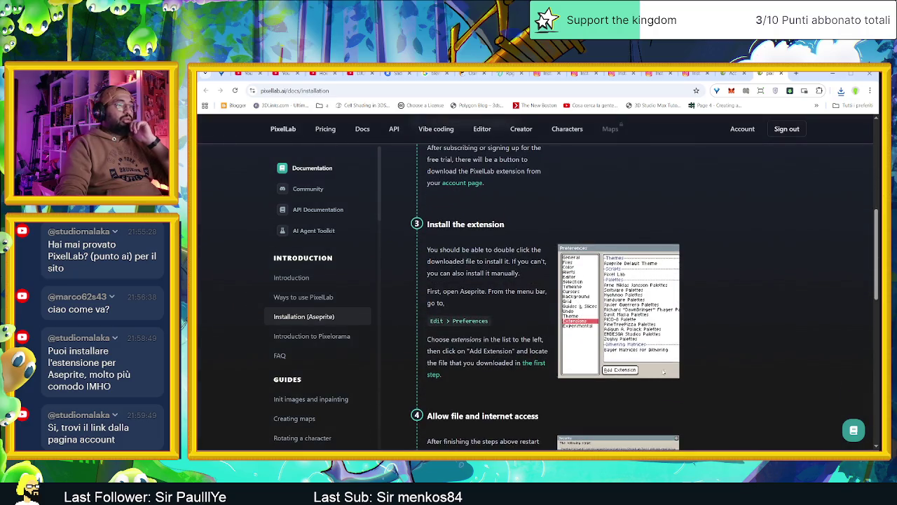
left_click(841, 91)
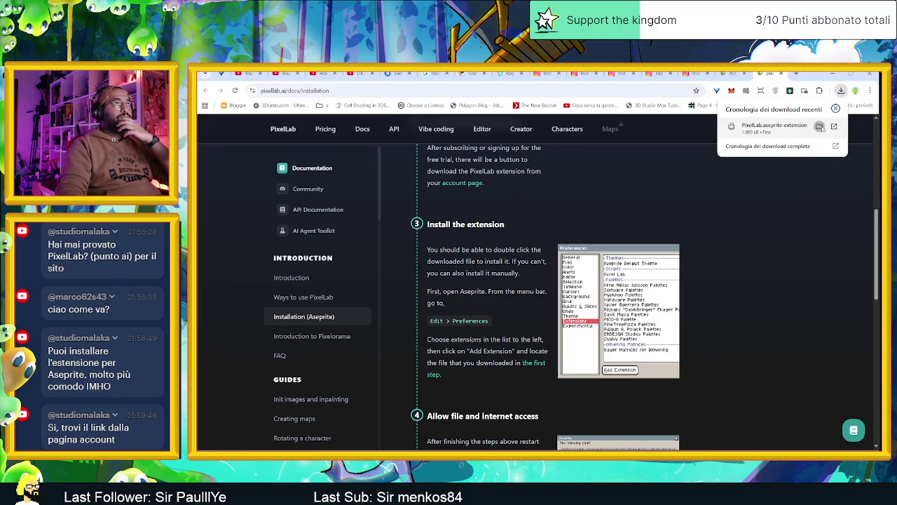
left_click(820, 126)
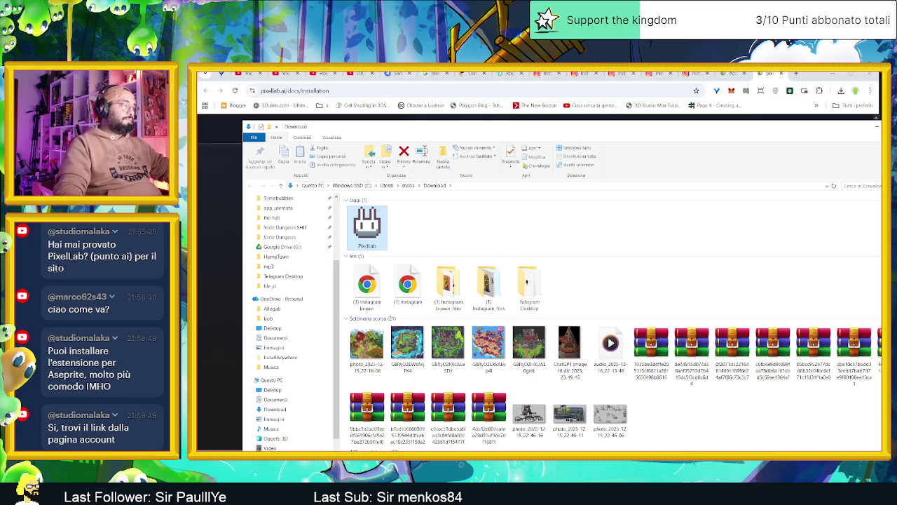
key("alt+Tab")
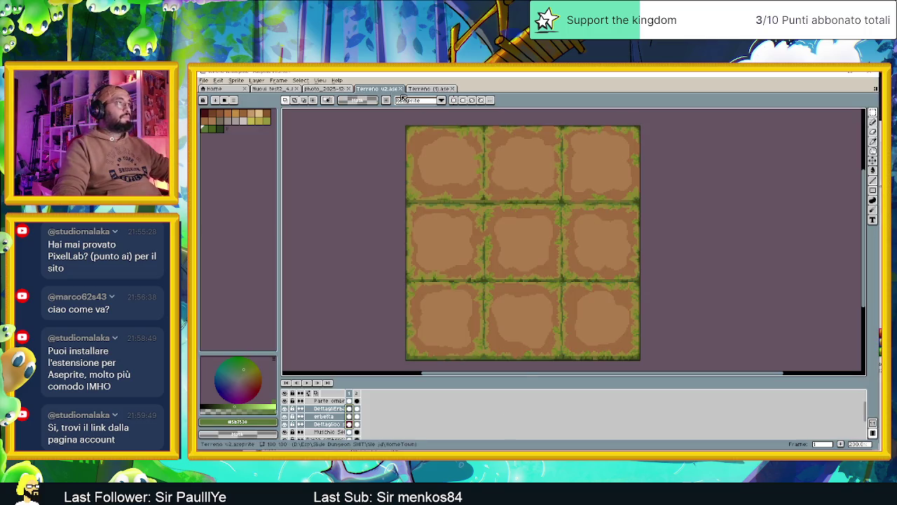
Start adding an extension from Edit > Preferences > Extensions
left_click(257, 80)
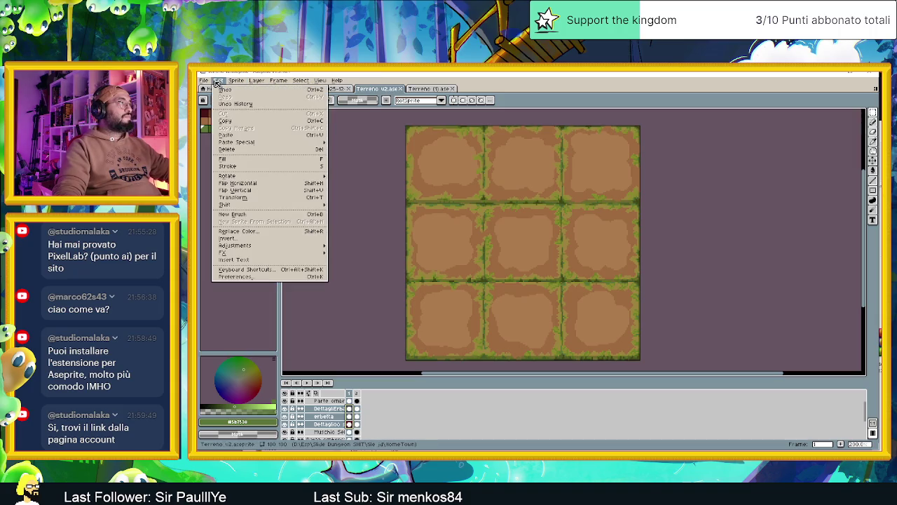
left_click(257, 277)
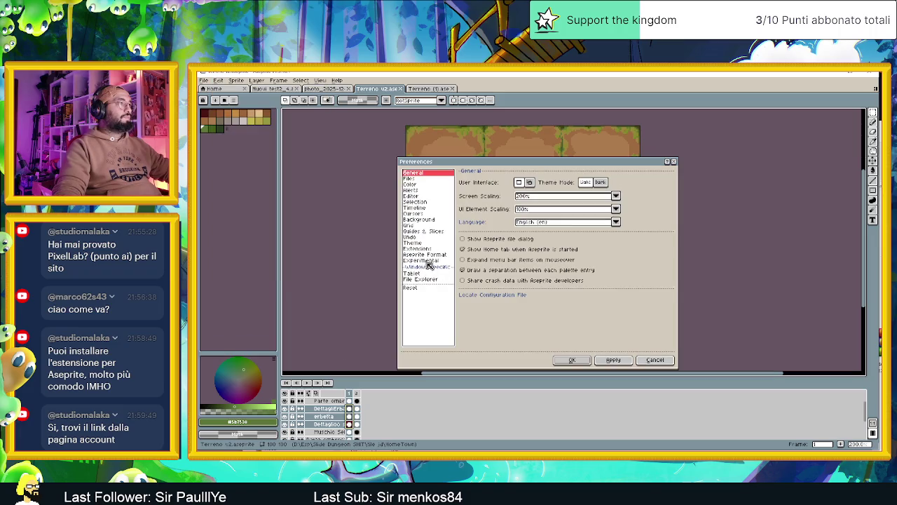
left_click(431, 250)
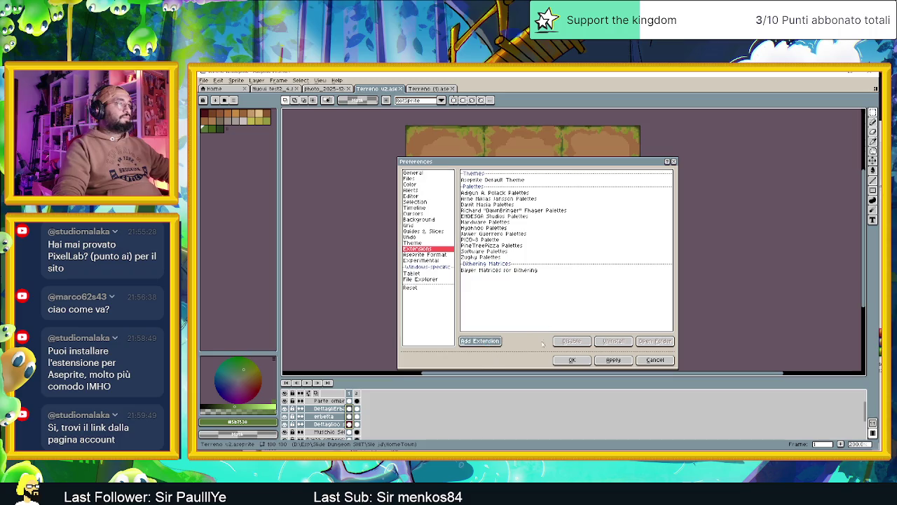
left_click(480, 341)
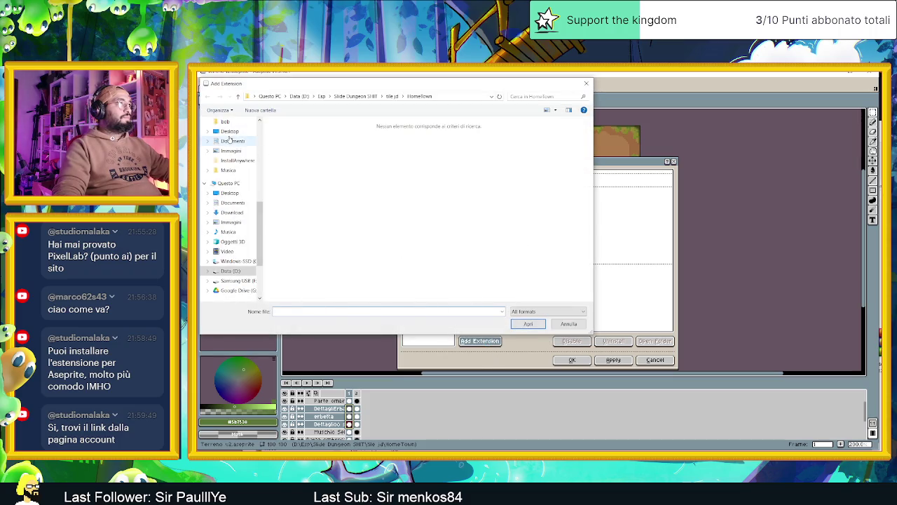
Choose the PixelLab extension file in the Download folder and install it
scroll(225, 147, "up", 3)
scroll(228, 146, "up", 3)
scroll(253, 143, "up", 3)
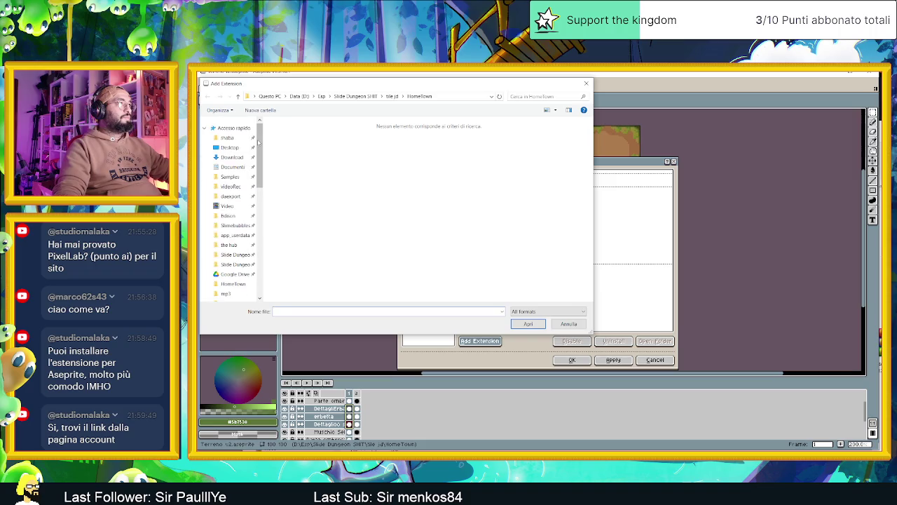
left_click(231, 157)
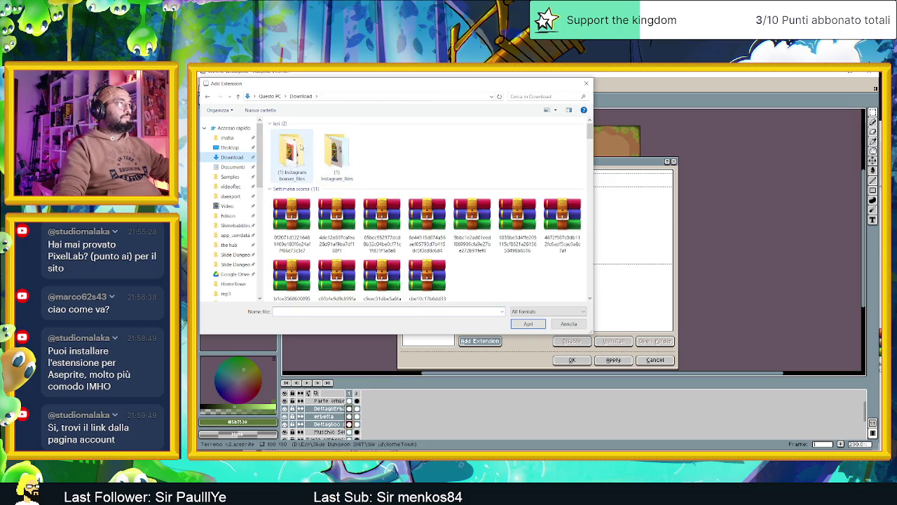
left_click(297, 158)
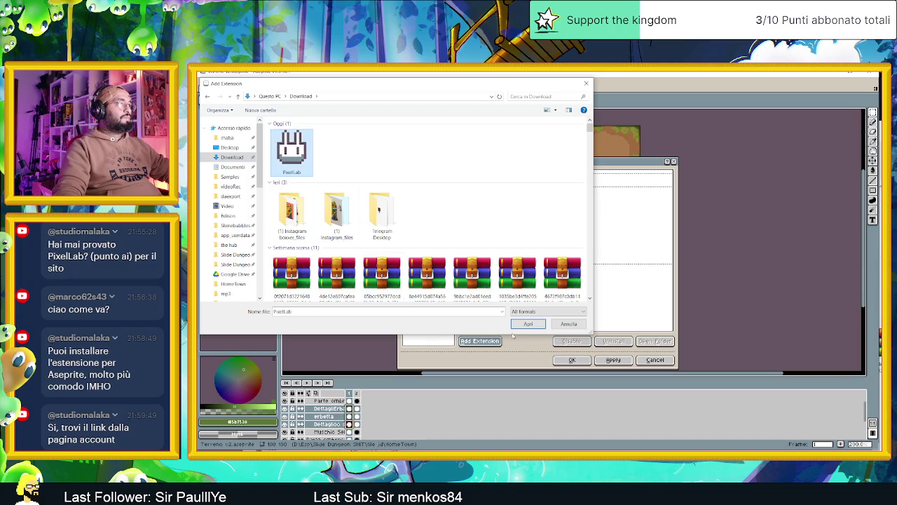
left_click(528, 324)
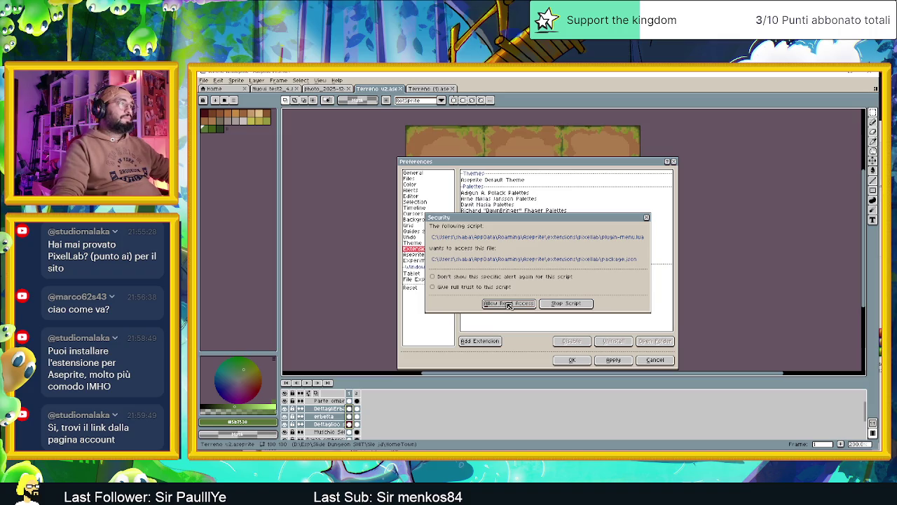
Allow PixelLab's file and network access, close Preferences, and show Terreno (1).ase
left_click(521, 304)
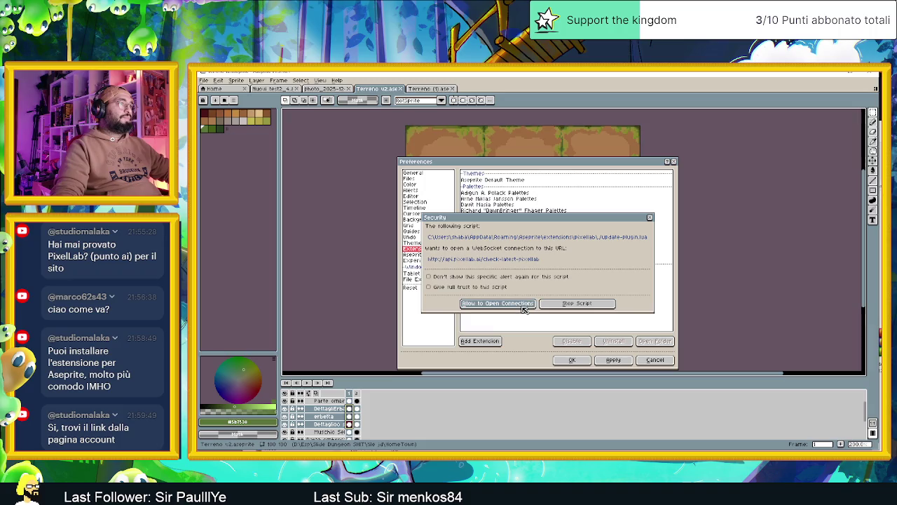
left_click(523, 309)
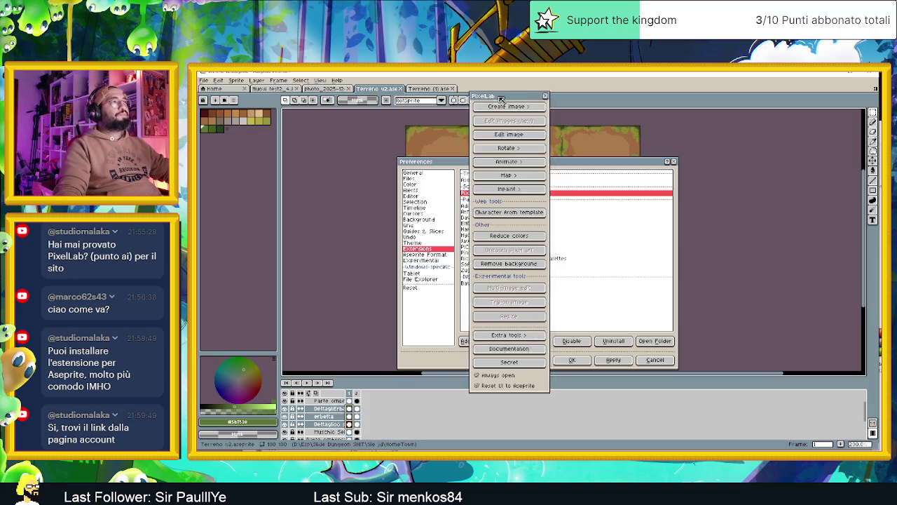
left_click_drag(499, 115, 792, 135)
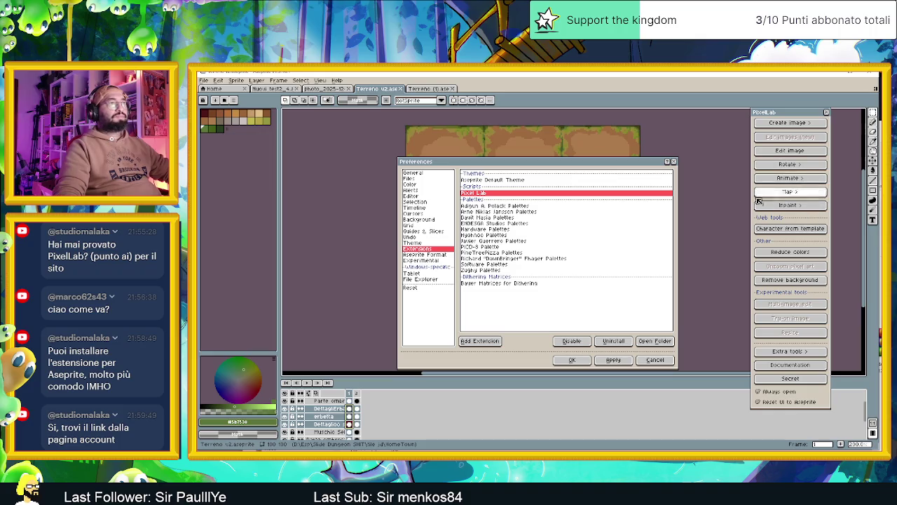
left_click(674, 161)
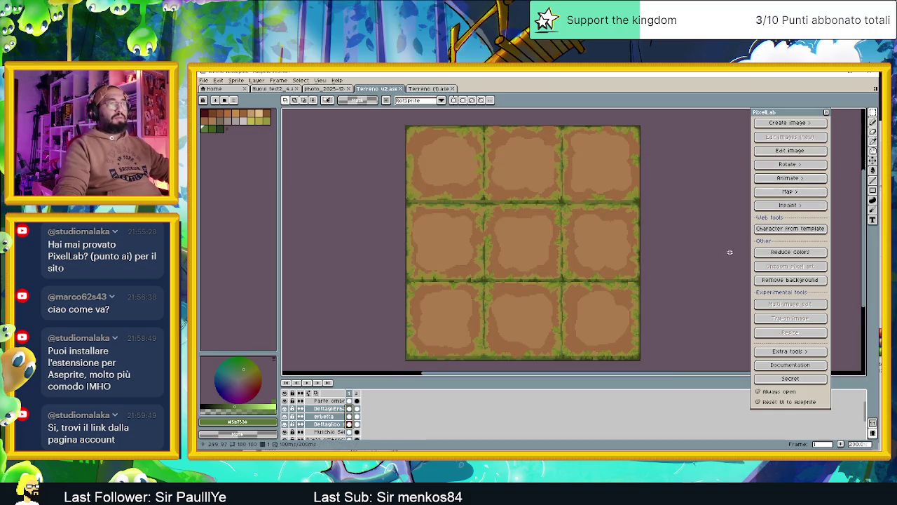
left_click(451, 89)
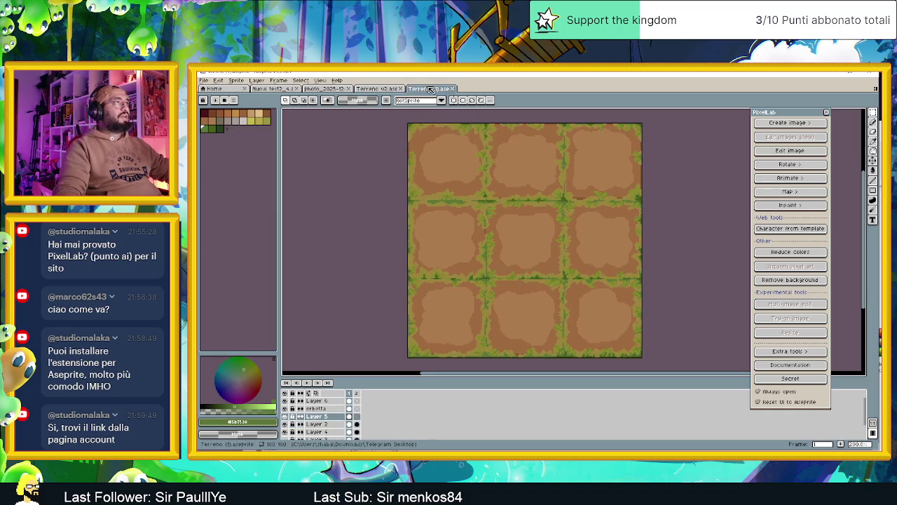
Create a new 64x64 sprite
left_click(204, 80)
left_click(209, 92)
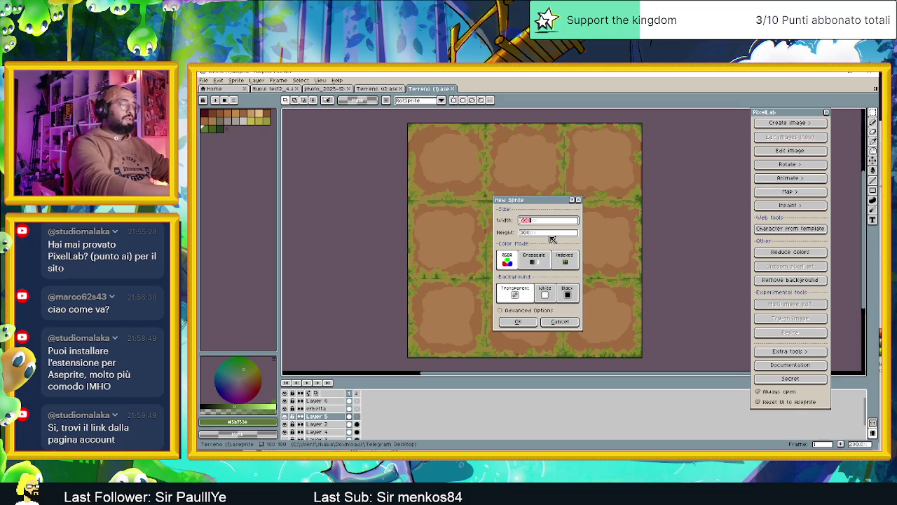
type("64")
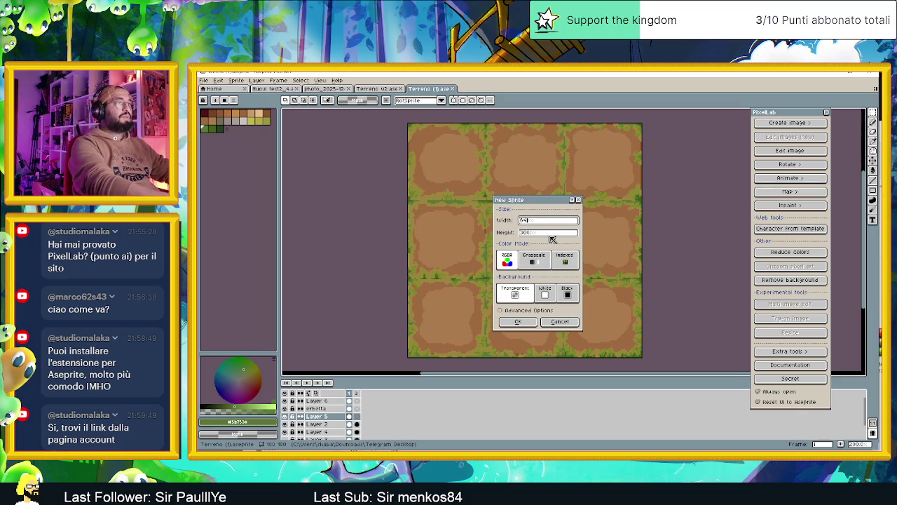
key("Tab")
type("64")
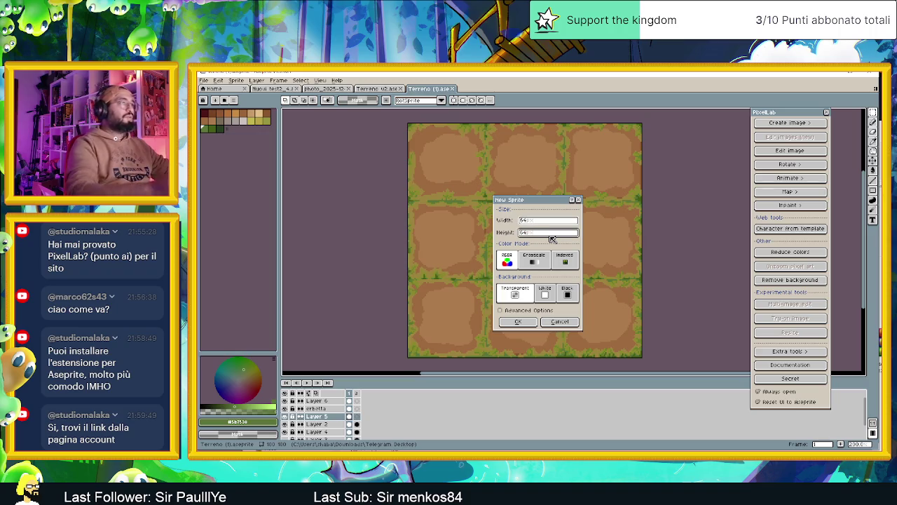
left_click(509, 322)
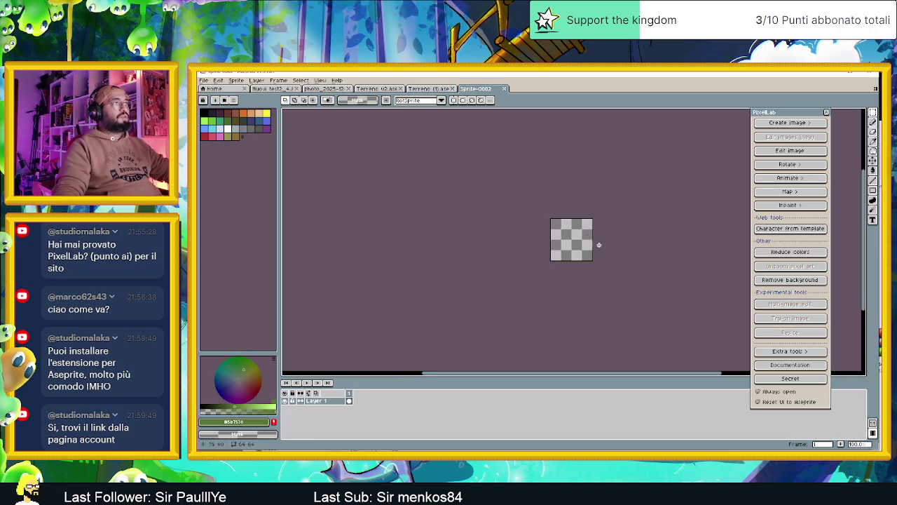
Open PixelLab's Create M-XL image generator and begin the description text
scroll(598, 244, "up", 2)
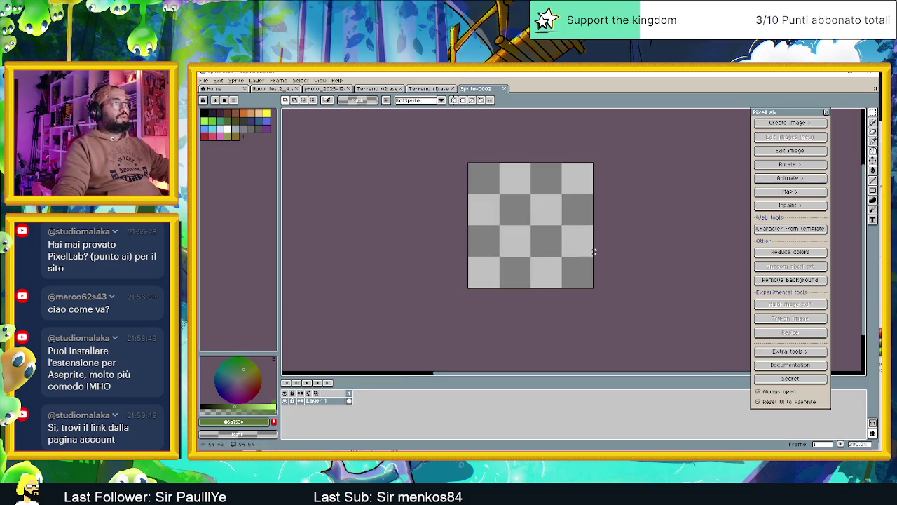
left_click(780, 123)
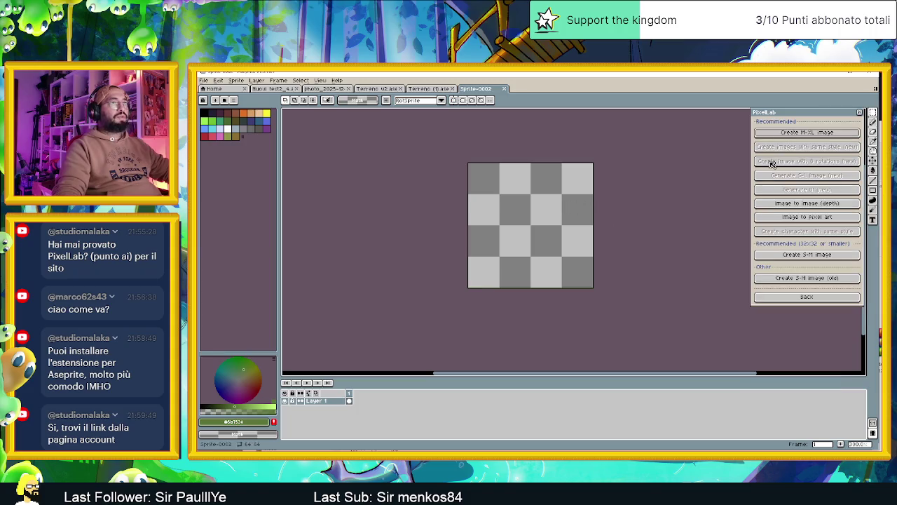
left_click(826, 133)
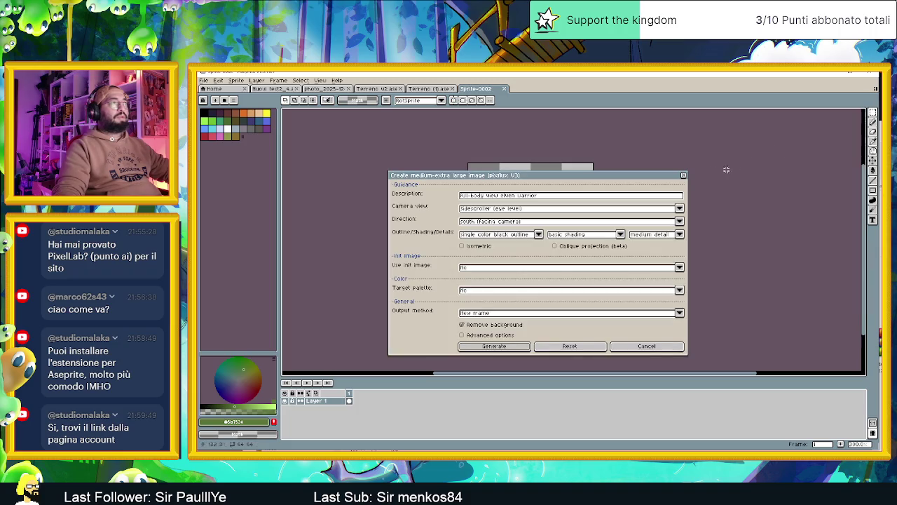
mouse_move(571, 178)
left_mouse_down()
mouse_move(586, 186)
mouse_move(589, 213)
mouse_move(463, 230)
left_mouse_up()
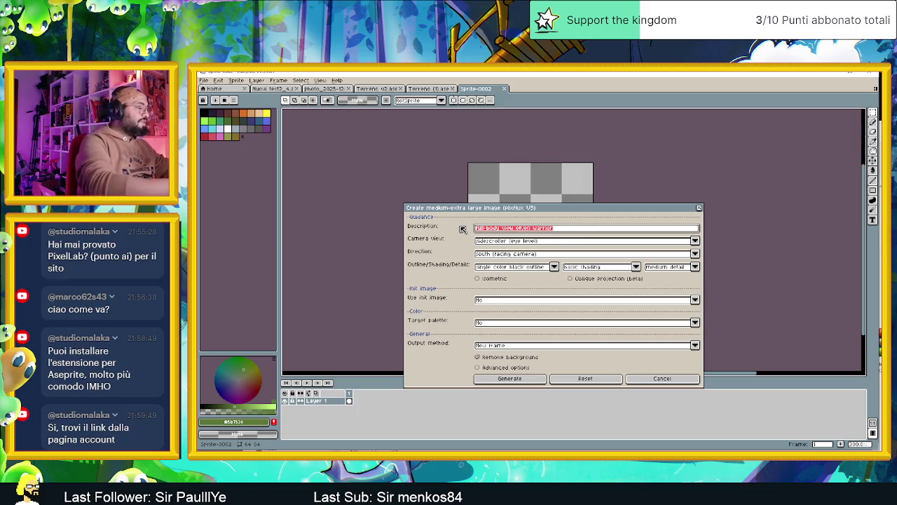
type("Terrain tail")
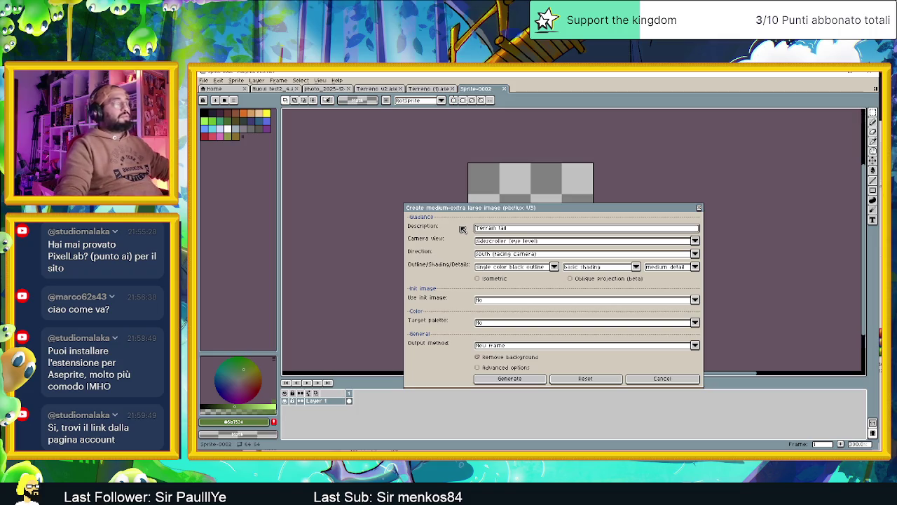
type(" u")
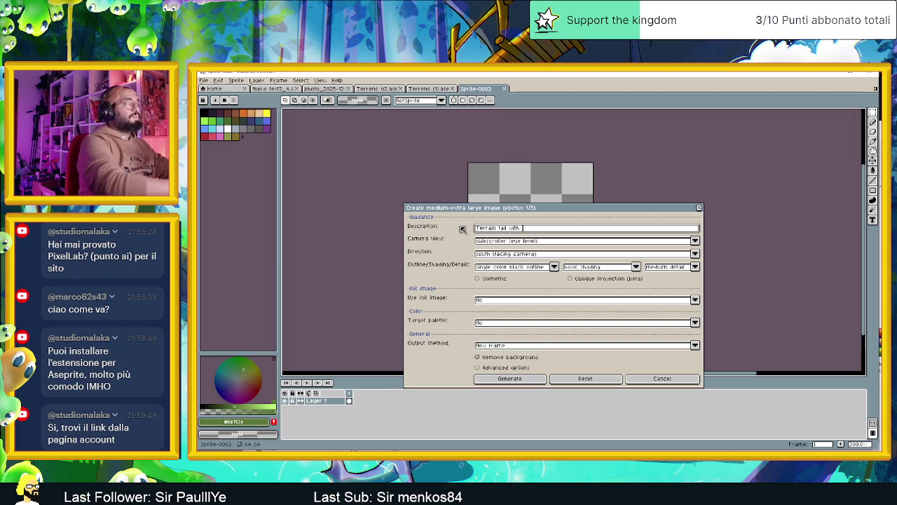
key("alt+Tab")
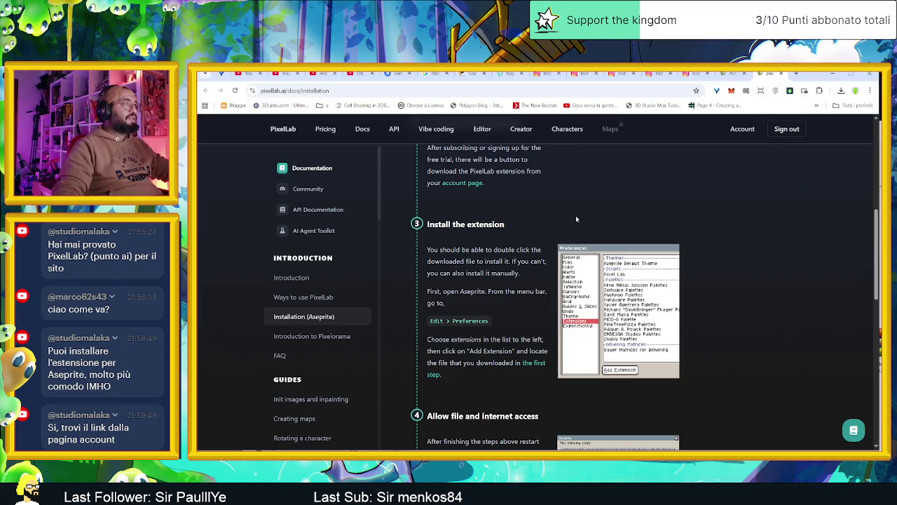
Search Google for 'muschio in inglese' to confirm it means moss
left_click(796, 74)
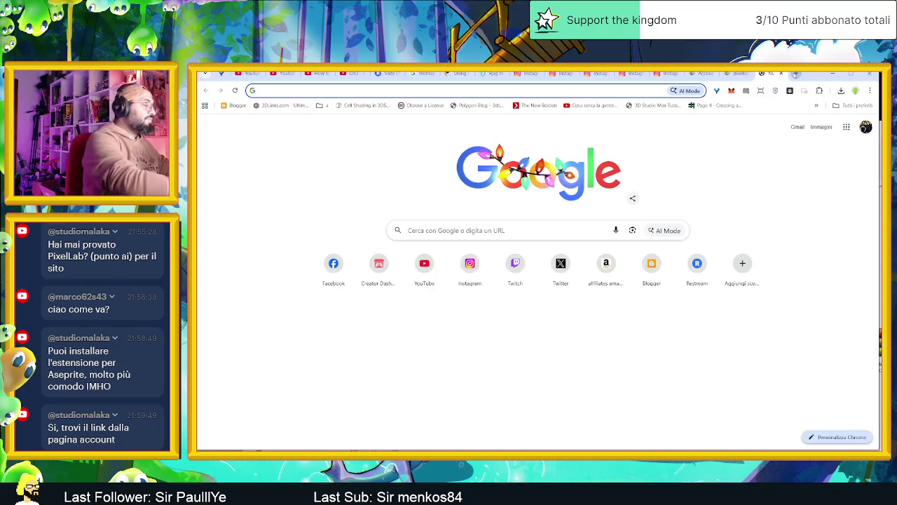
type("muschio in")
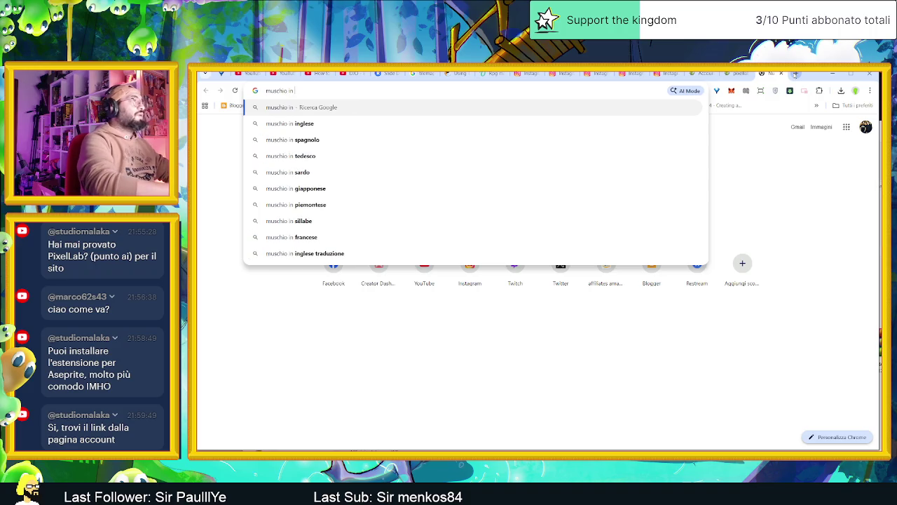
key("Down")
key("Return")
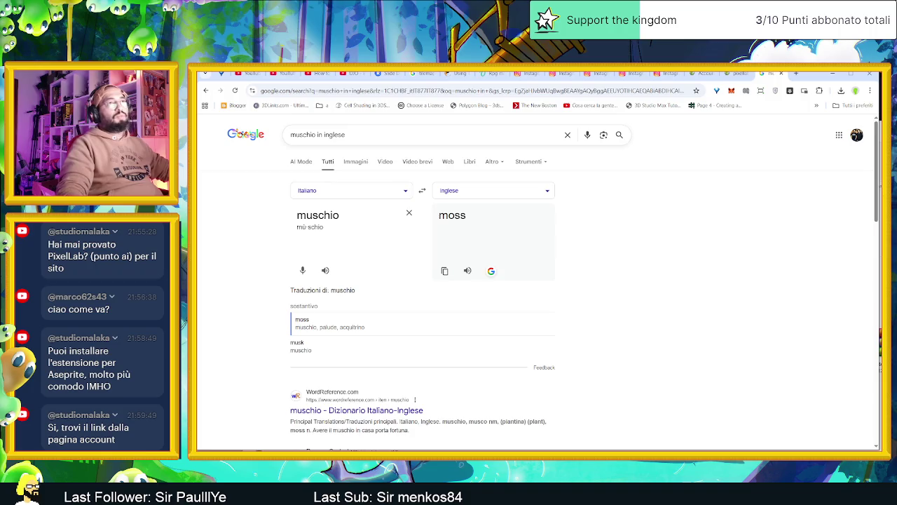
left_click(832, 73)
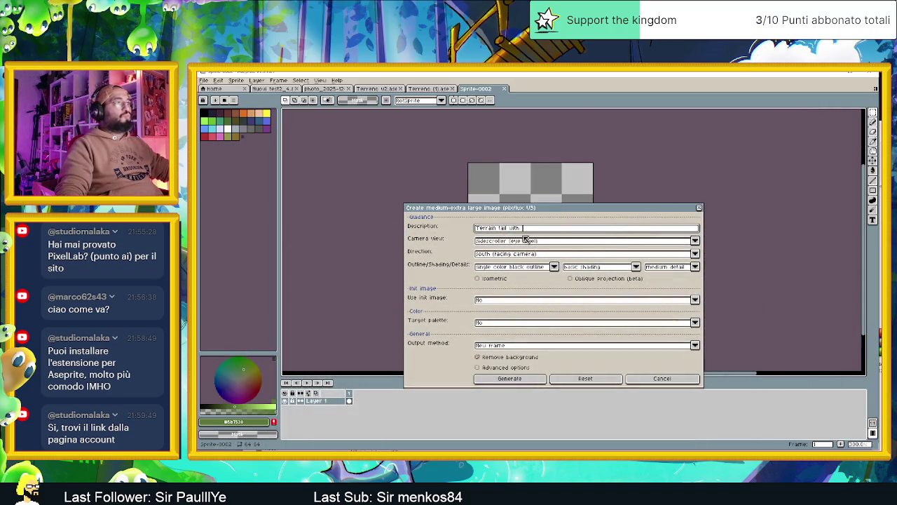
Generate 'Terrain tail with moss', allowing the script's write access and server connection
type("moss")
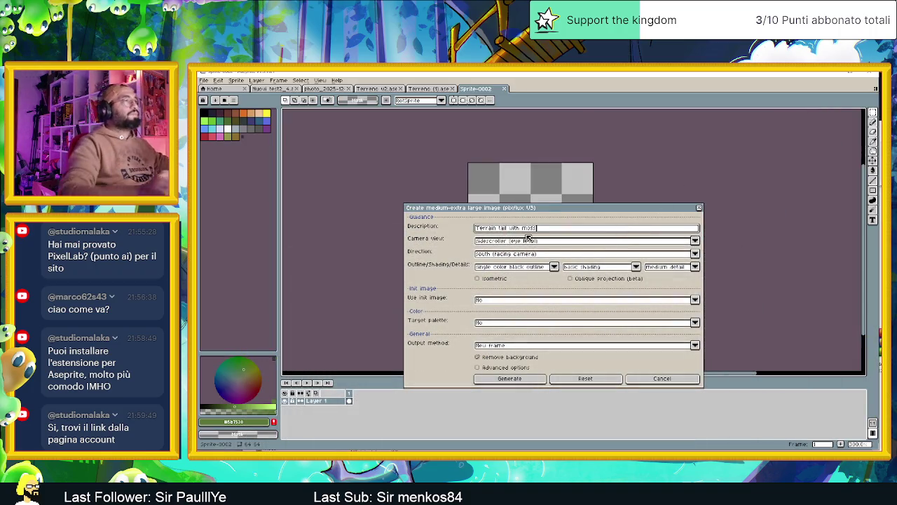
left_click(512, 379)
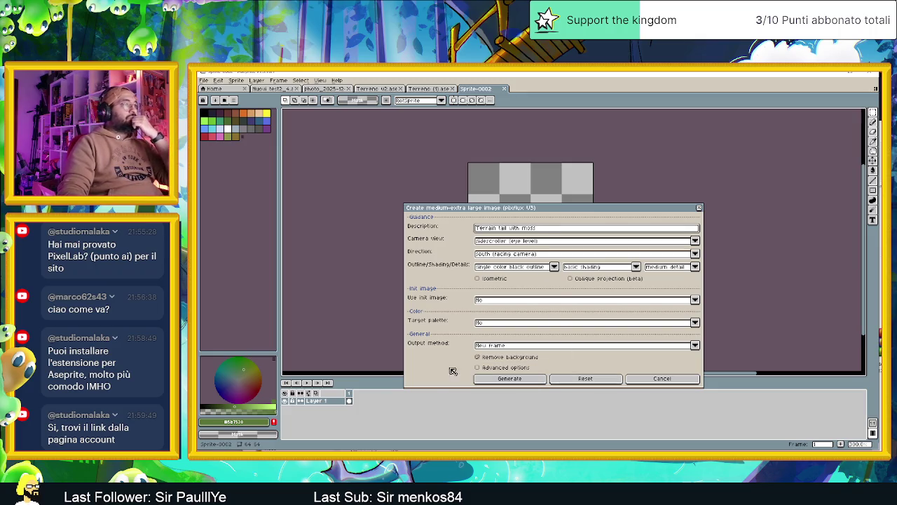
left_click(503, 382)
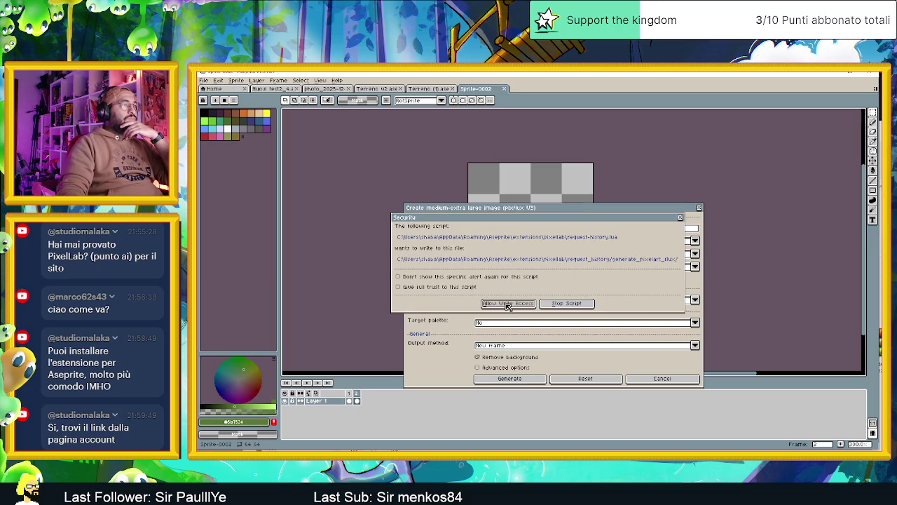
left_click(509, 305)
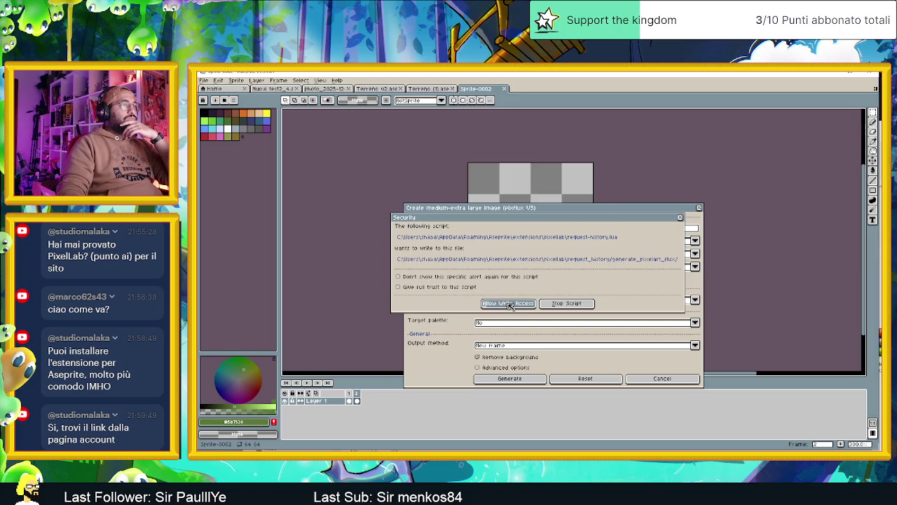
left_click(517, 305)
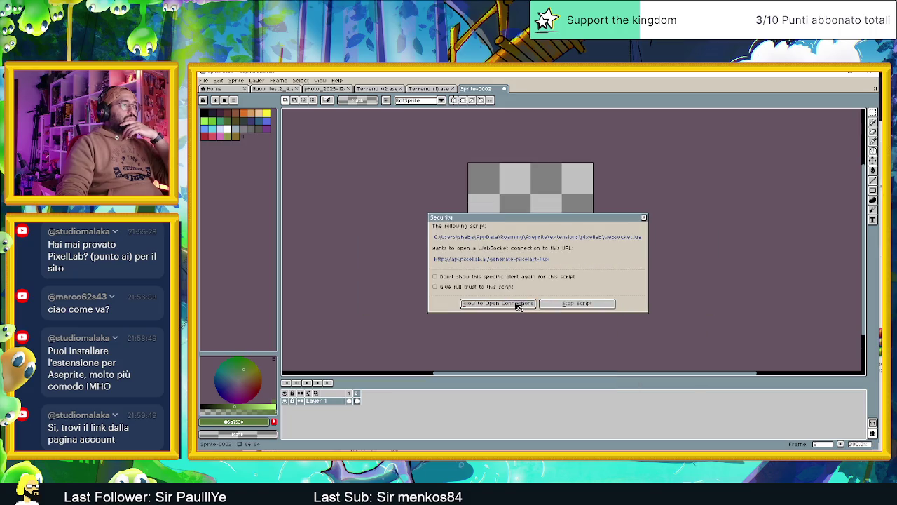
left_click(518, 305)
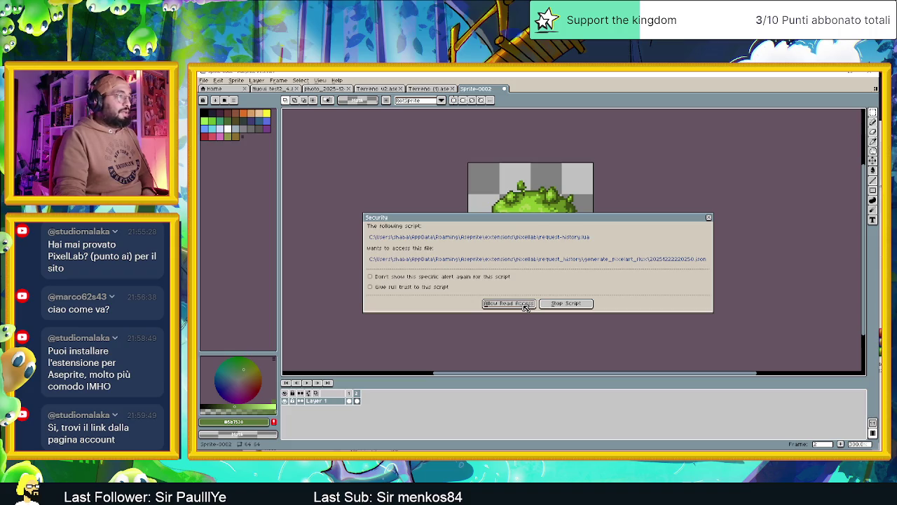
Give the PixelLab script full trust, move the results panel aside, and retry
left_click(526, 304)
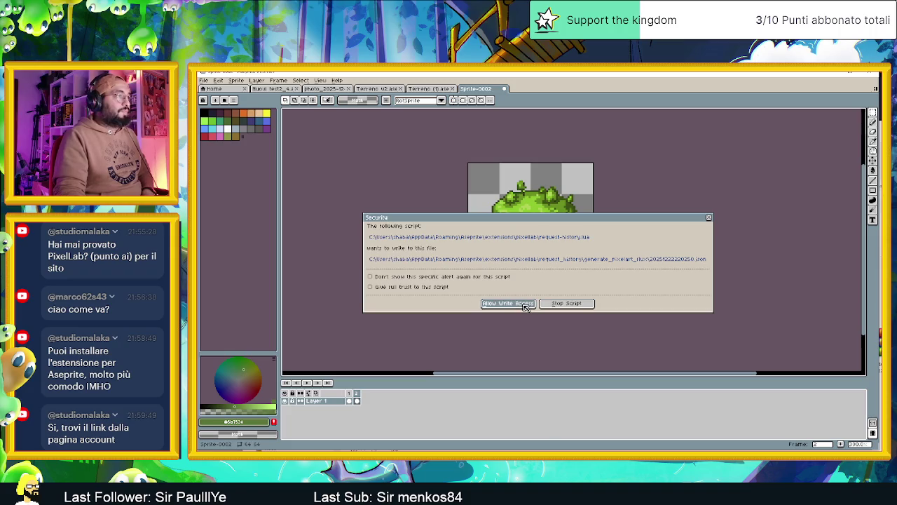
left_click(430, 286)
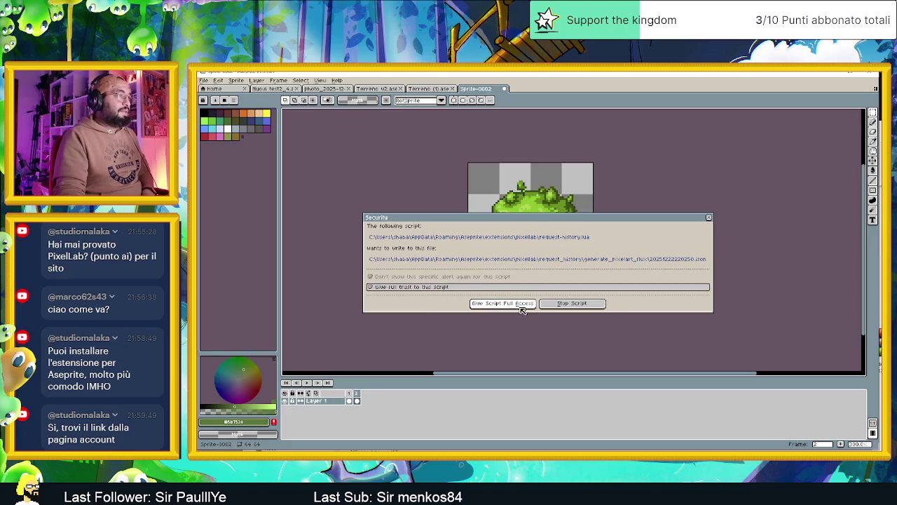
left_click(523, 306)
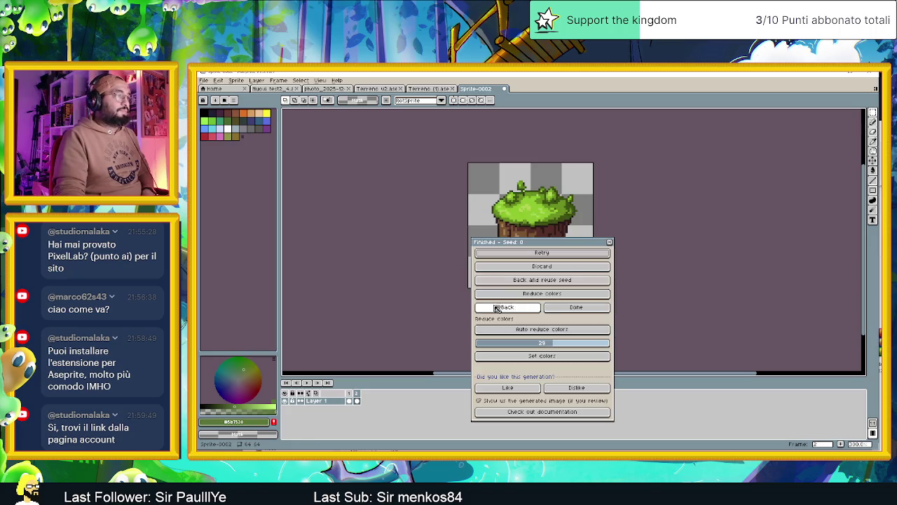
left_click_drag(553, 246, 771, 189)
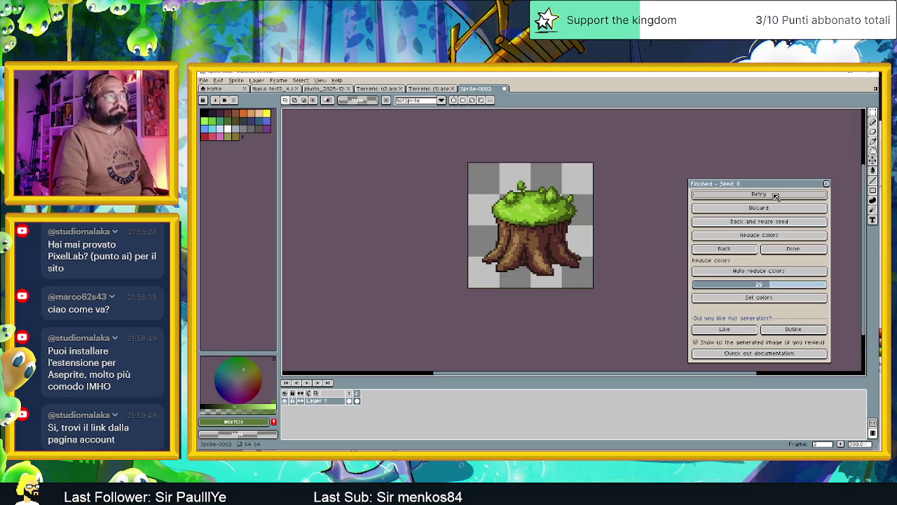
left_click(776, 196)
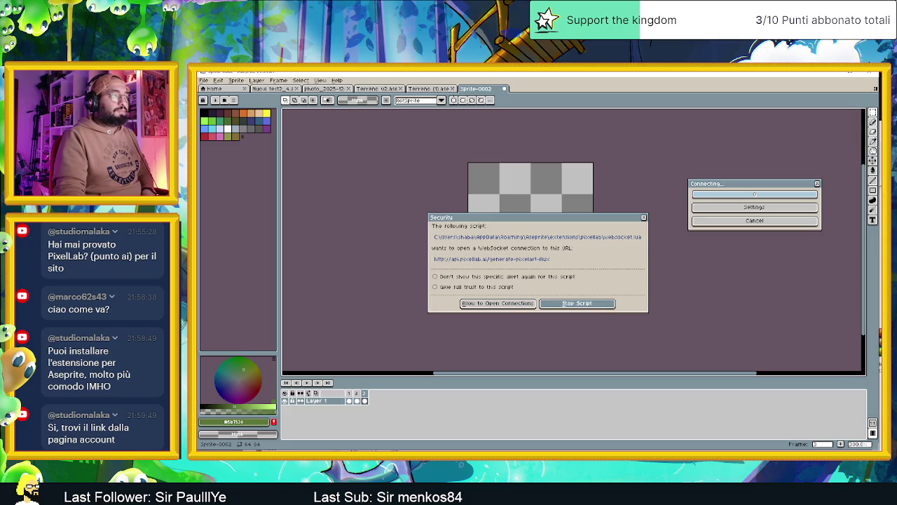
Dismiss the connection prompt and error console, then reposition the generator dialog
left_click(577, 302)
left_click(539, 362)
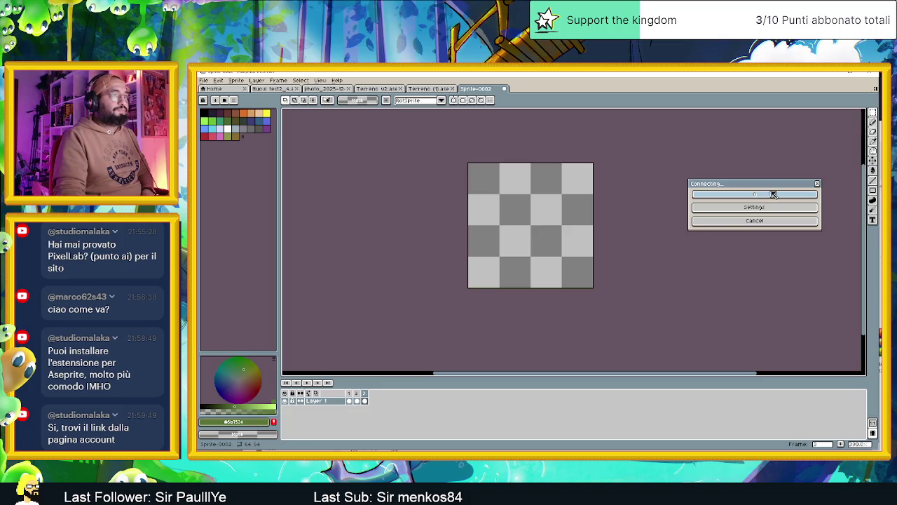
left_click(760, 223)
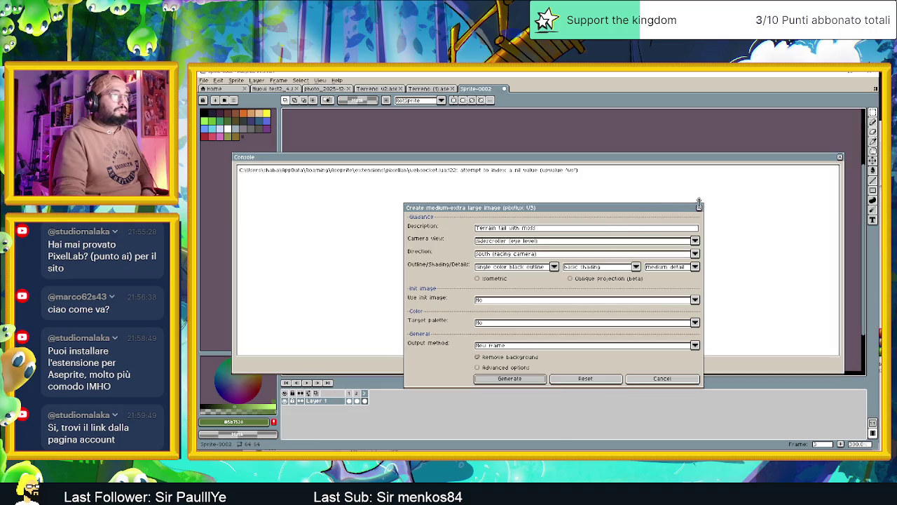
left_click(840, 157)
left_click_drag(589, 213, 733, 172)
Set the camera view to high top-down and focus the description field
left_click(712, 200)
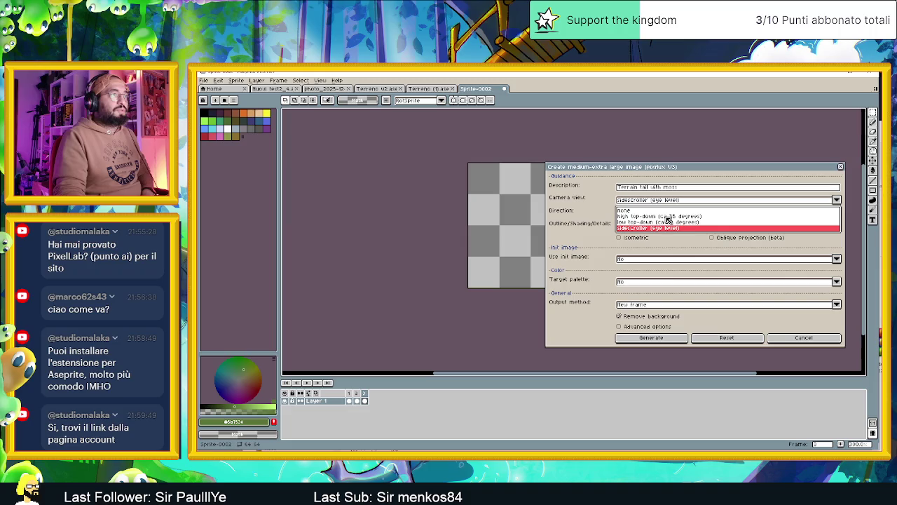
left_click(645, 216)
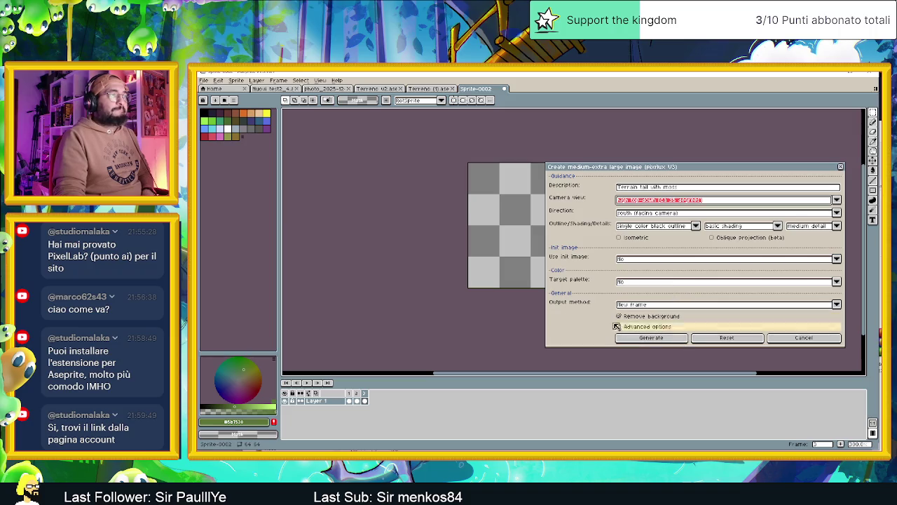
left_click(635, 189)
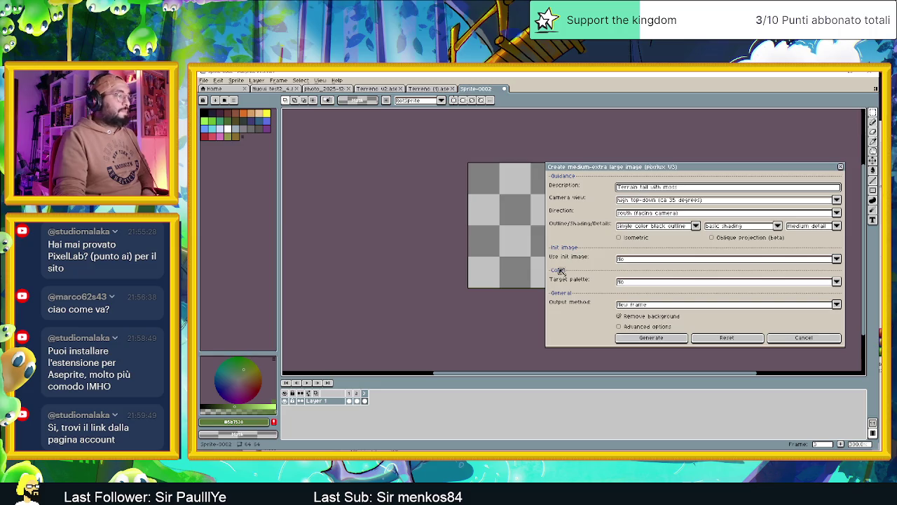
key("alt+Tab")
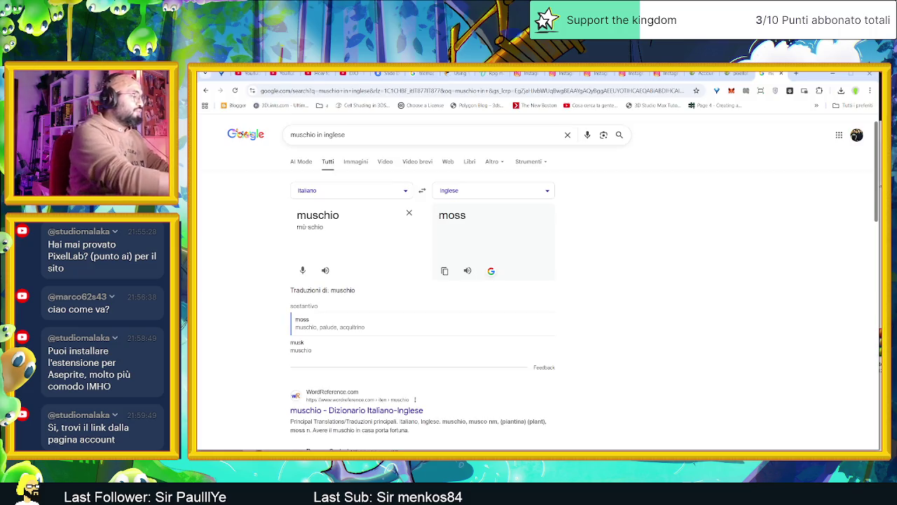
Translate 'terreno' to 'land', then select the description's first word in PixelLab
double_click(318, 215)
type("terreno")
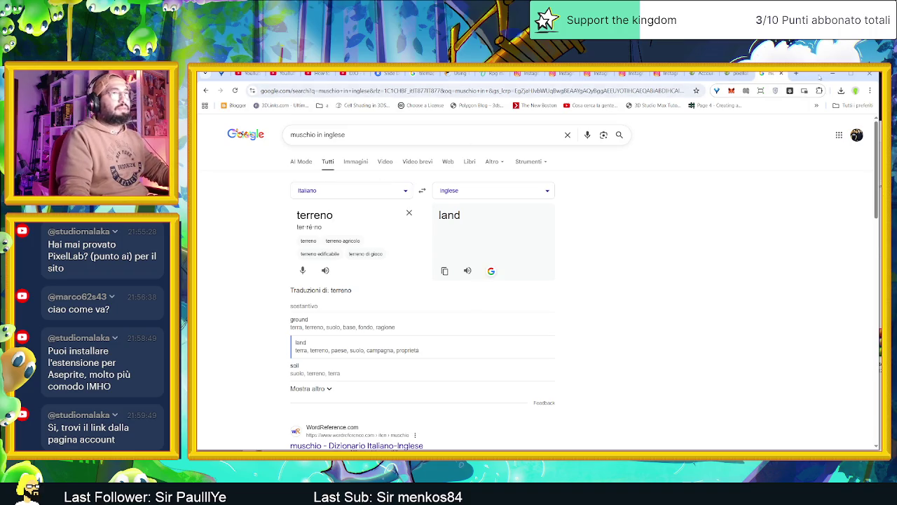
left_click(831, 75)
double_click(628, 187)
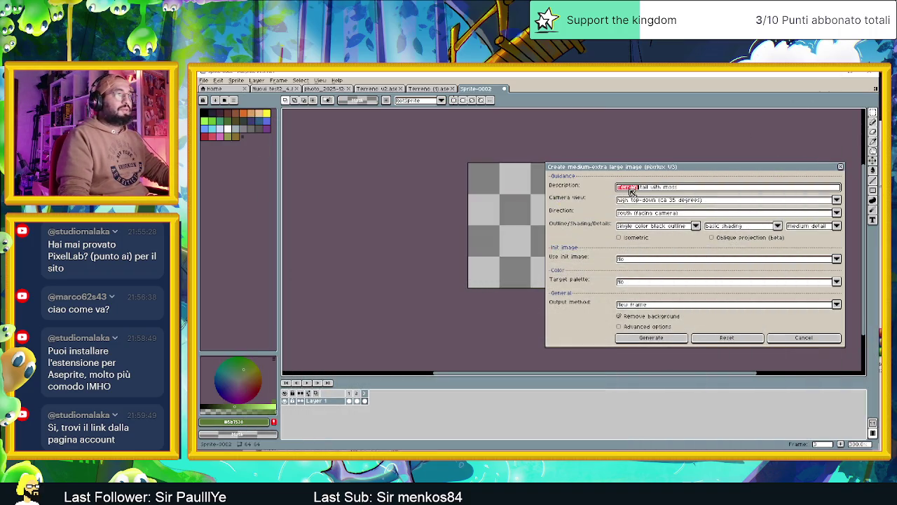
Generate a PixelLab tree sprite from 'land tall with moss', granting the script full trust
type("land")
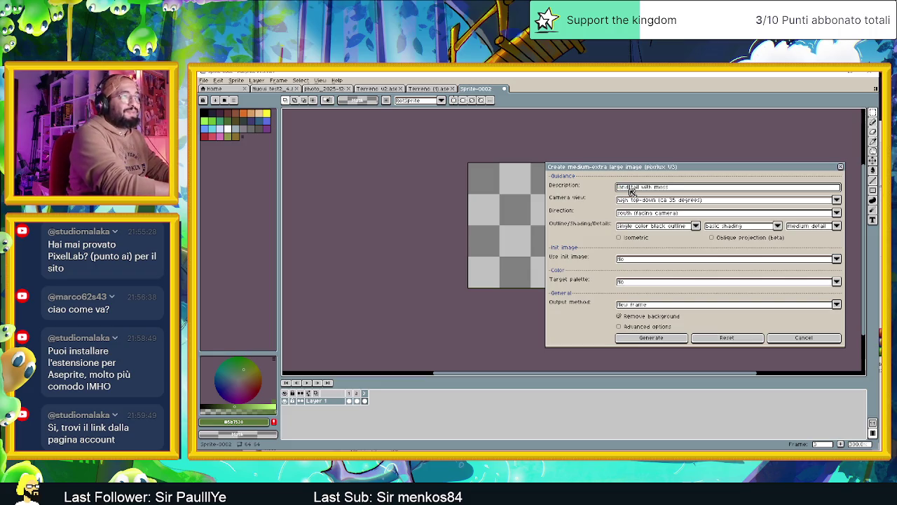
key("Return")
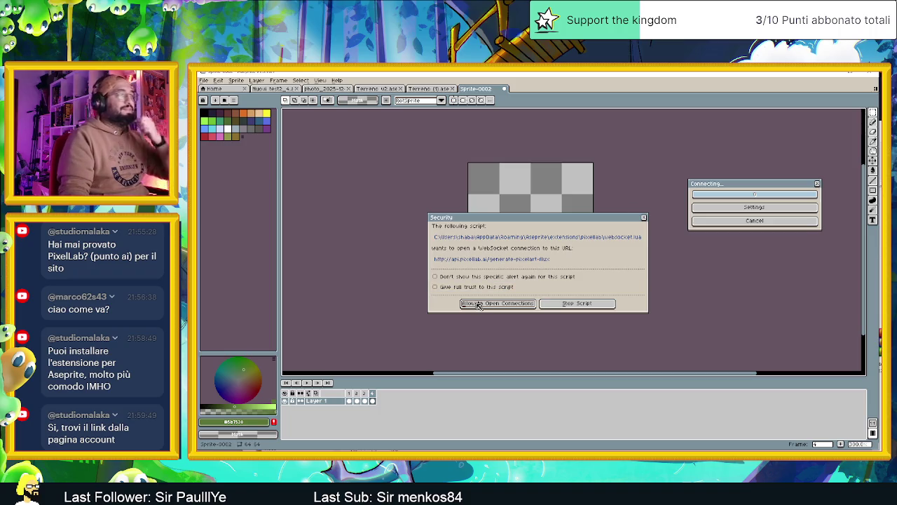
left_click(481, 287)
left_click(490, 302)
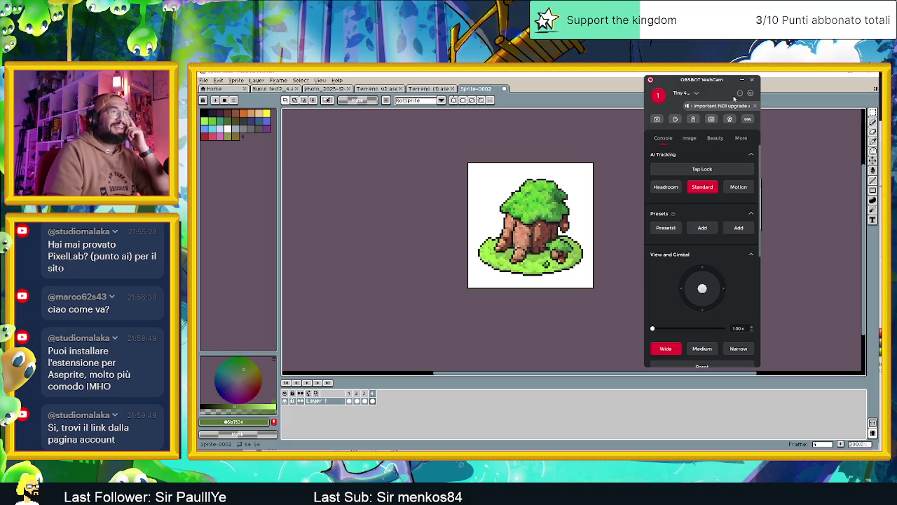
Discard the generated tree sprite and close the result panel
left_click(752, 79)
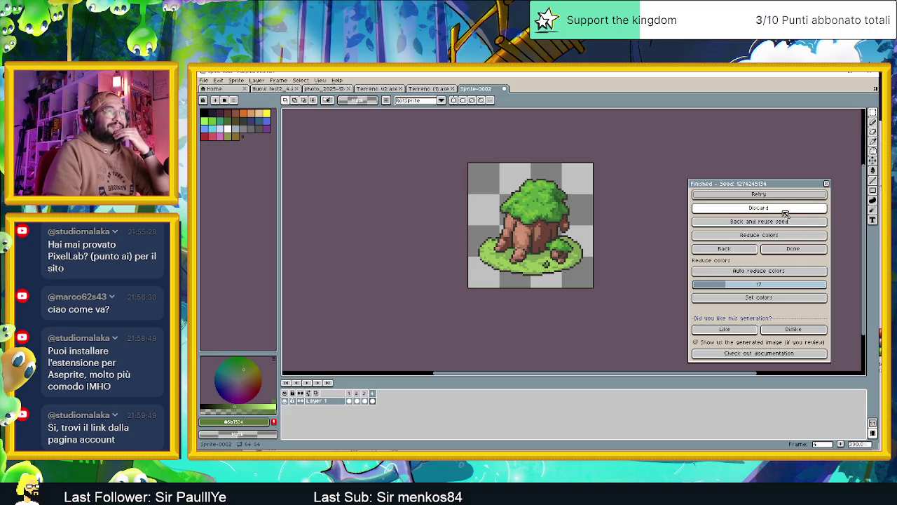
left_click(785, 209)
left_click(827, 183)
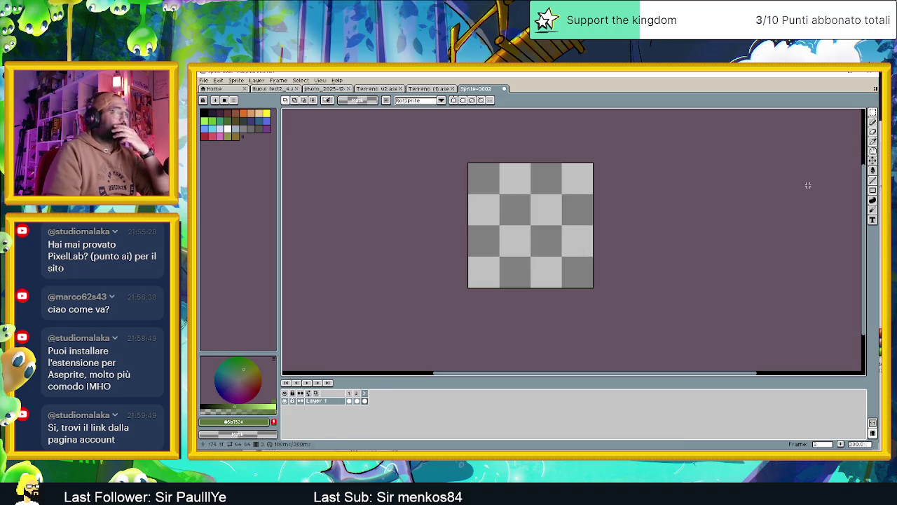
Check Sprite-0002's frames, close it without saving, and close Terreno (1).ase
left_click(357, 399)
left_click(349, 398)
left_click(357, 399)
left_click(365, 400)
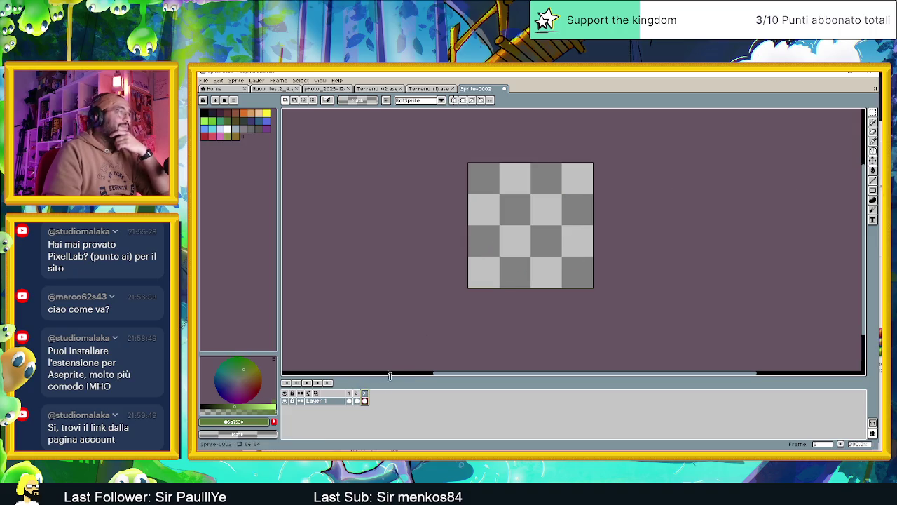
left_click(499, 88)
left_click(544, 280)
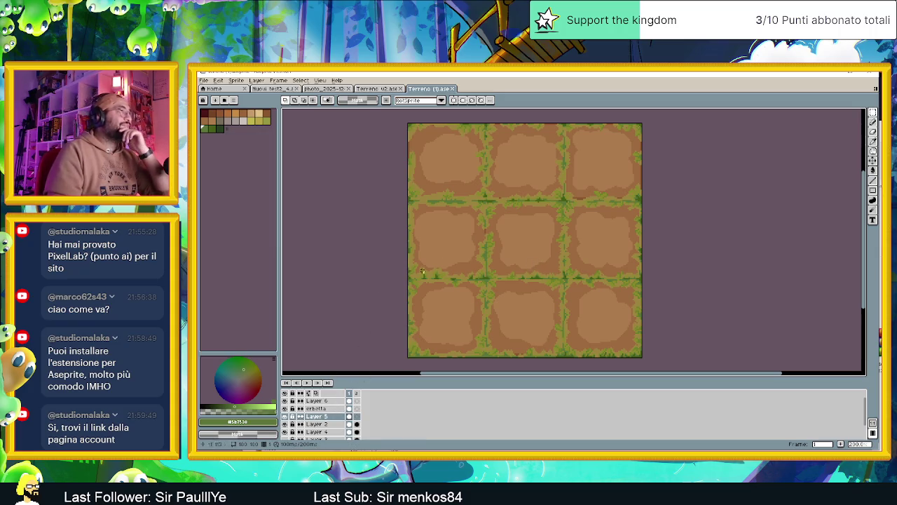
left_click(456, 89)
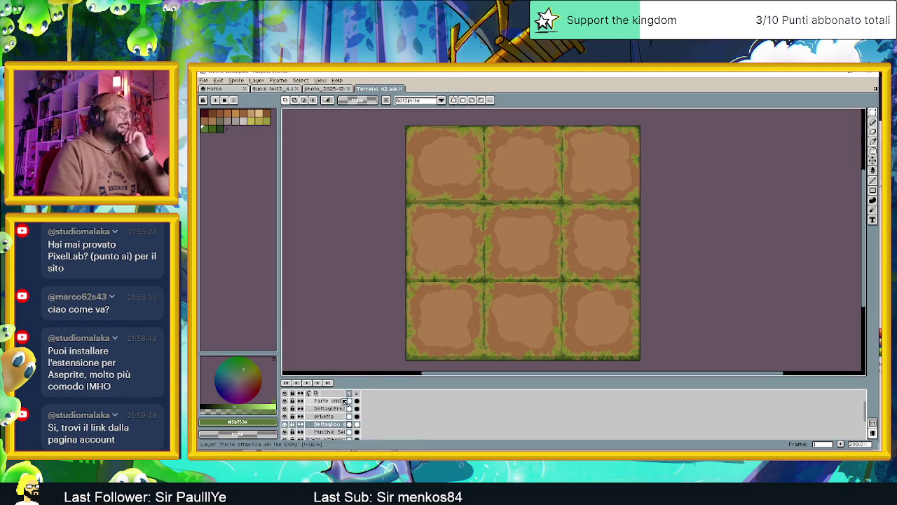
Add three new frames to Terreno v2 and return to frame 2
scroll(343, 406, "down", 1)
scroll(352, 406, "up", 1)
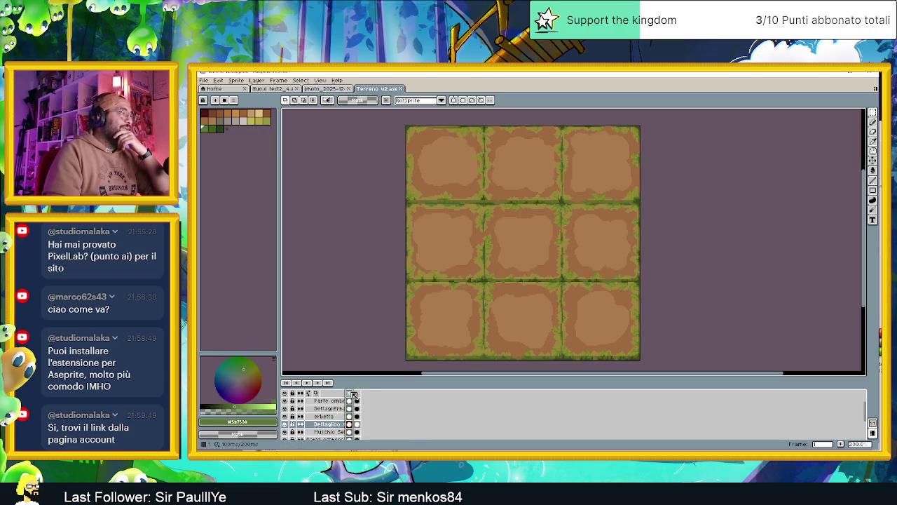
left_click(845, 446)
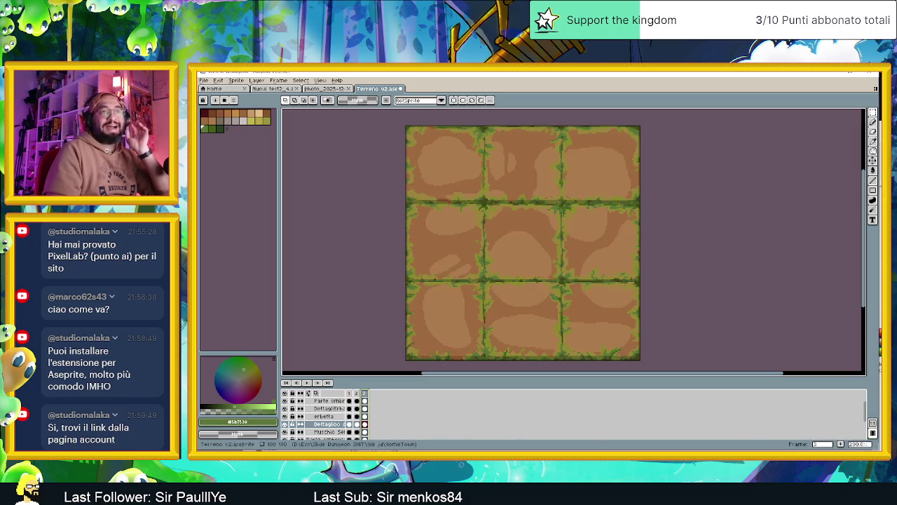
left_click(845, 446)
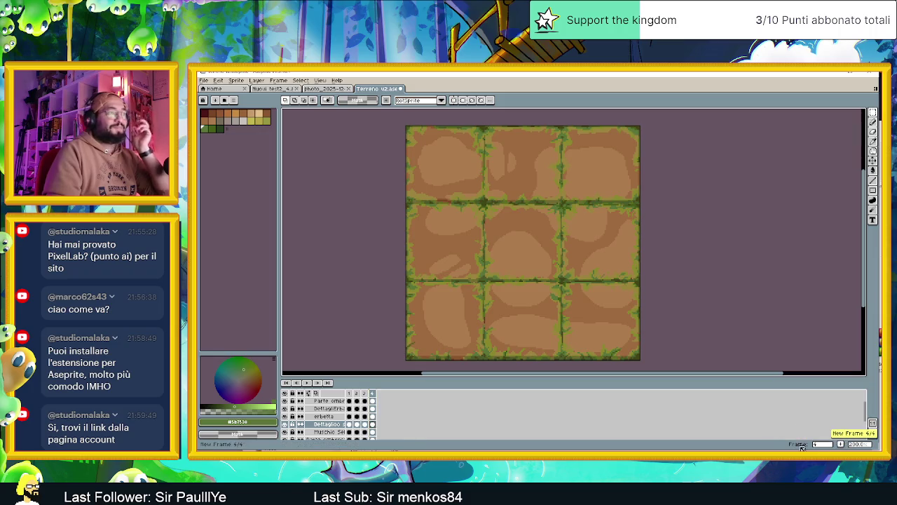
left_click(359, 394)
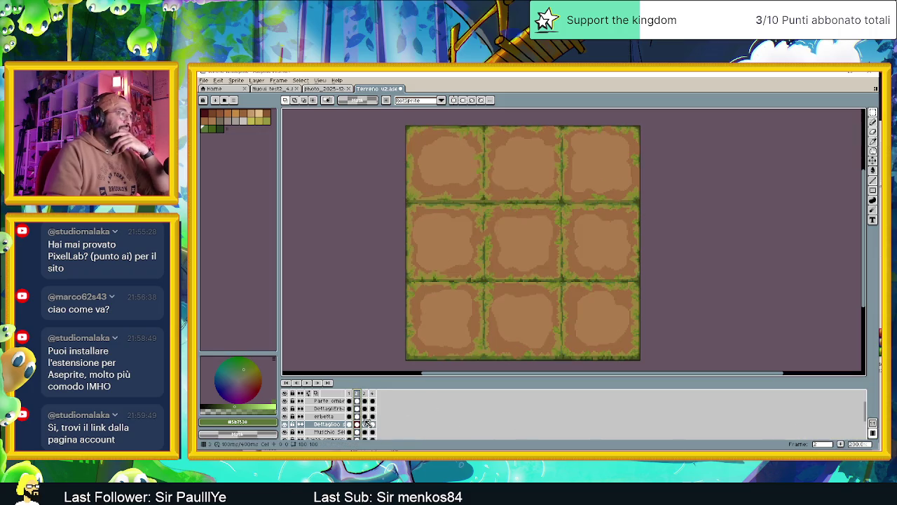
left_click(373, 394)
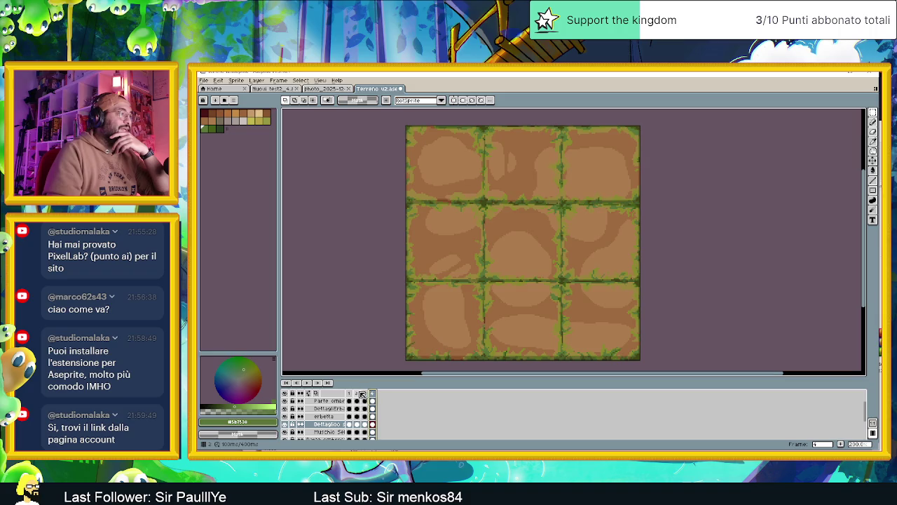
left_click(356, 396)
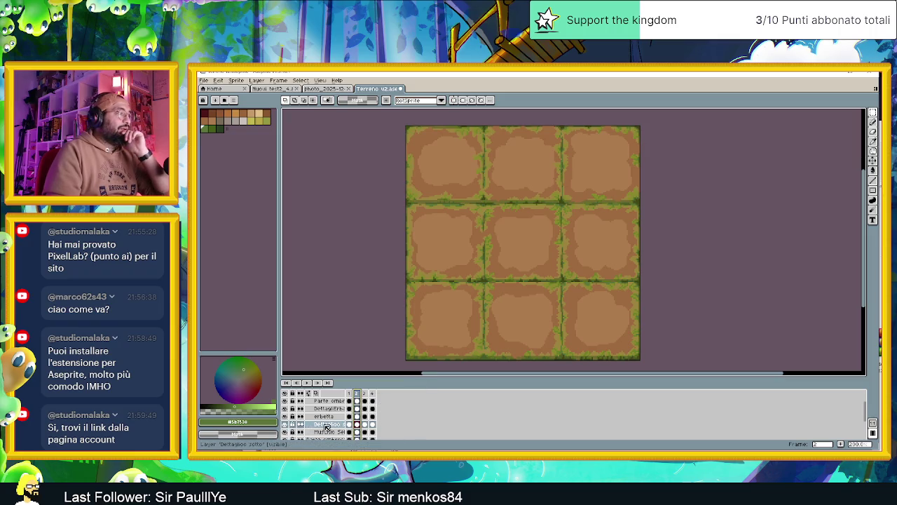
Hide the Muschio Selvaggio moss layer, checking frames 1 and 2
scroll(314, 429, "down", 1)
left_click(314, 426)
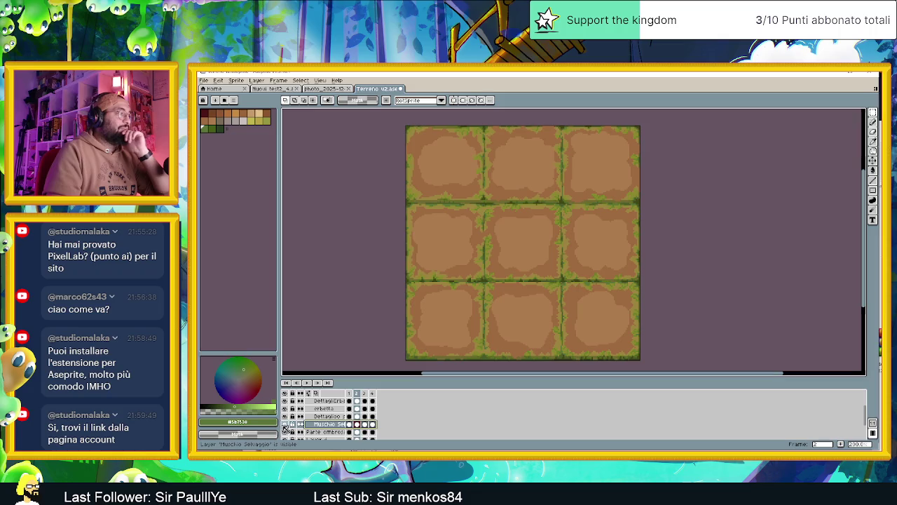
left_click(285, 425)
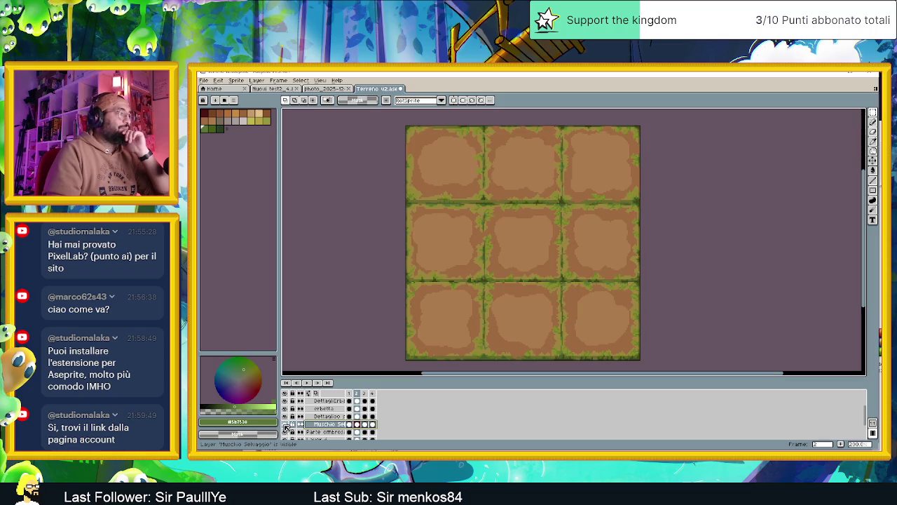
left_click(350, 424)
left_click(357, 424)
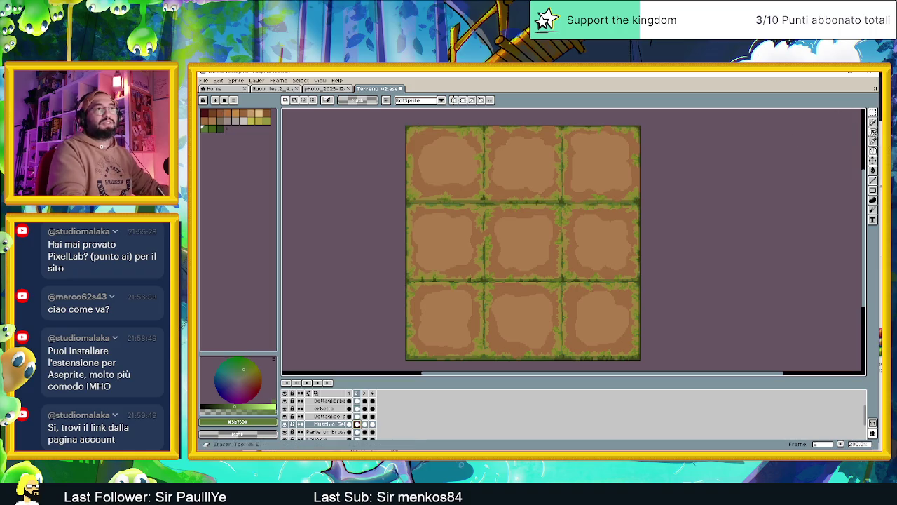
Set a pixel brush of size 2 and pick the brown dirt colour from the tiles
left_click(873, 121)
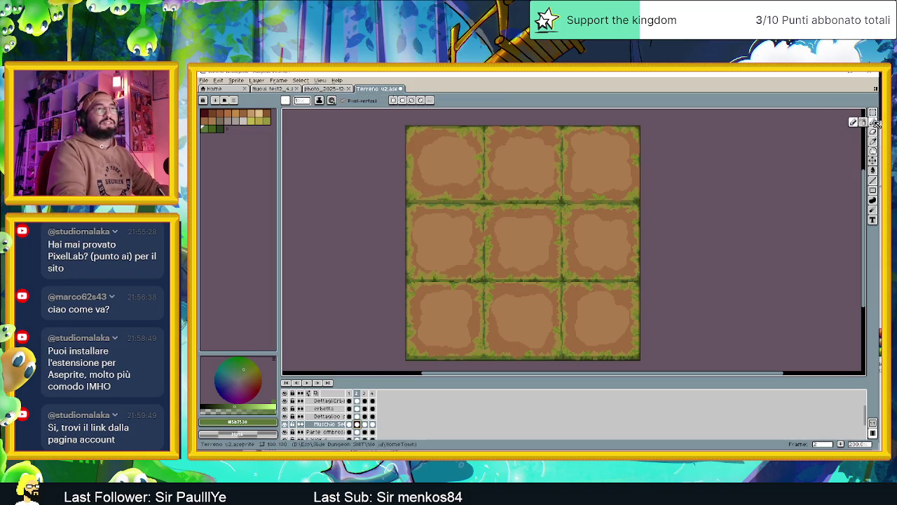
left_click(302, 101)
left_click(300, 112)
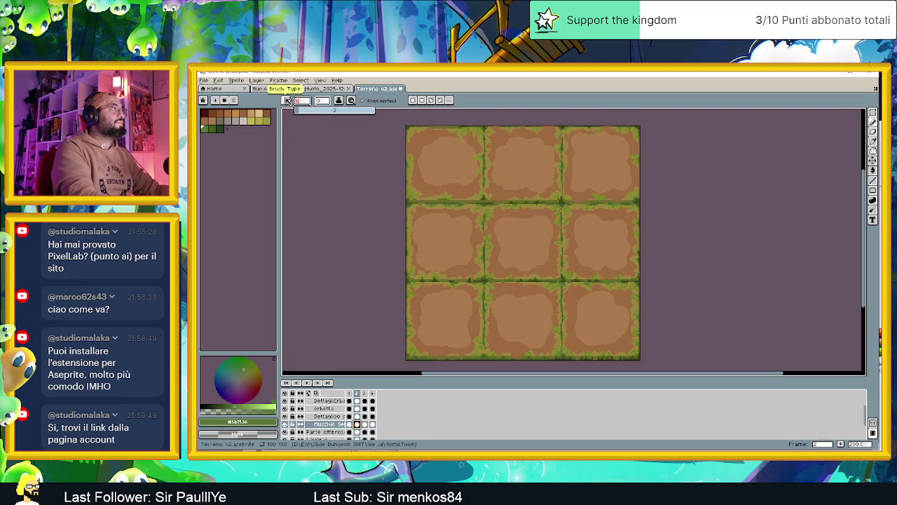
left_click(285, 100)
left_click(287, 111)
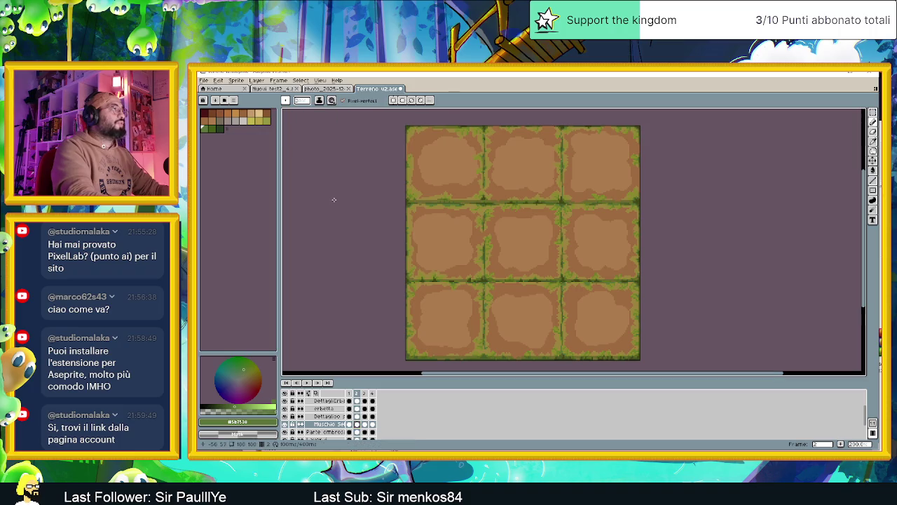
key("alt")
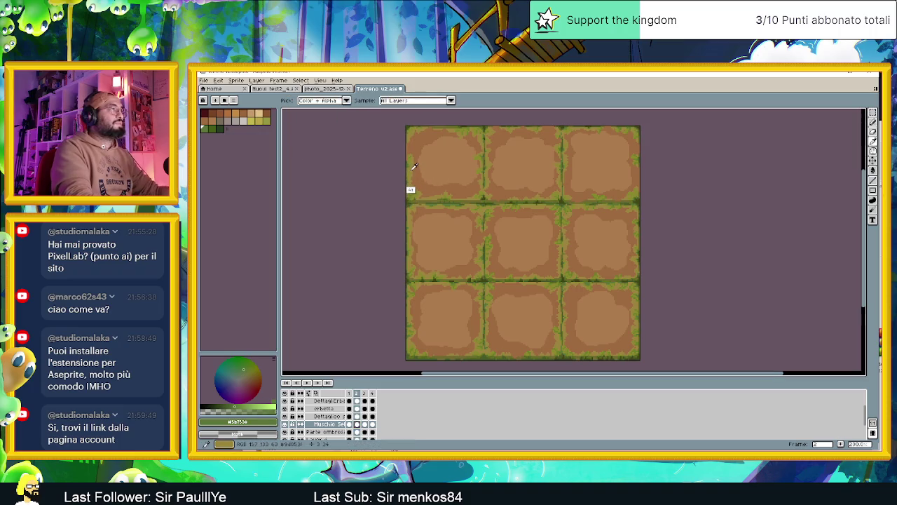
left_click(415, 166, "alt")
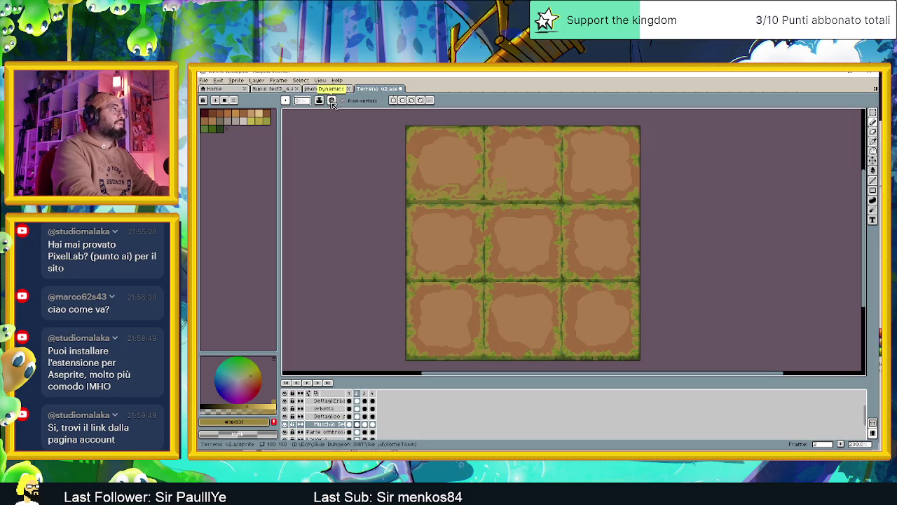
Set the brush size to 9
left_click(333, 100)
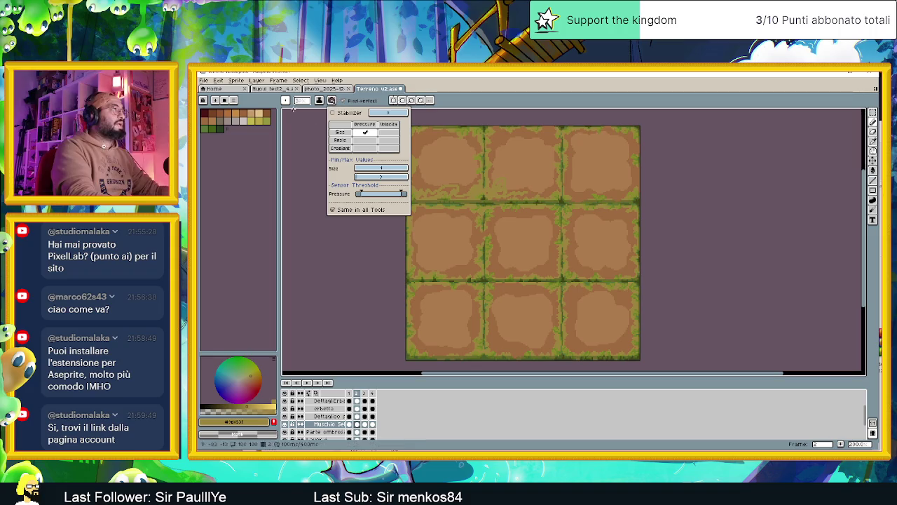
left_click(303, 102)
left_click(302, 111)
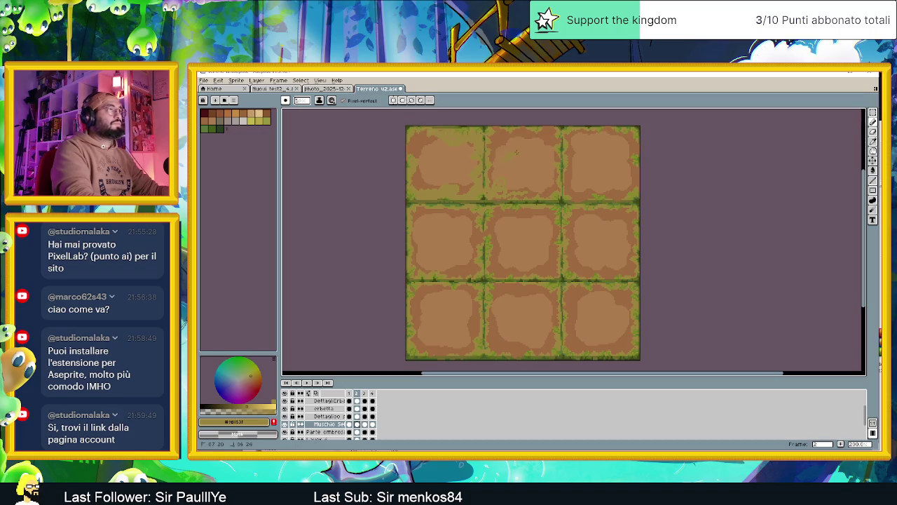
Undo the recent top-tile strokes and add the new Layer 4
key("ctrl+z")
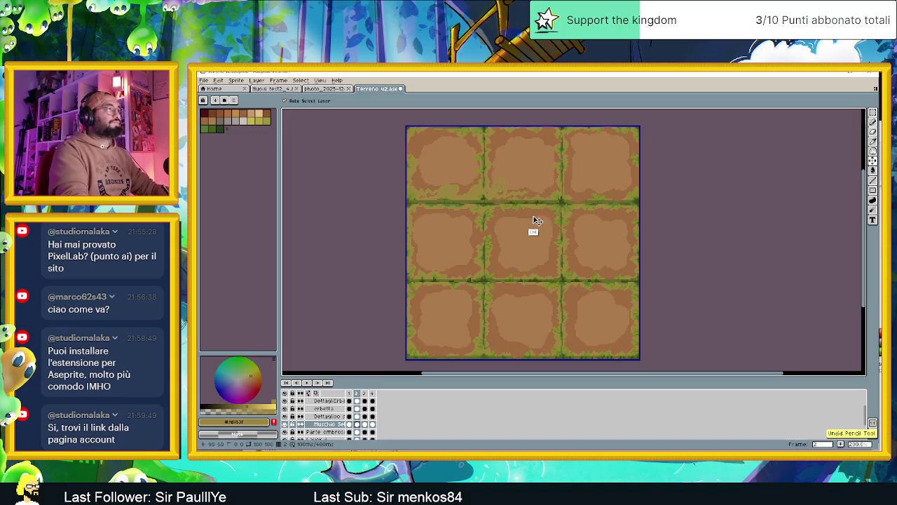
key("ctrl+z")
key("ctrl+z")
key("ctrl+z")
key("shift+n")
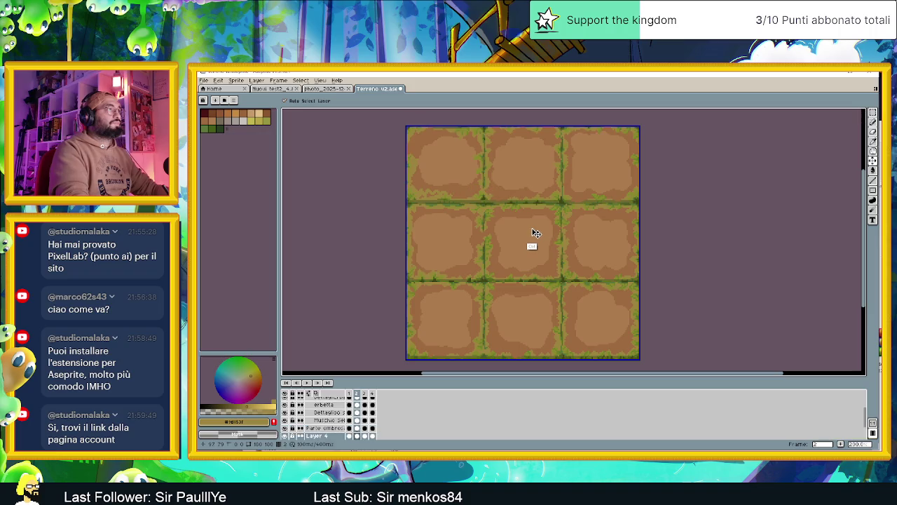
left_click(535, 234, "ctrl")
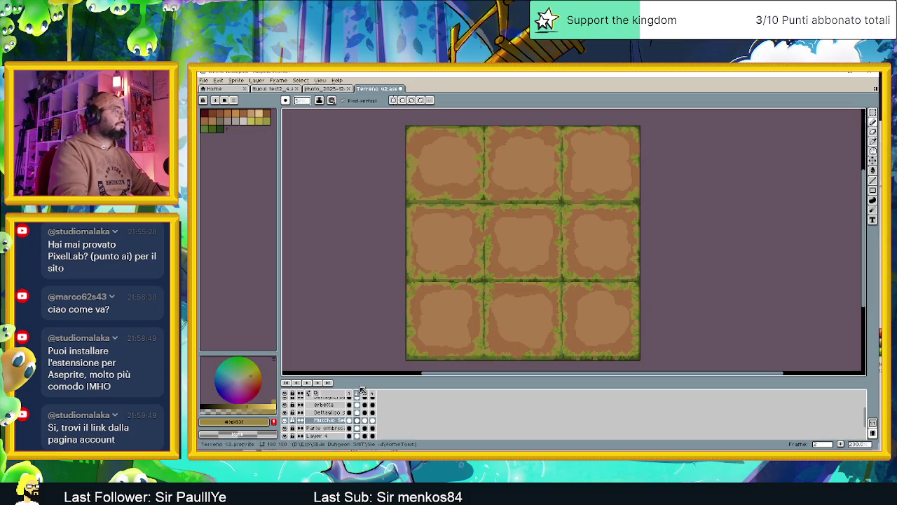
Create Layer 5 from the Parte ombrosa layer's menu, then undo it
left_click(329, 428)
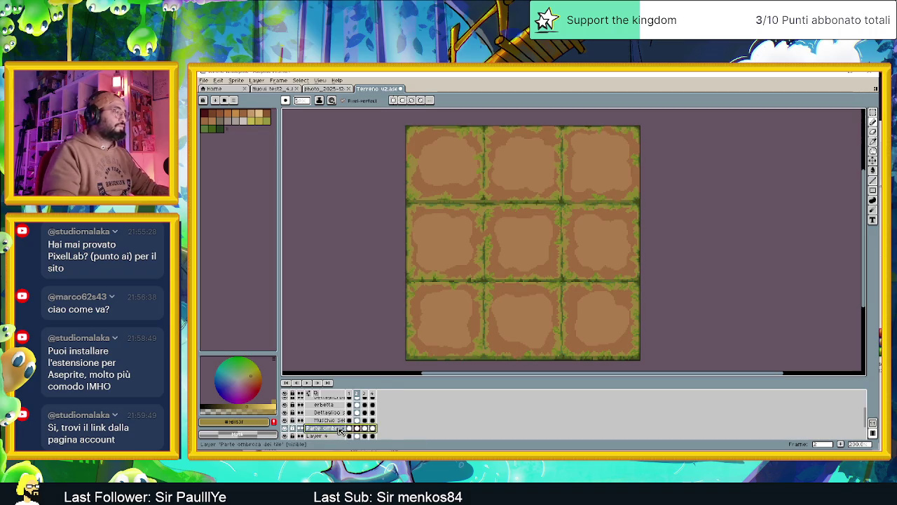
right_click(339, 428)
mouse_move(326, 428)
left_click(410, 398)
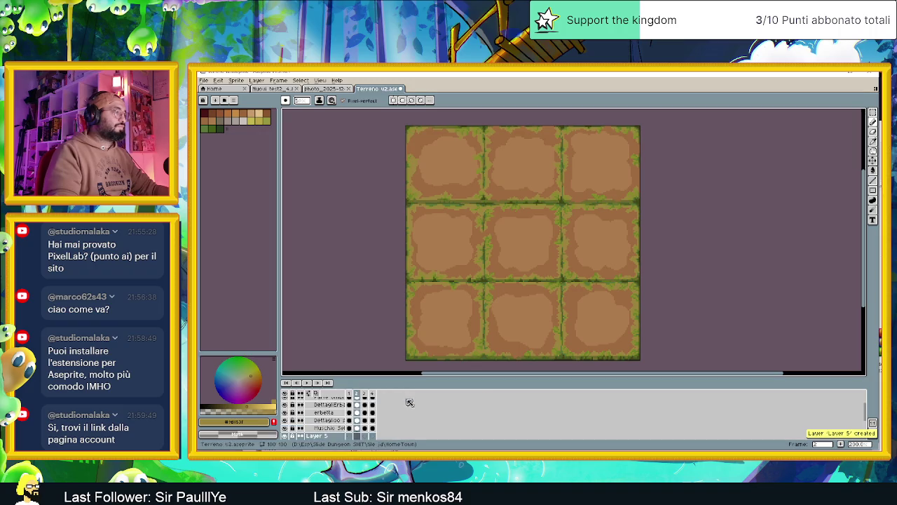
left_click(318, 436)
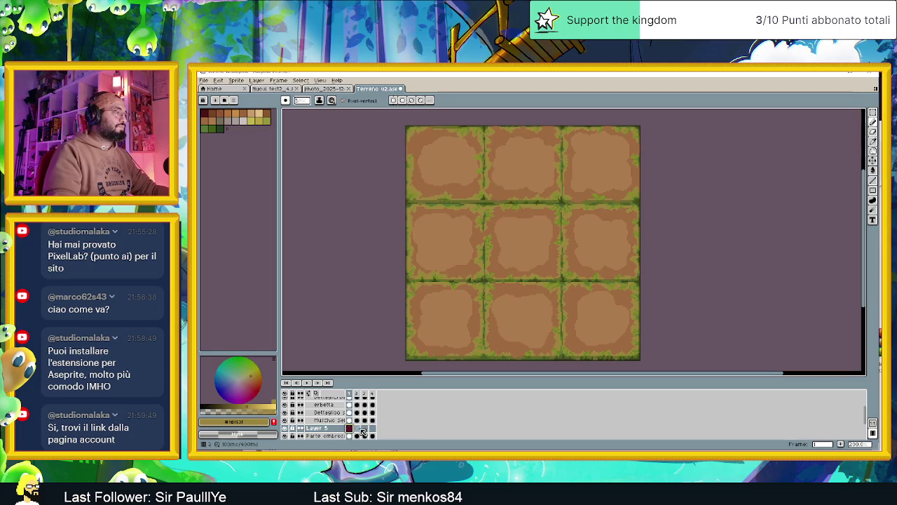
key("ctrl+z")
key("ctrl+z")
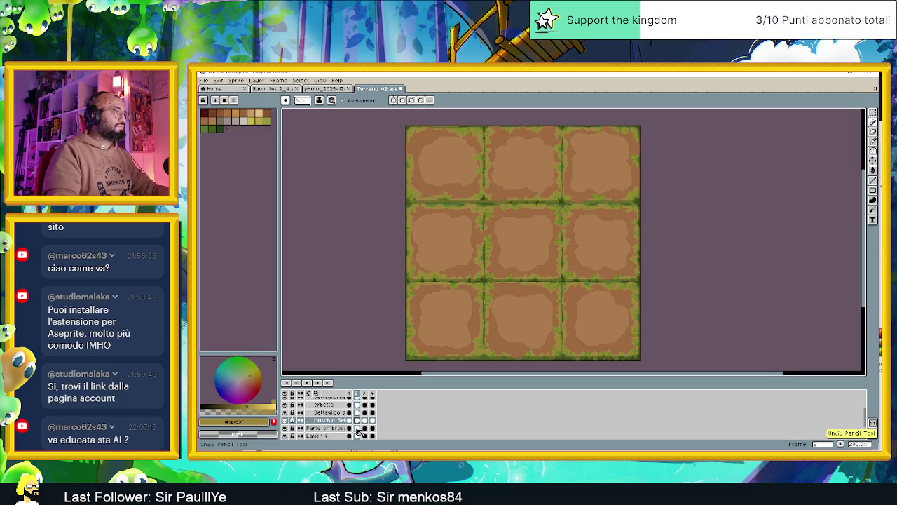
Recreate Layer 5 from the Parte ombrosa layer's New Layer option
left_click(332, 428)
right_click(332, 429)
mouse_move(343, 398)
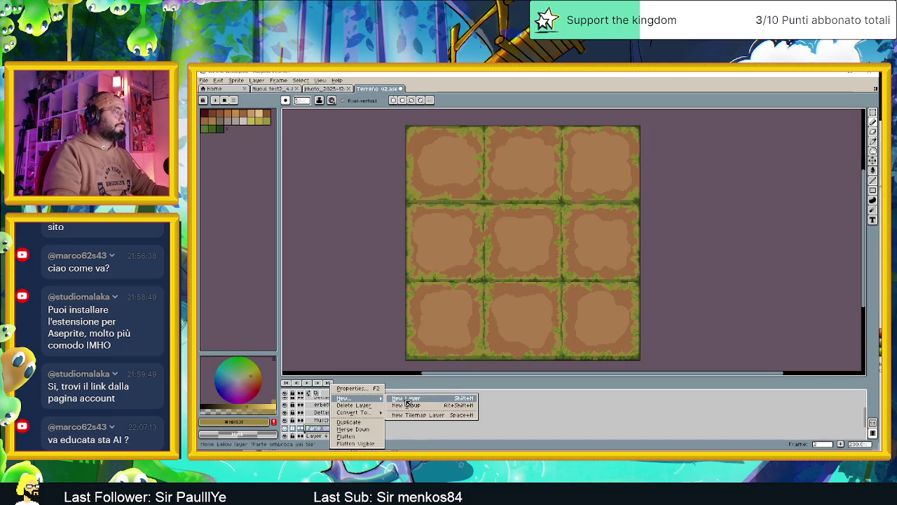
left_click(408, 403)
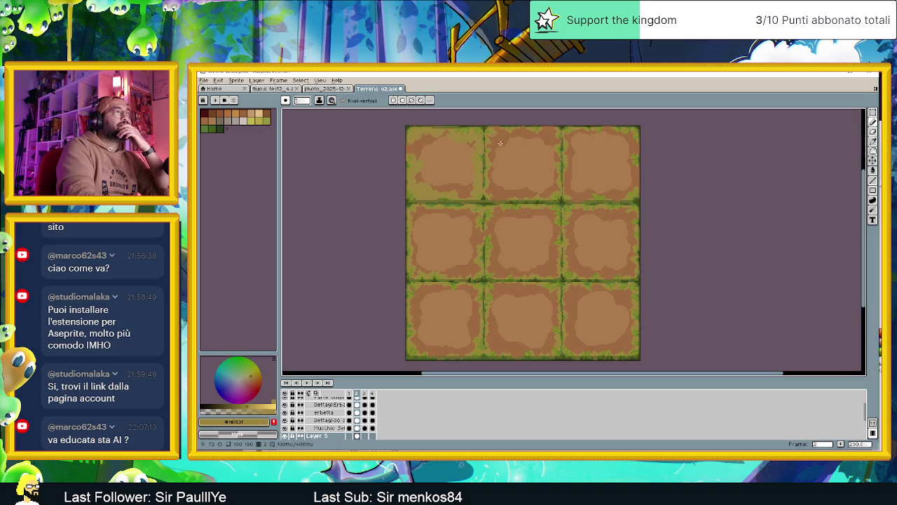
key("ctrl+z")
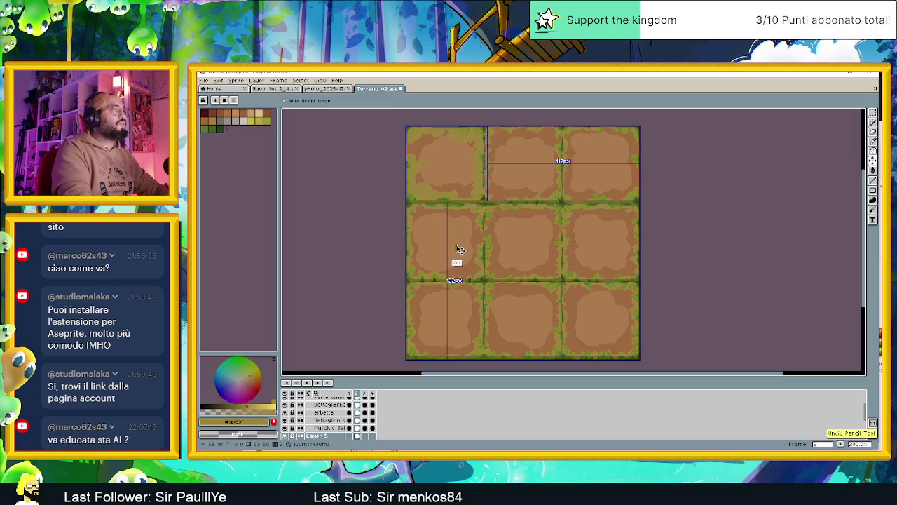
key("Down")
key("Down")
key("Down")
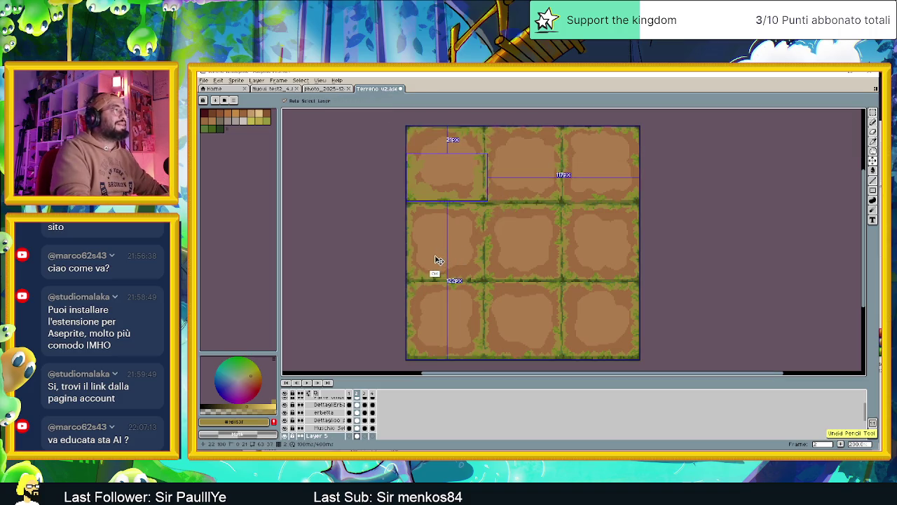
key("Left")
key("Left")
key("Left")
key("Left")
key("Left")
key("Left")
key("Left")
key("Left")
key("Left")
key("Left")
key("Left")
key("Left")
key("Left")
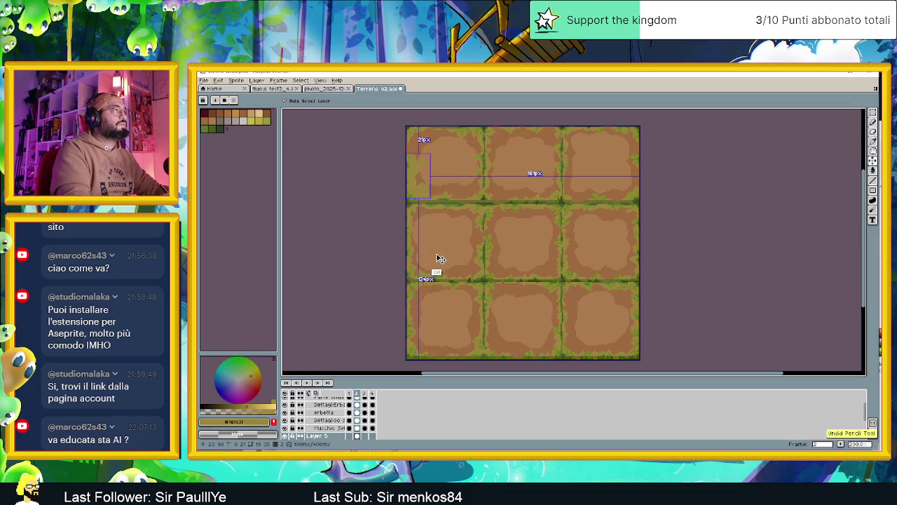
key("b")
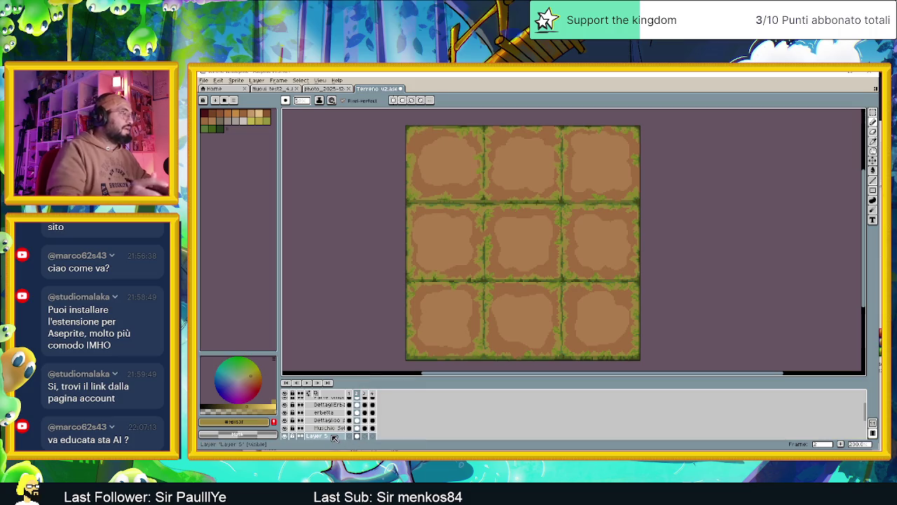
left_click(335, 437)
double_click(334, 437)
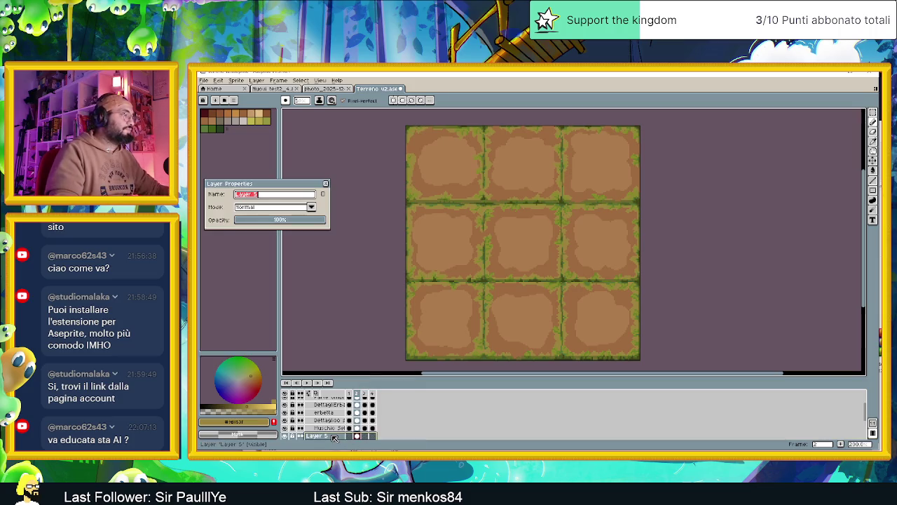
left_click(326, 184)
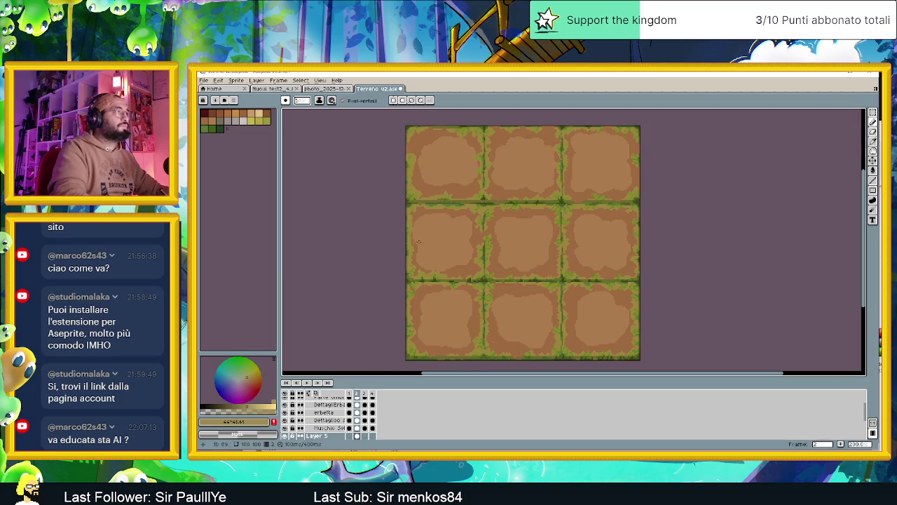
Paint a light test stroke on the left tiles, then undo it
left_click_drag(429, 276, 459, 267)
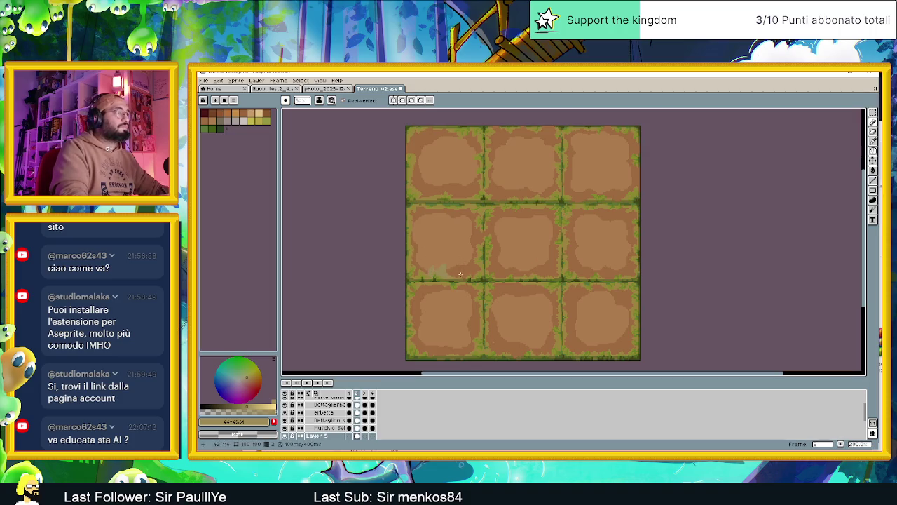
key("ctrl+z")
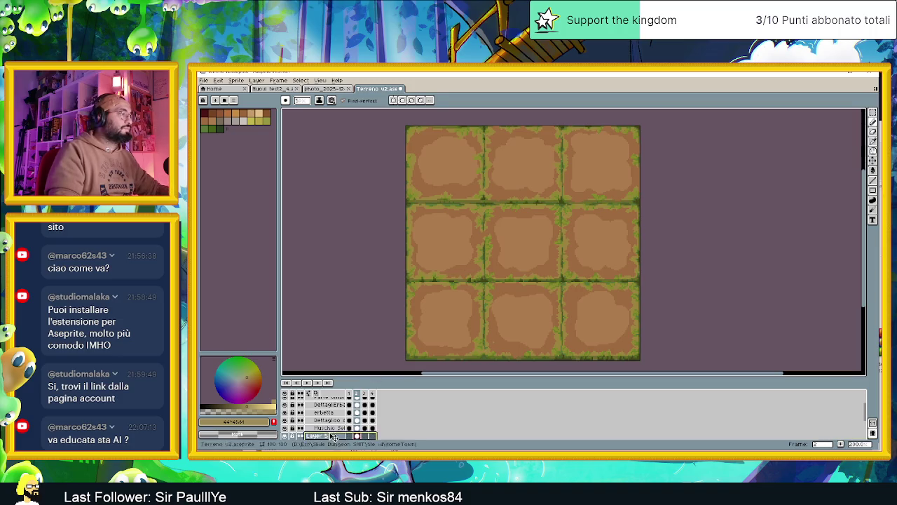
scroll(337, 421, "up", 1)
scroll(337, 420, "down", 2)
Try Overlay and Darken on Layer 5, then settle on Normal at about 66% opacity
double_click(322, 424)
left_click(310, 207)
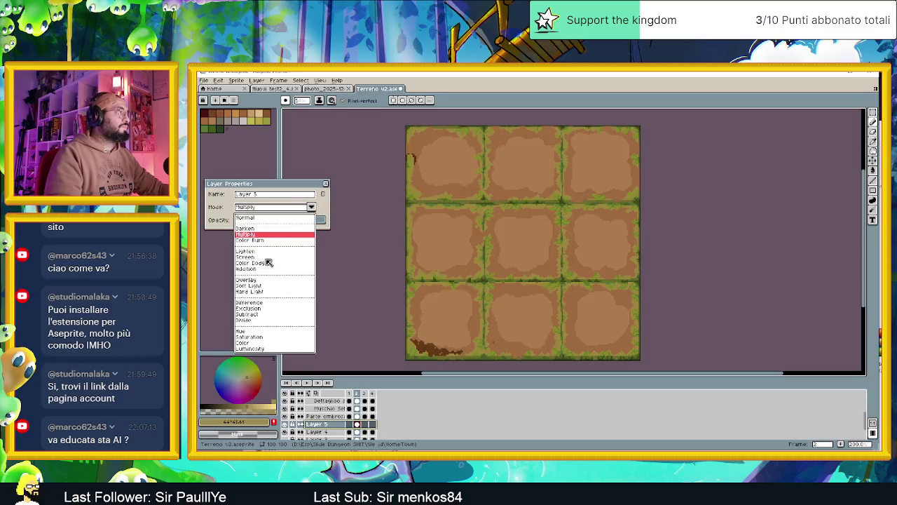
left_click(259, 279)
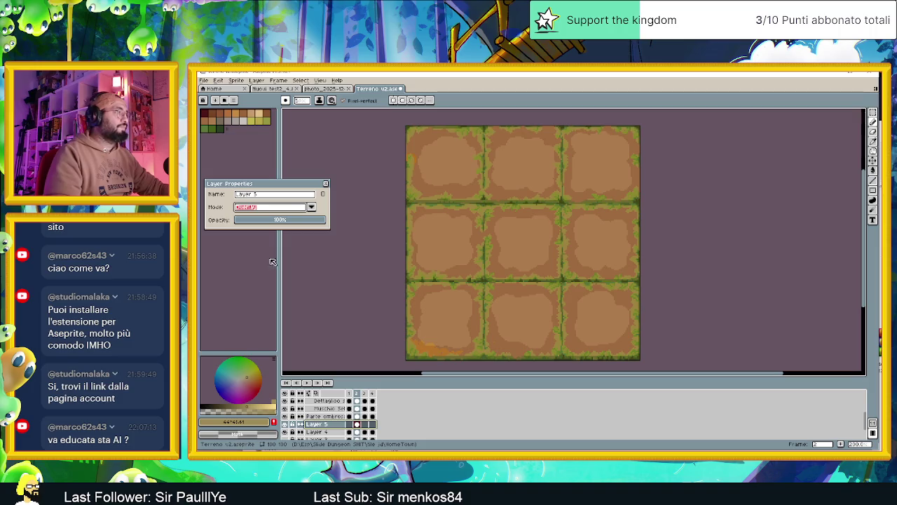
left_click(309, 209)
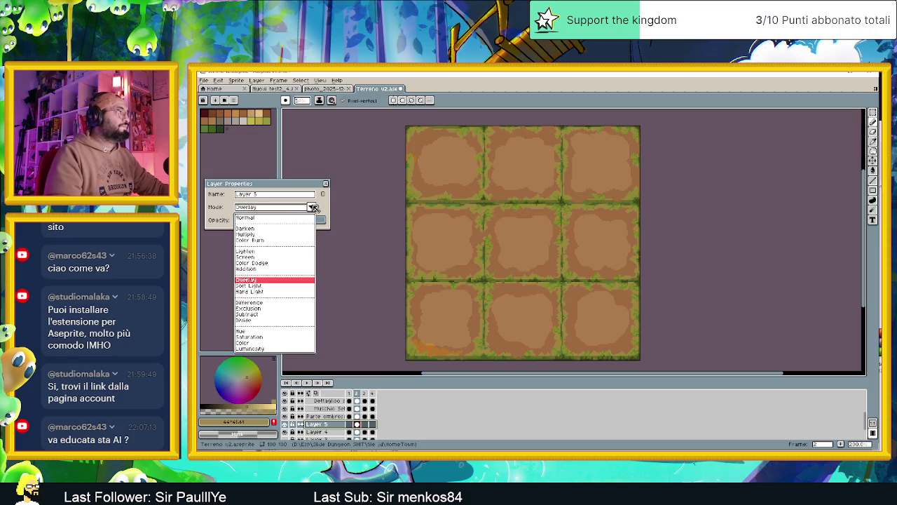
left_click(261, 229)
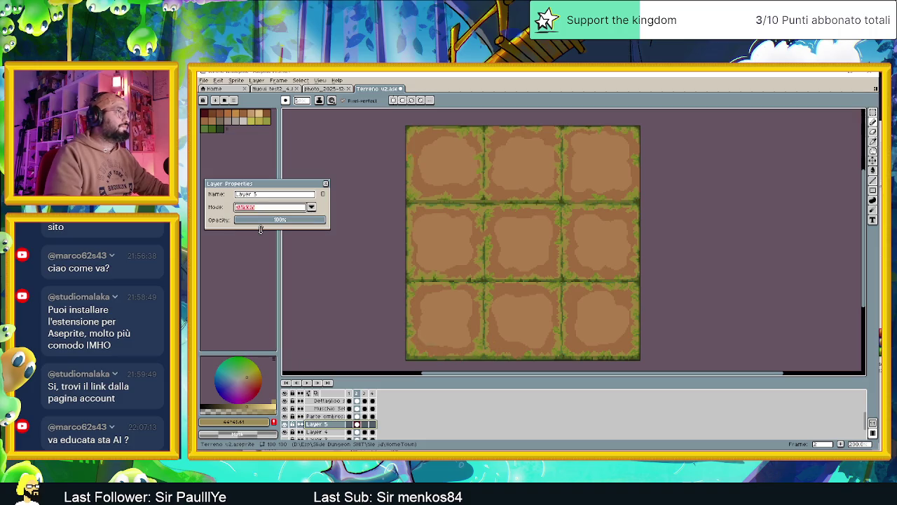
left_click(309, 209)
left_click(275, 218)
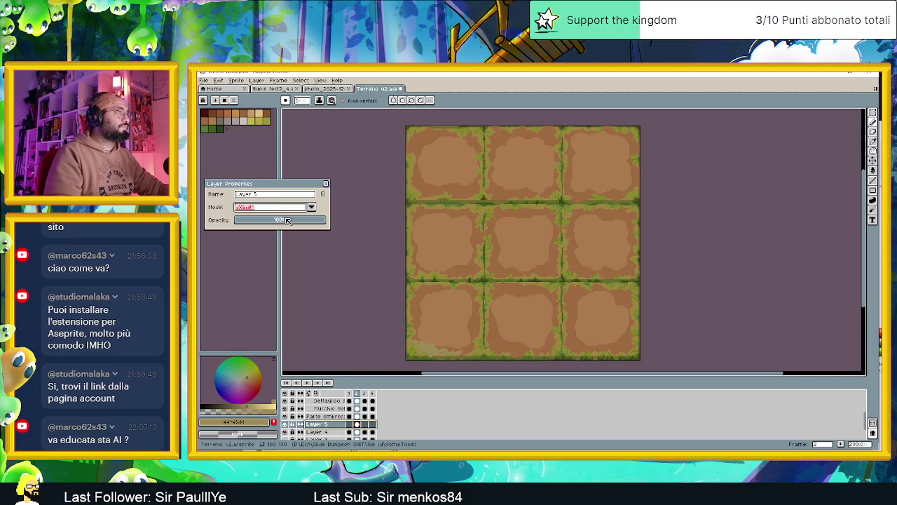
left_click(286, 220)
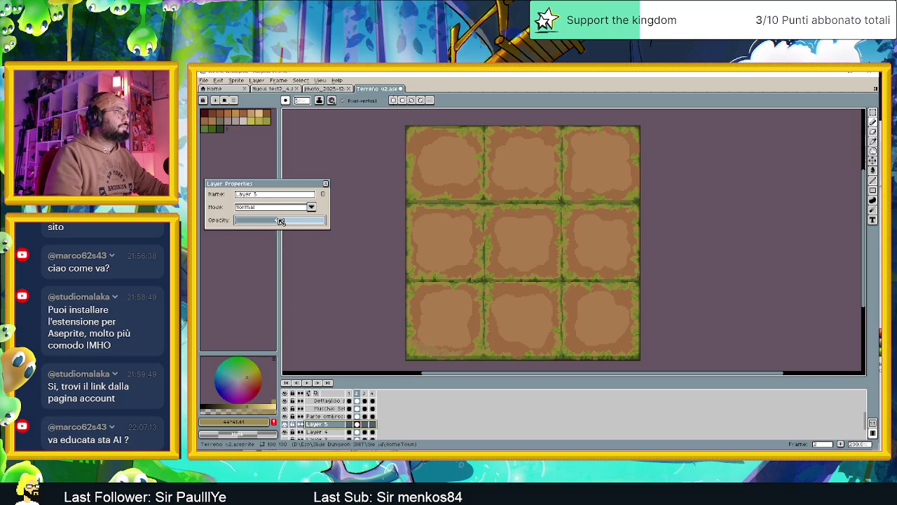
mouse_move(290, 221)
left_mouse_down()
mouse_move(263, 221)
mouse_move(314, 224)
mouse_move(299, 225)
left_mouse_up()
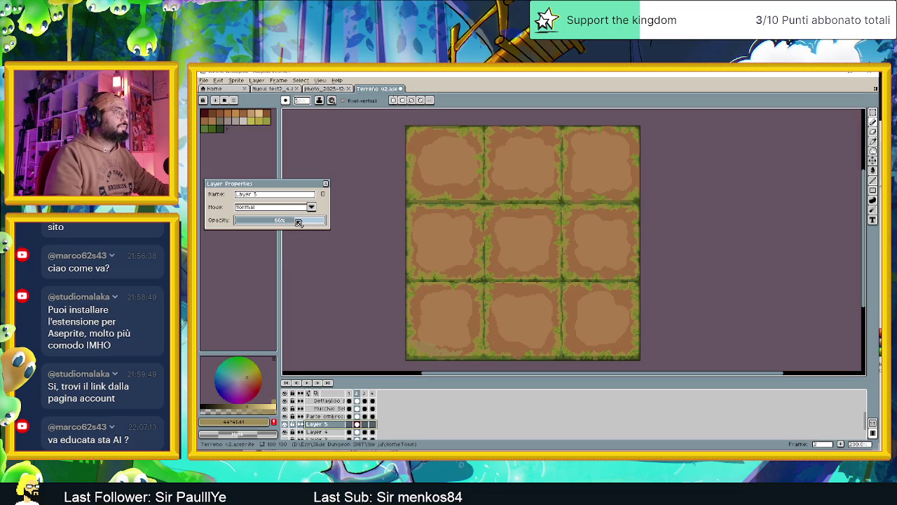
left_click(325, 183)
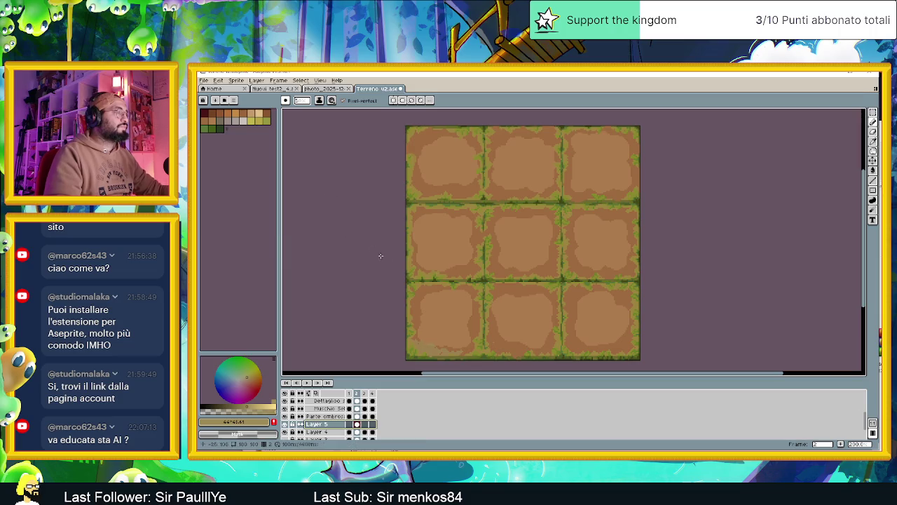
Paint light green moss strokes near the left tile edge and a greyish-green patch
scroll(417, 335, "up", 2)
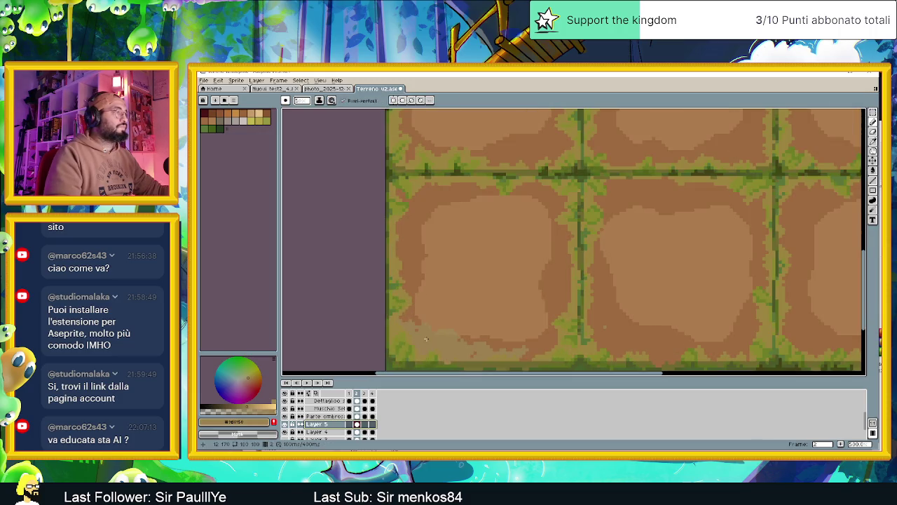
left_click(249, 365)
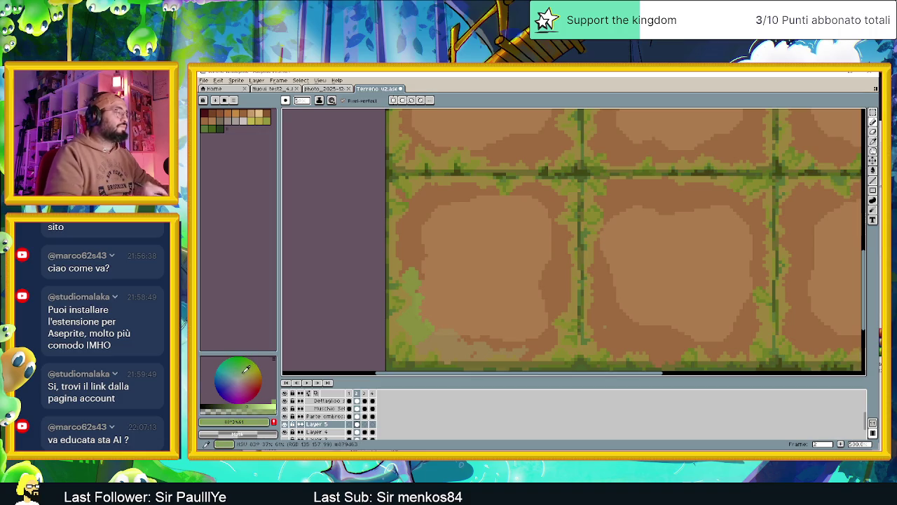
left_click_drag(387, 260, 384, 273)
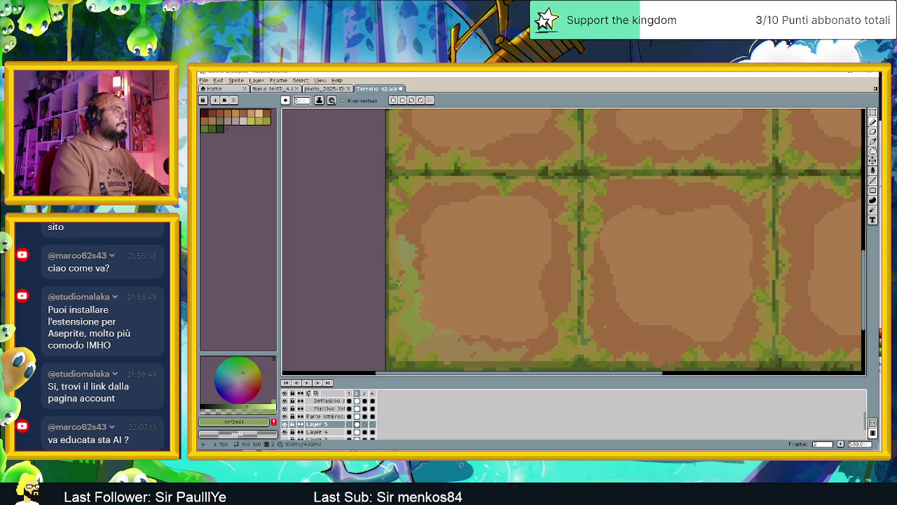
mouse_move(417, 224)
left_mouse_down()
mouse_move(471, 226)
mouse_move(563, 301)
left_mouse_up()
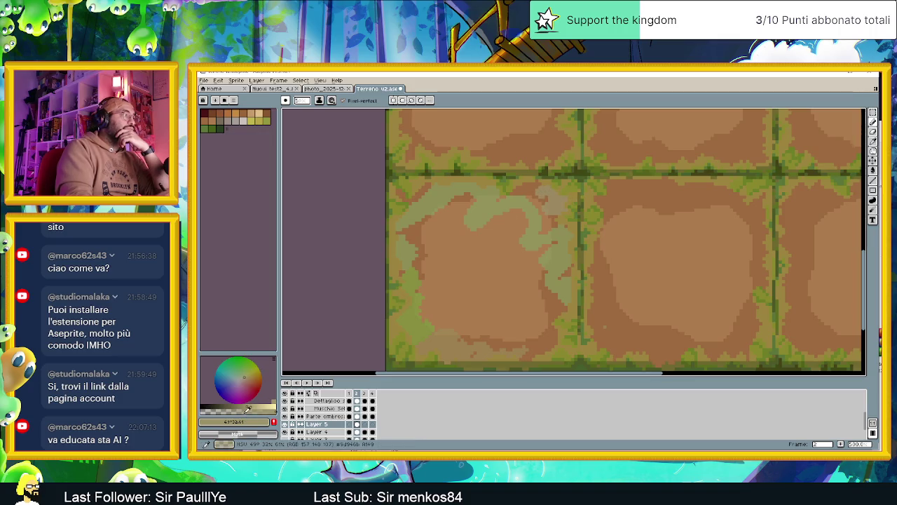
left_click(235, 421)
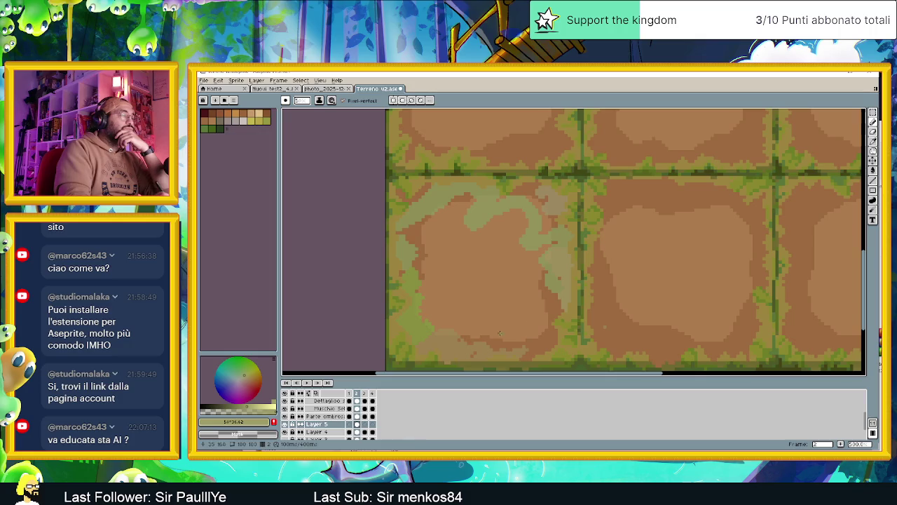
left_click(239, 405)
mouse_move(561, 277)
left_mouse_down()
mouse_move(564, 293)
mouse_move(536, 195)
left_mouse_up()
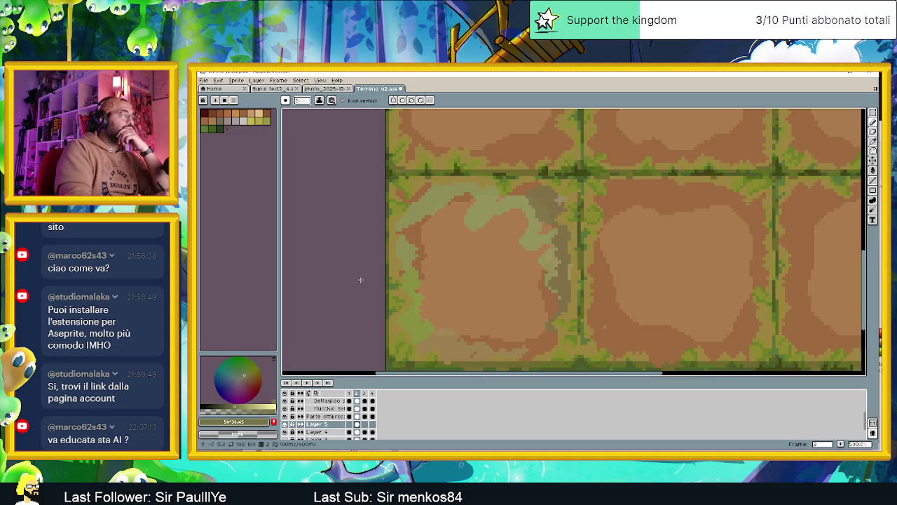
Add grey-green moss patches across the tiles and up the vertical grass border
left_click(242, 376)
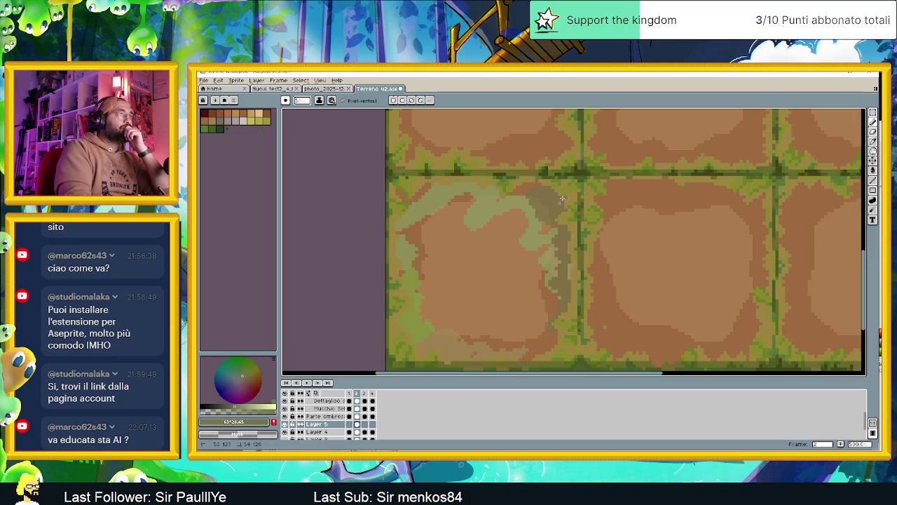
left_click_drag(518, 194, 491, 200)
left_click_drag(634, 288, 612, 308)
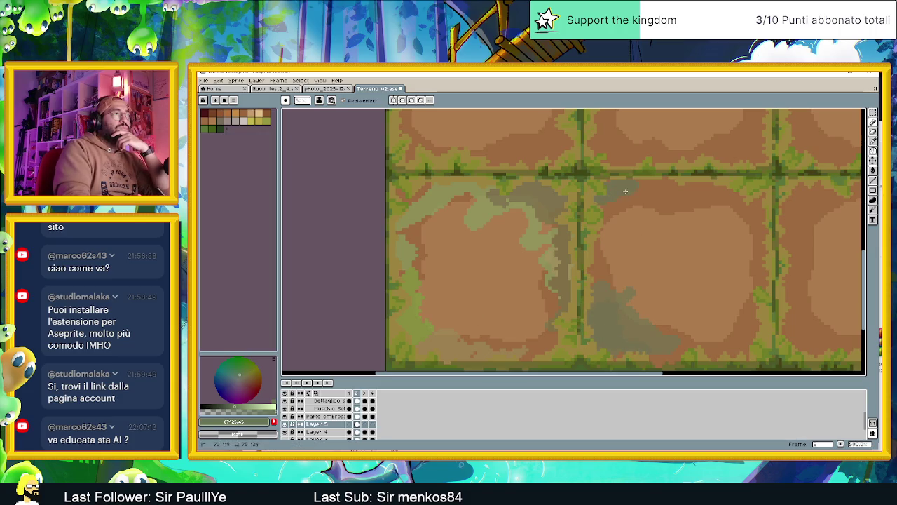
left_click_drag(619, 213, 679, 197)
left_click_drag(744, 204, 734, 215)
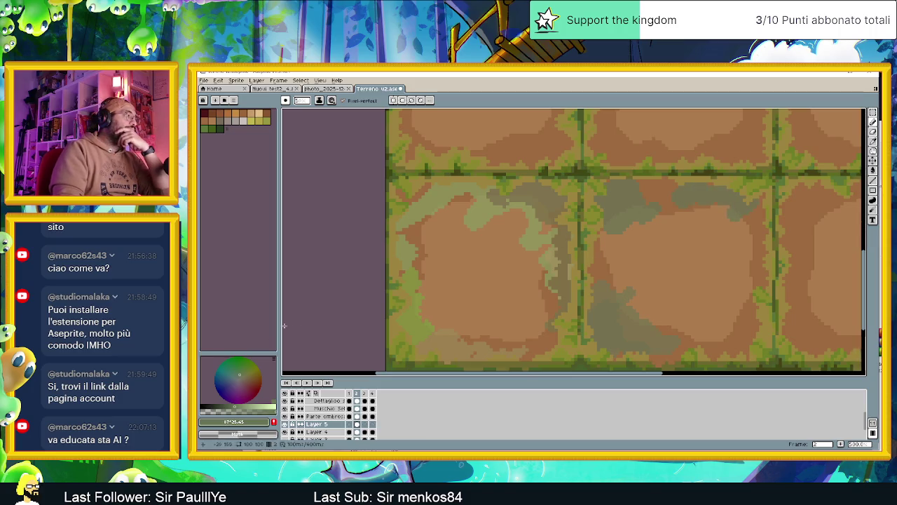
left_click(242, 370)
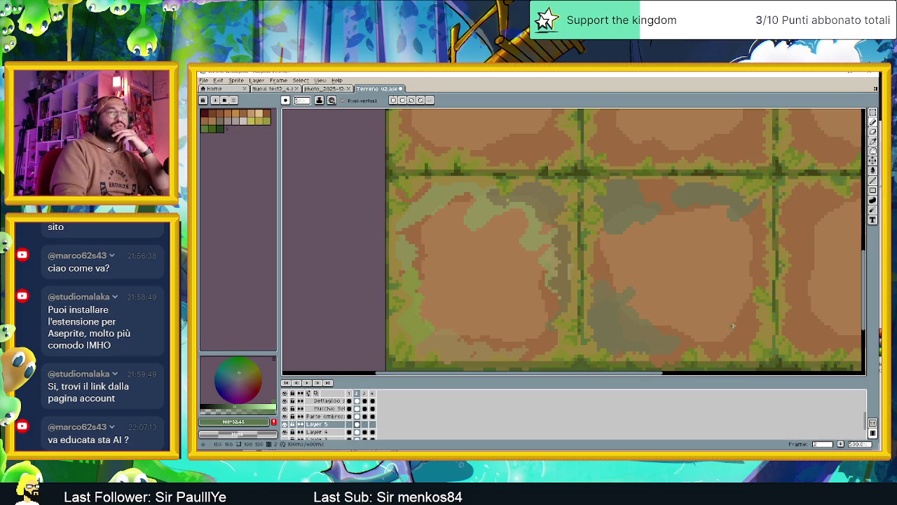
left_click_drag(729, 327, 746, 337)
left_click_drag(750, 287, 758, 210)
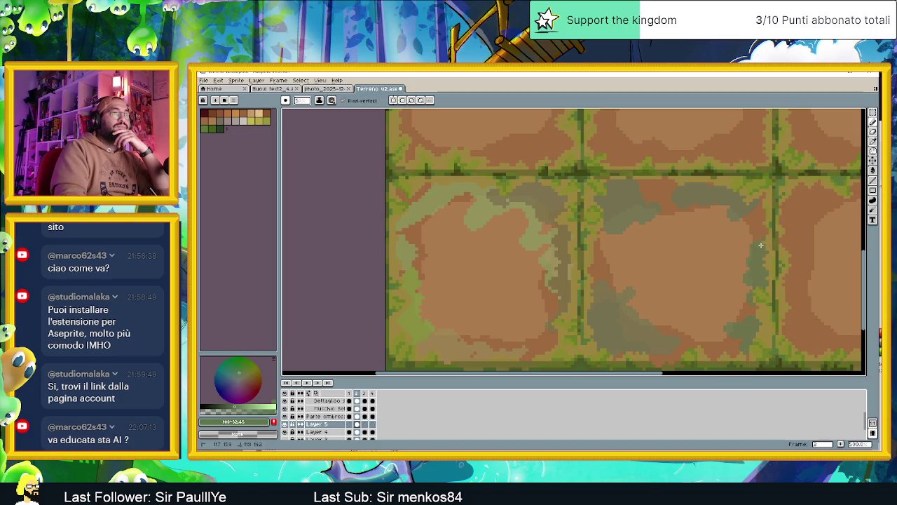
Brush a light-green moss patch onto the bottom-right tile
scroll(772, 214, "down", 4)
scroll(715, 168, "down", 2)
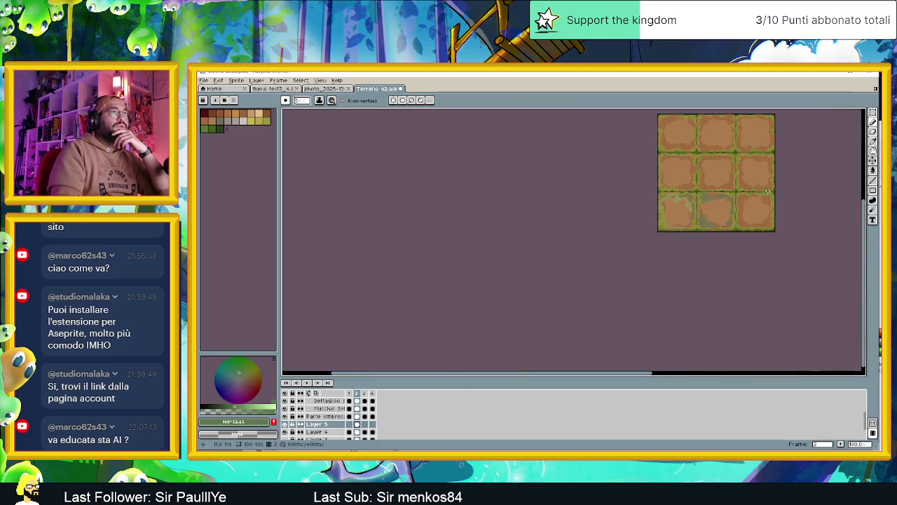
scroll(652, 252, "up", 2)
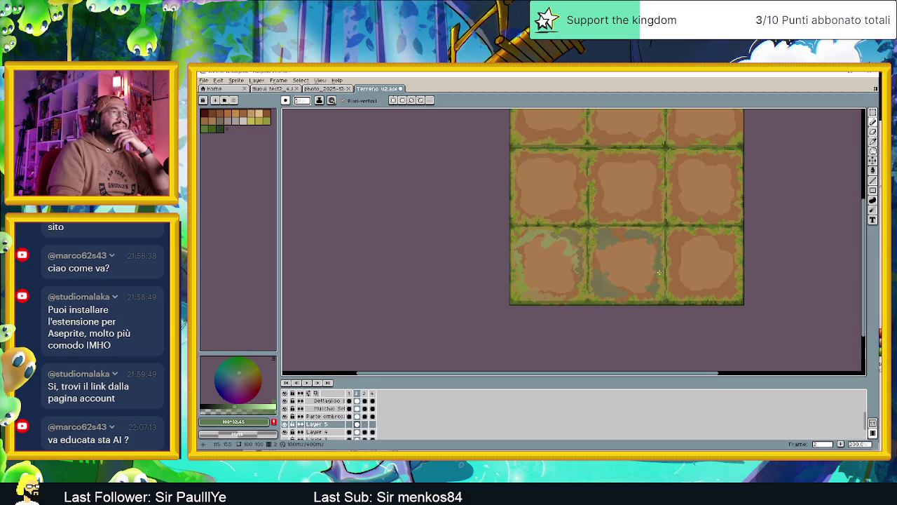
scroll(671, 268, "up", 2)
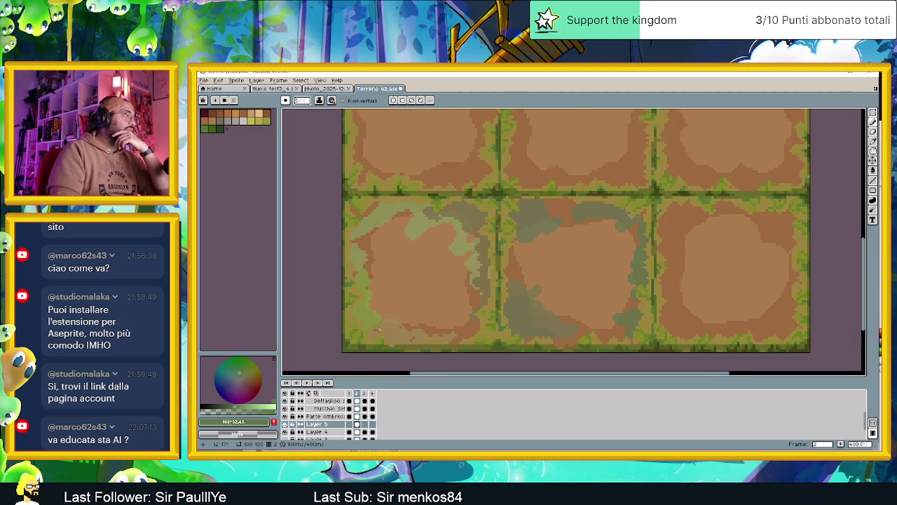
left_click(243, 367)
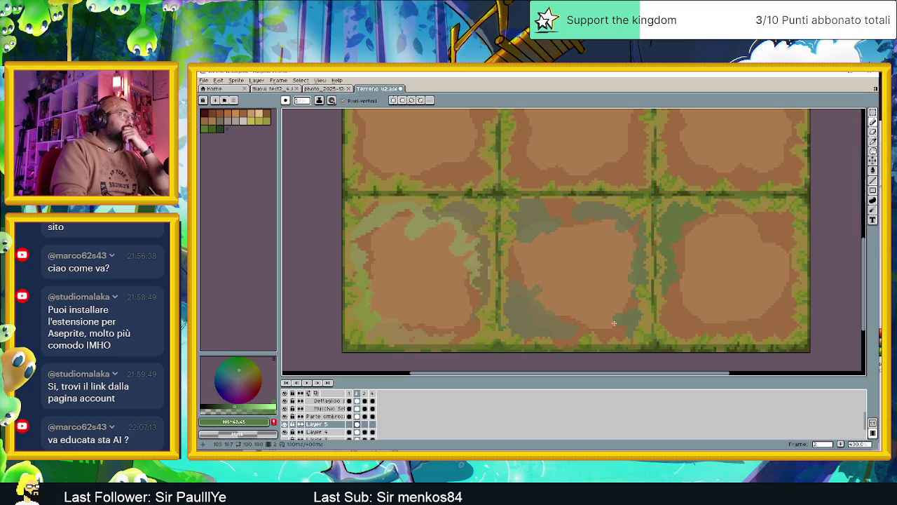
left_click(254, 403)
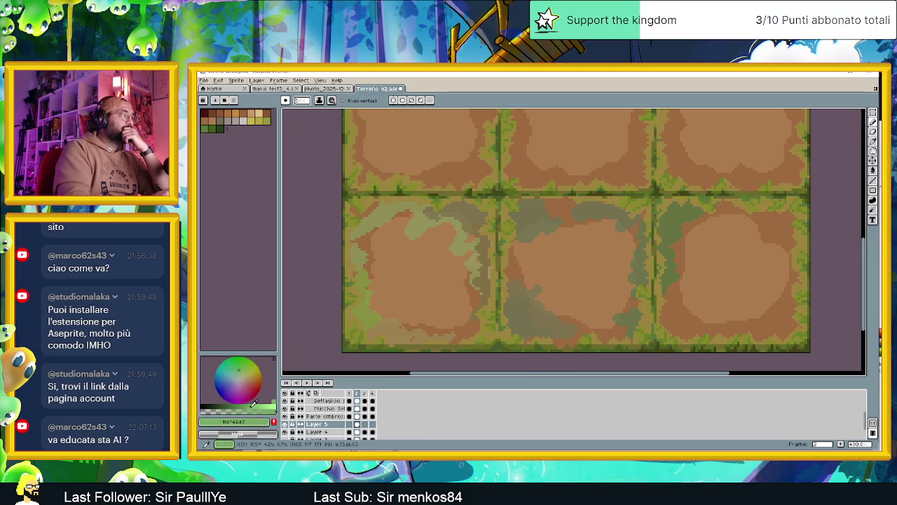
left_click_drag(694, 327, 661, 321)
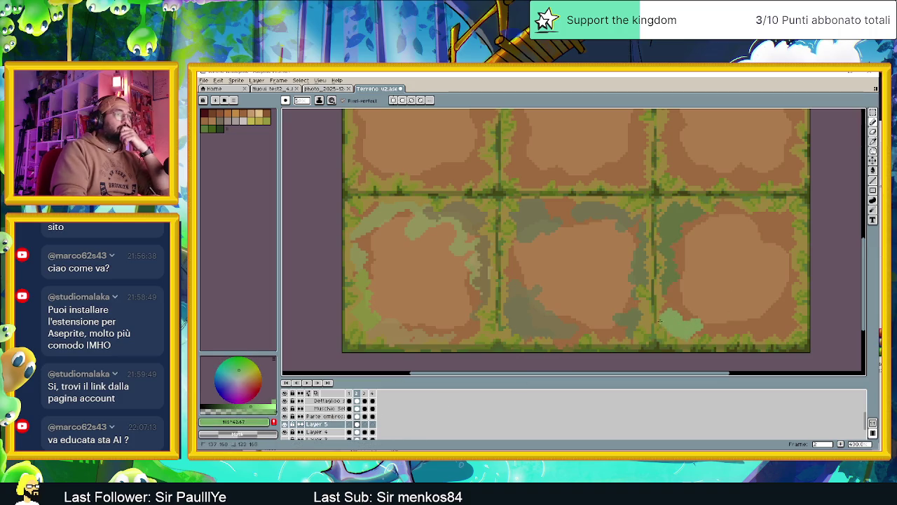
Fine-tune the moss green and undo the grey-green moss patches
left_click(246, 404)
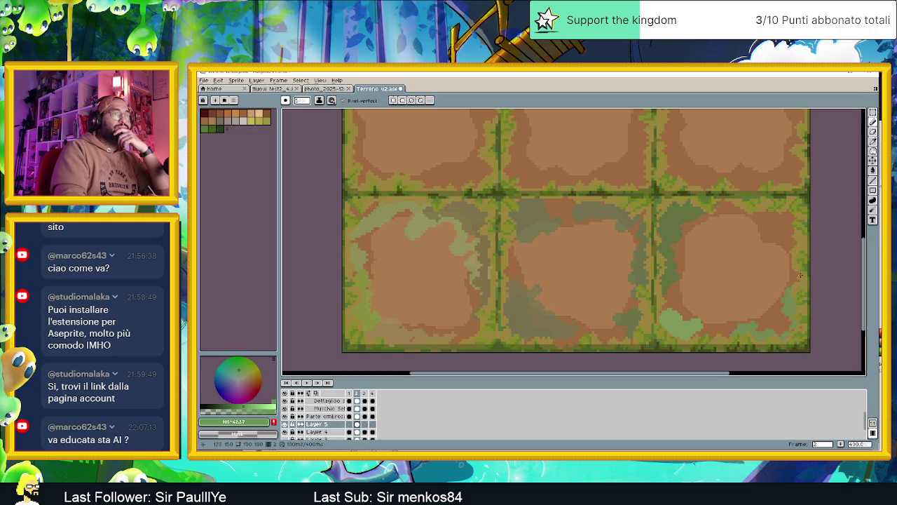
left_click(240, 370)
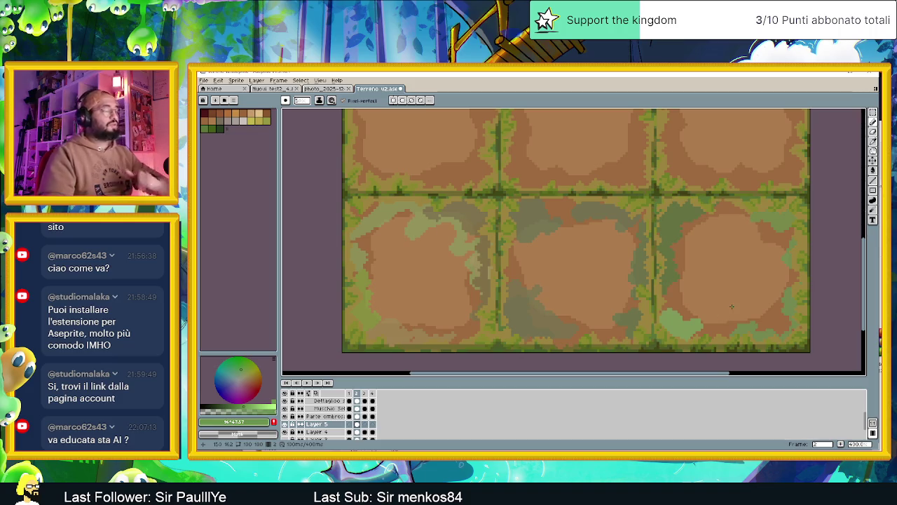
key("ctrl+z")
Zoom and pan to recentre the tileset on the canvas
scroll(589, 272, "down", 2)
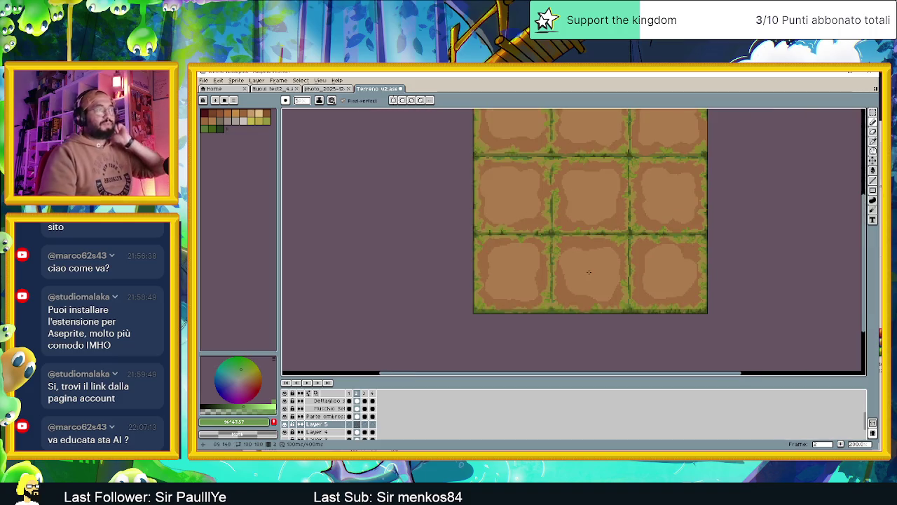
scroll(589, 272, "down", 1)
left_click_drag(617, 203, 570, 240)
scroll(570, 240, "up", 1)
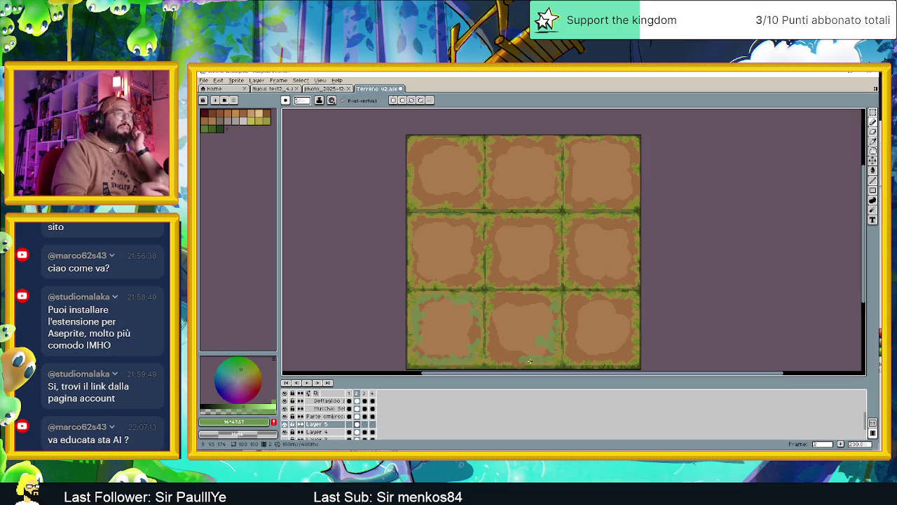
Open the tileset's live preview, then switch to a new Chrome tab
left_click(872, 423)
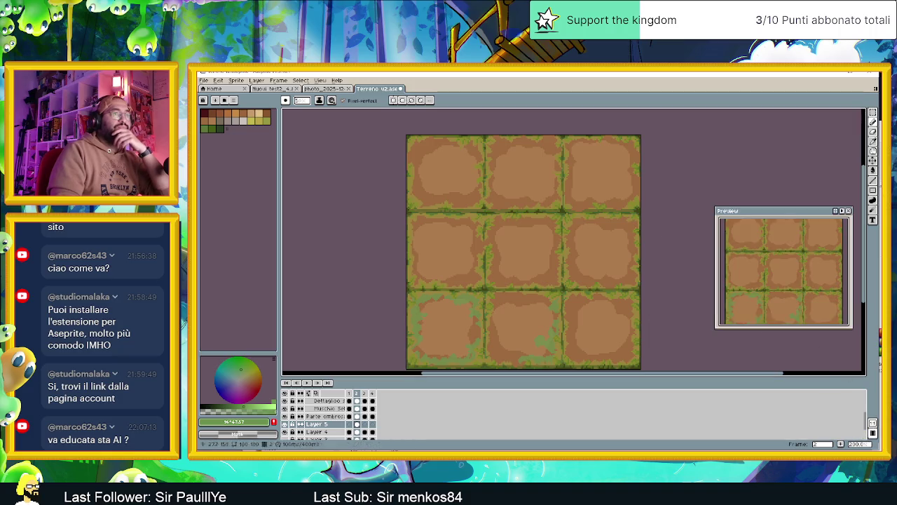
scroll(812, 286, "down", 2)
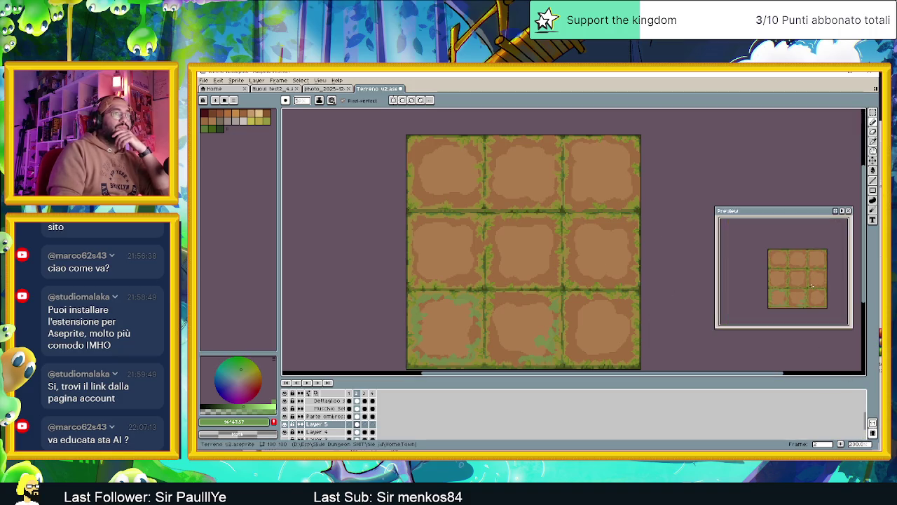
scroll(812, 286, "up", 2)
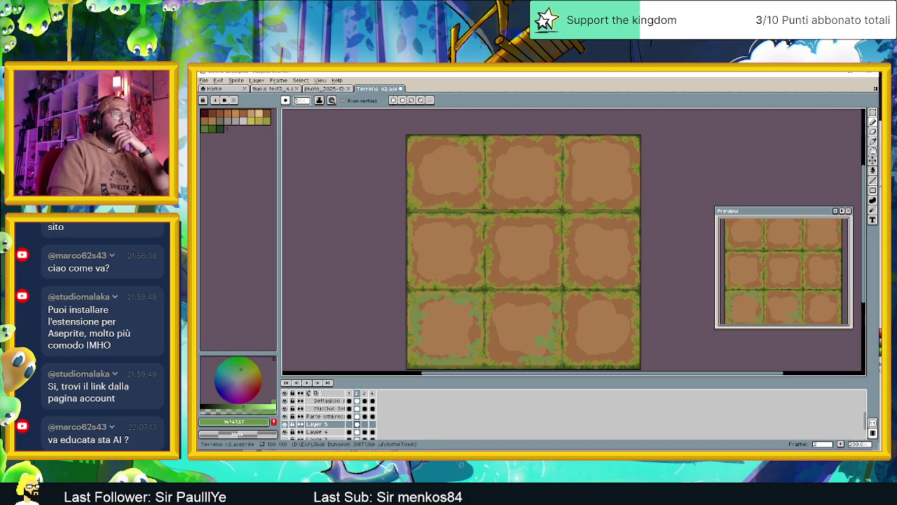
scroll(479, 240, "down", 1)
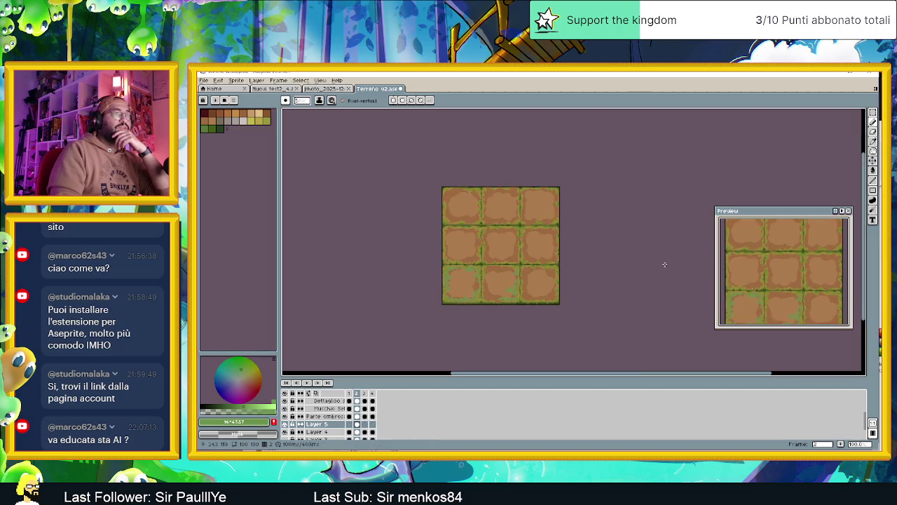
scroll(559, 259, "up", 2)
scroll(519, 285, "up", 1)
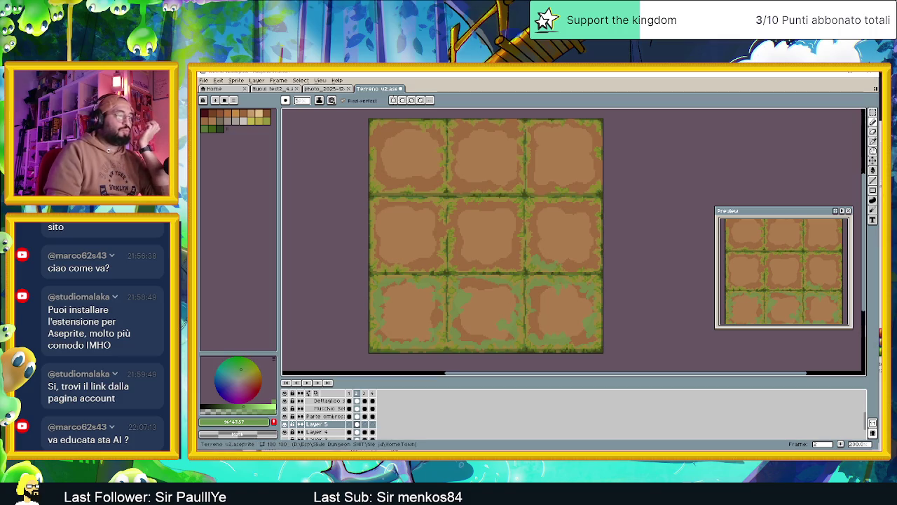
key("alt+Tab")
left_click(795, 74)
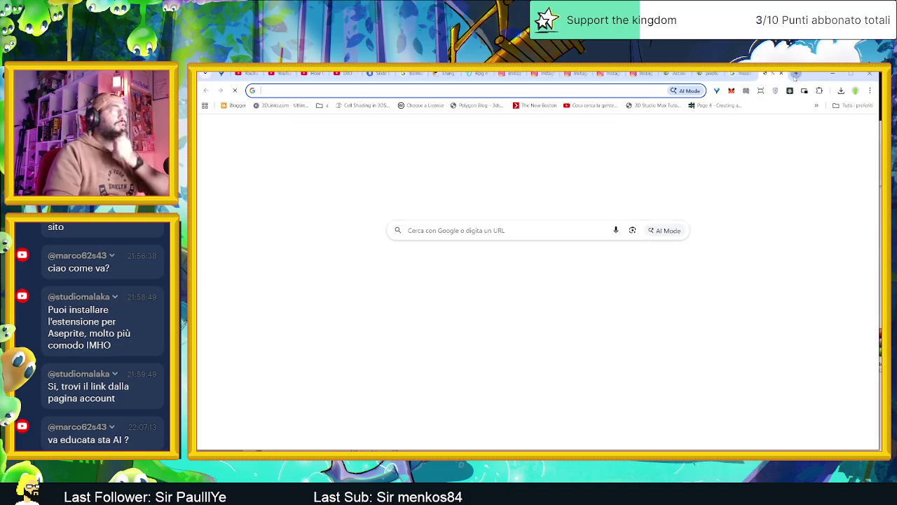
Search Google Images for 'come cresce il muschio', then return to Aseprite
type("come cresce il m")
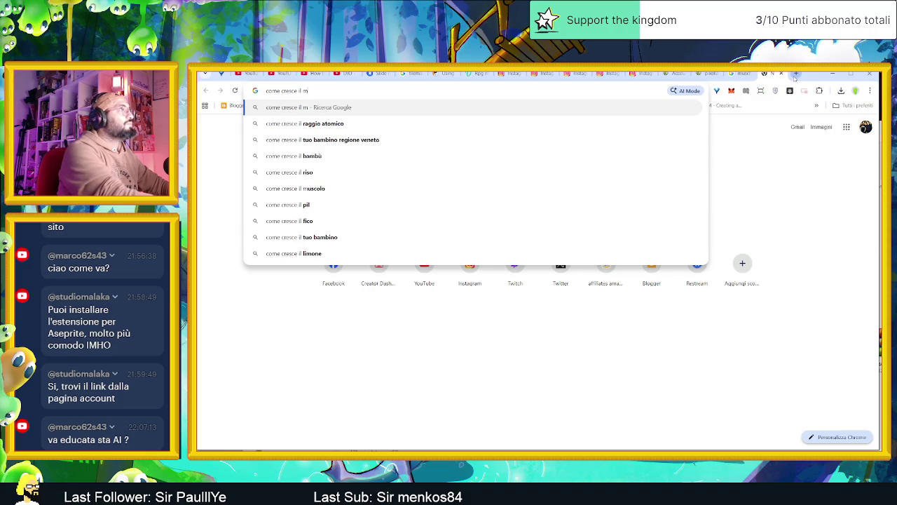
type("usc")
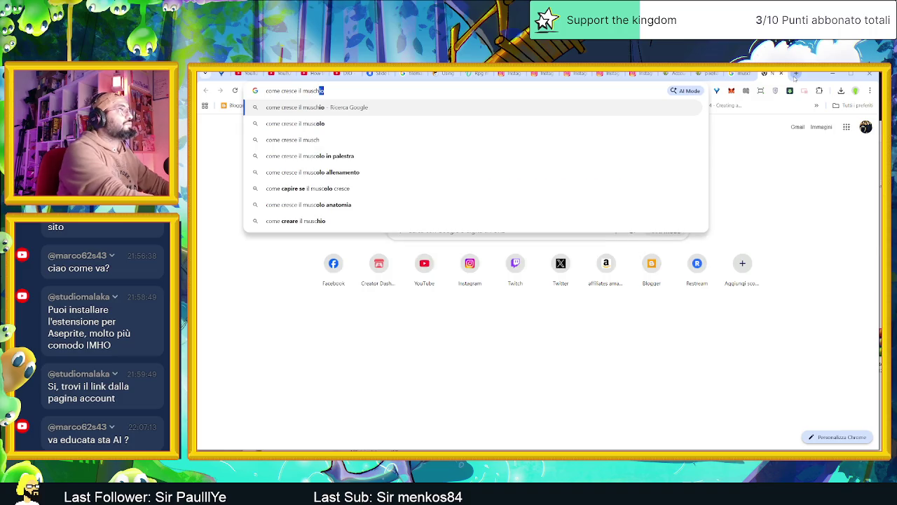
type("hioù")
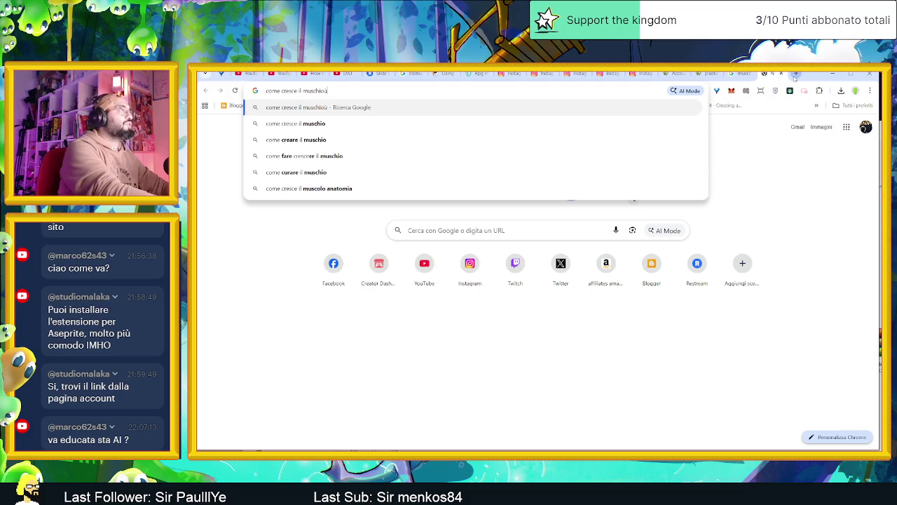
key("BackSpace")
key("Return")
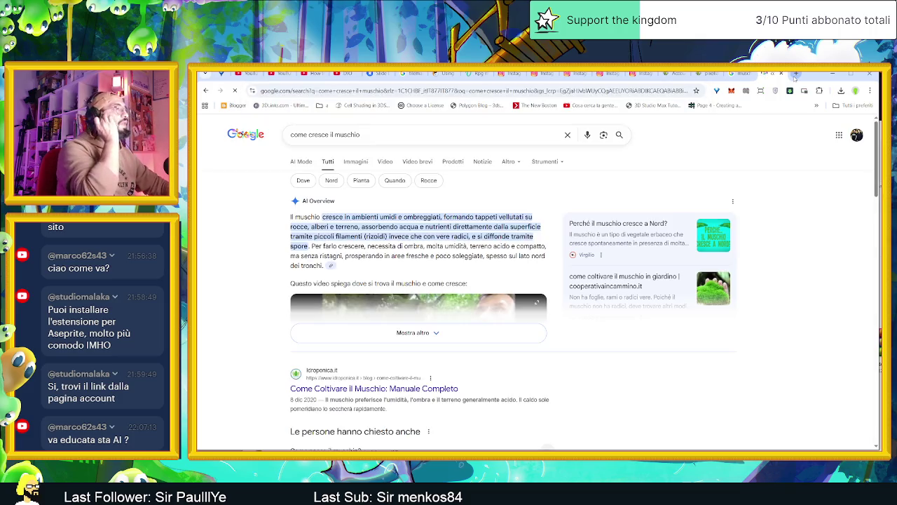
left_click(354, 162)
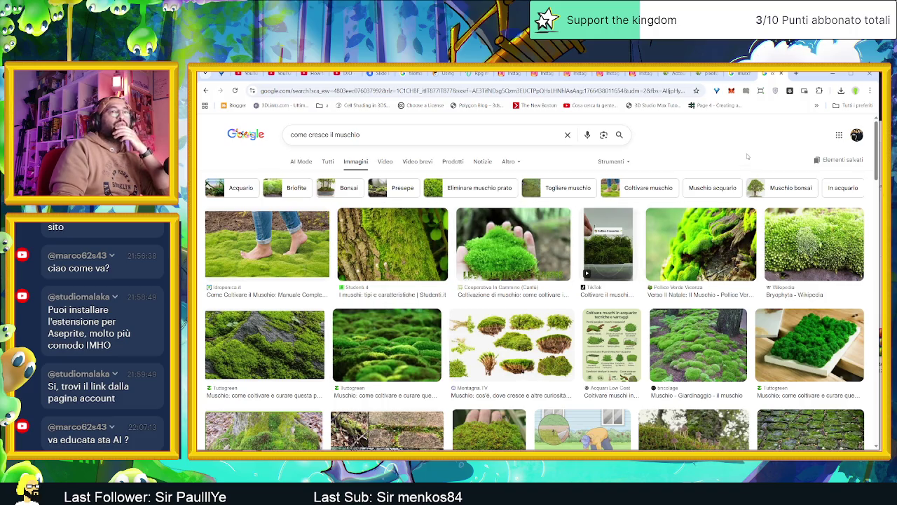
left_click(832, 73)
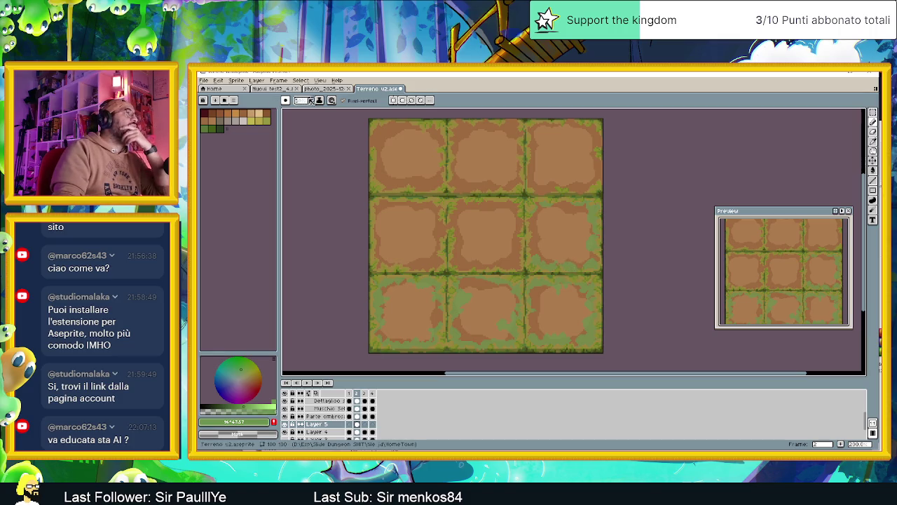
Make the brush gradient pressure-driven with Bayer Matrix 2x2 dithering, then undo the test stroke
left_click(333, 100)
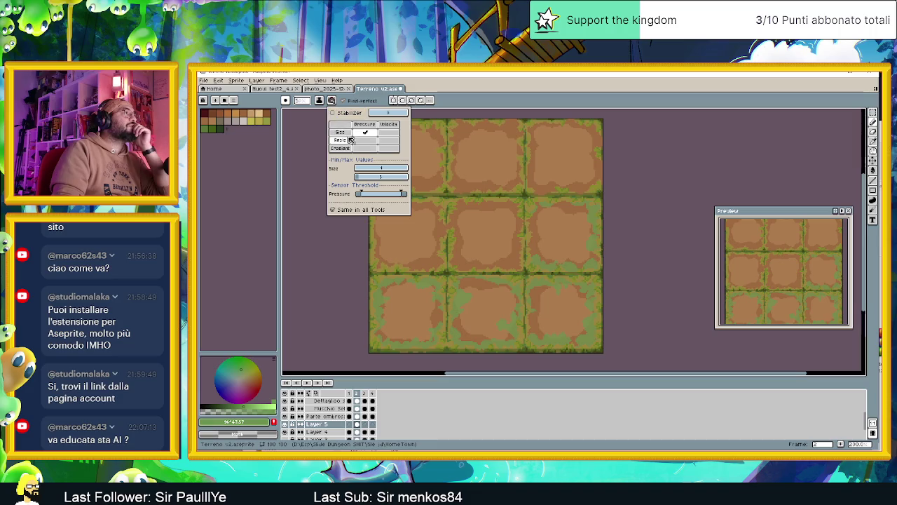
mouse_move(341, 141)
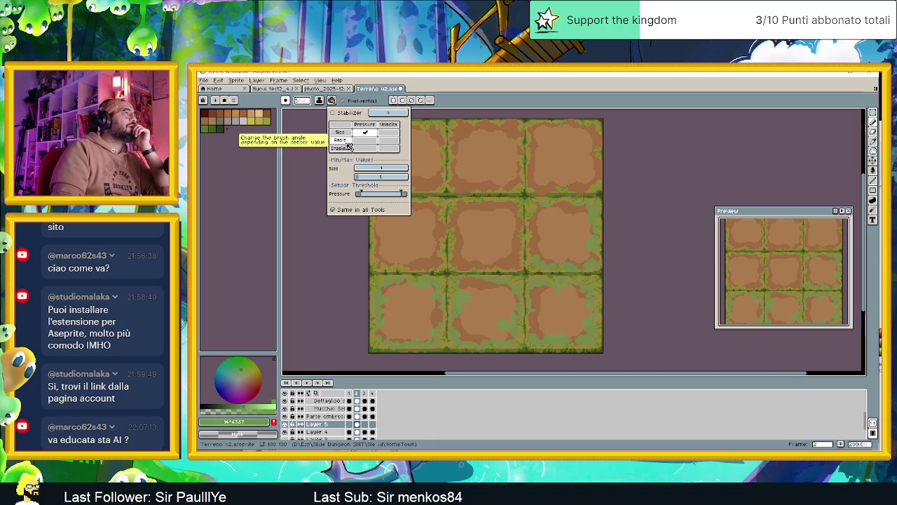
left_click(365, 149)
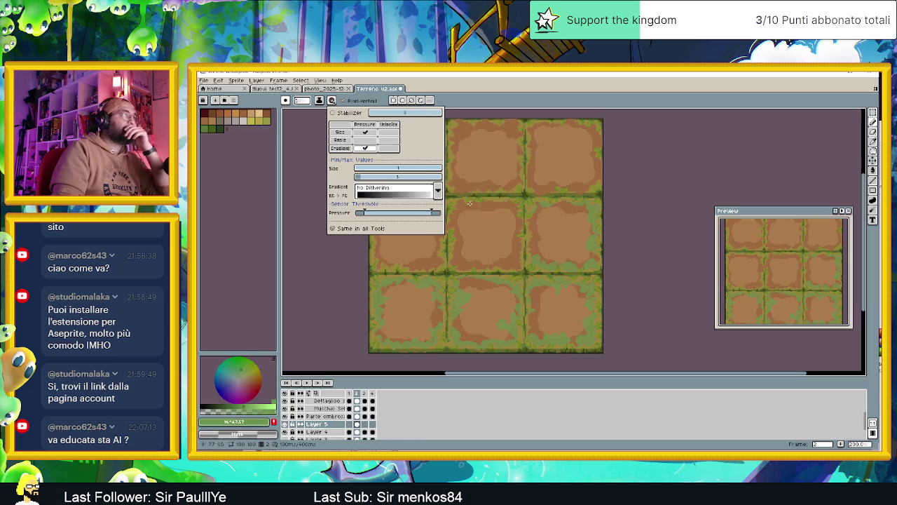
left_click(438, 191)
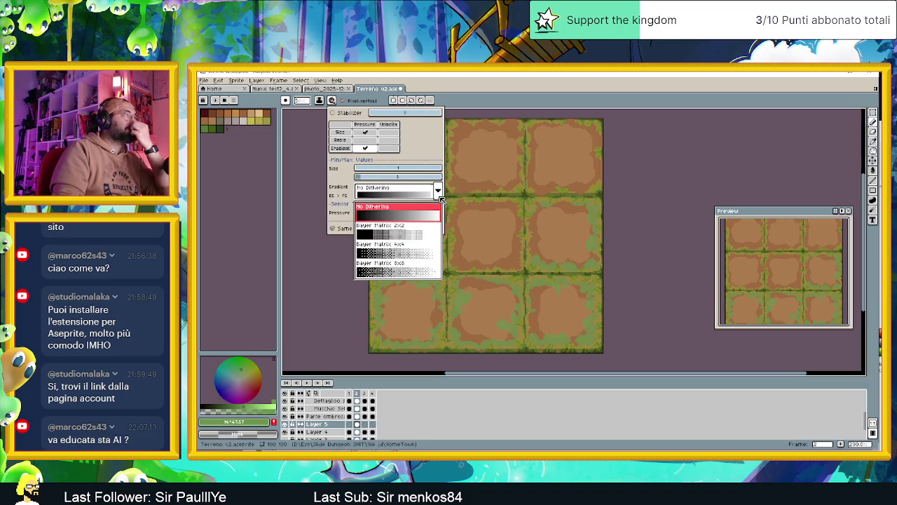
left_click(424, 235)
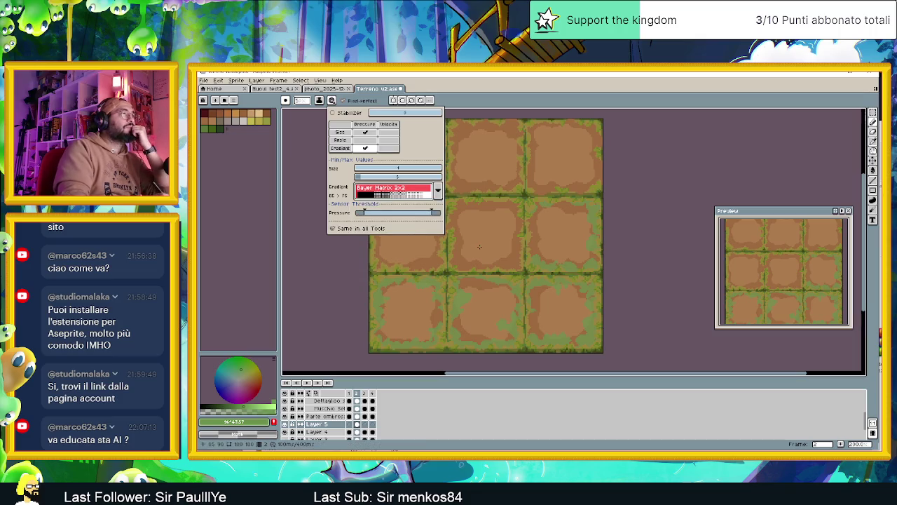
left_click(494, 275)
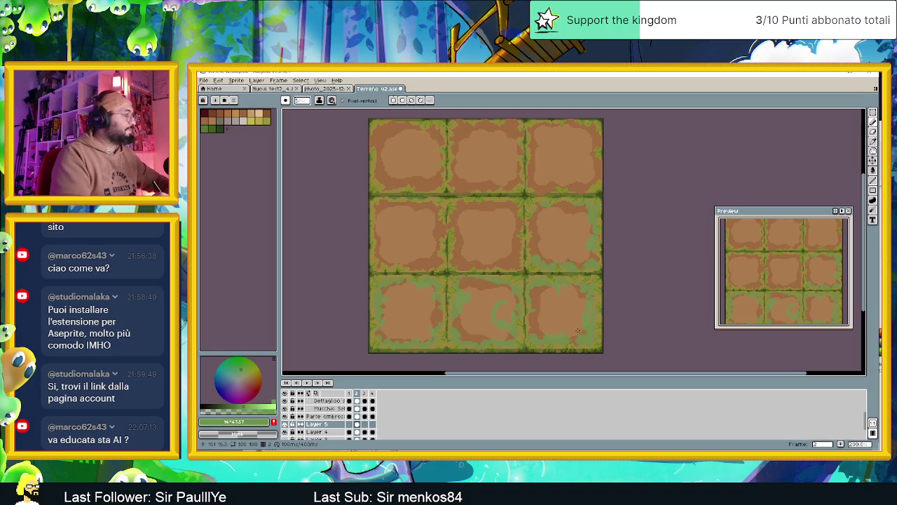
key("ctrl+z")
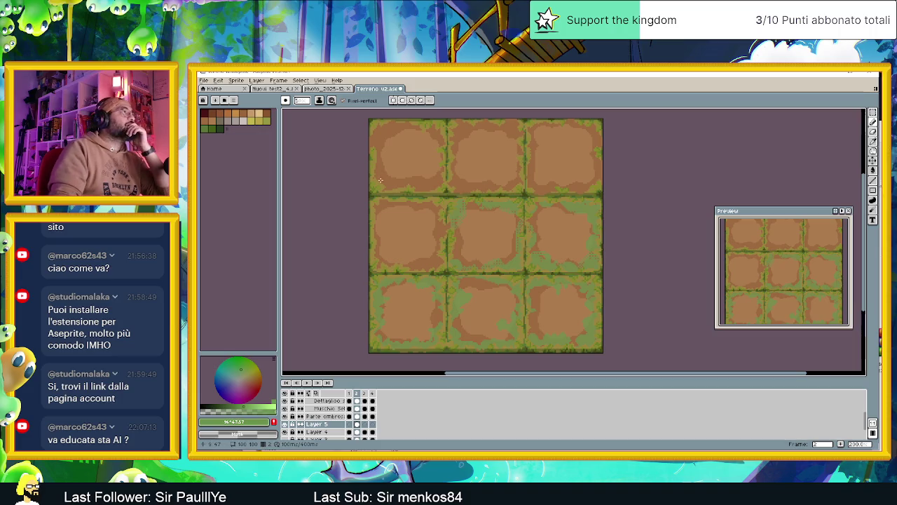
Switch the brush dynamics gradient from Pressure to Velocity, leaving ink mode unchanged
left_click(319, 102)
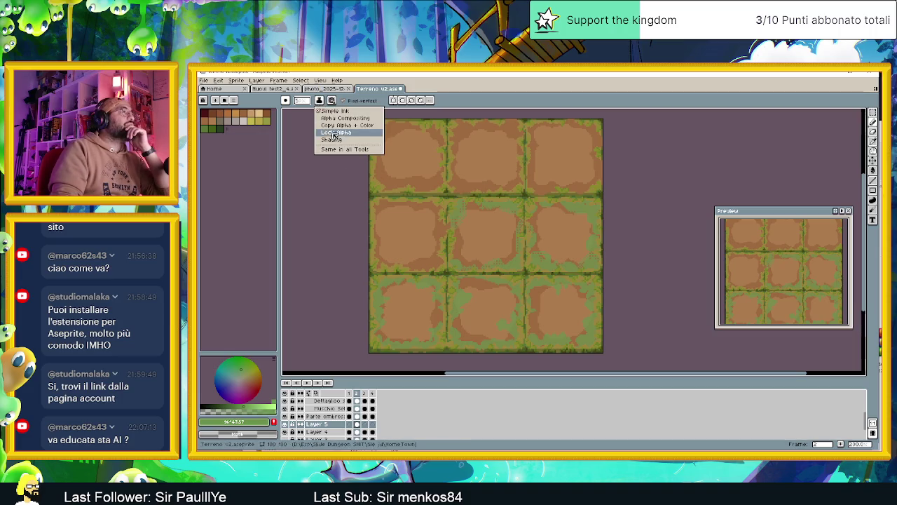
left_click(331, 111)
left_click(331, 102)
left_click(365, 148)
left_click(389, 148)
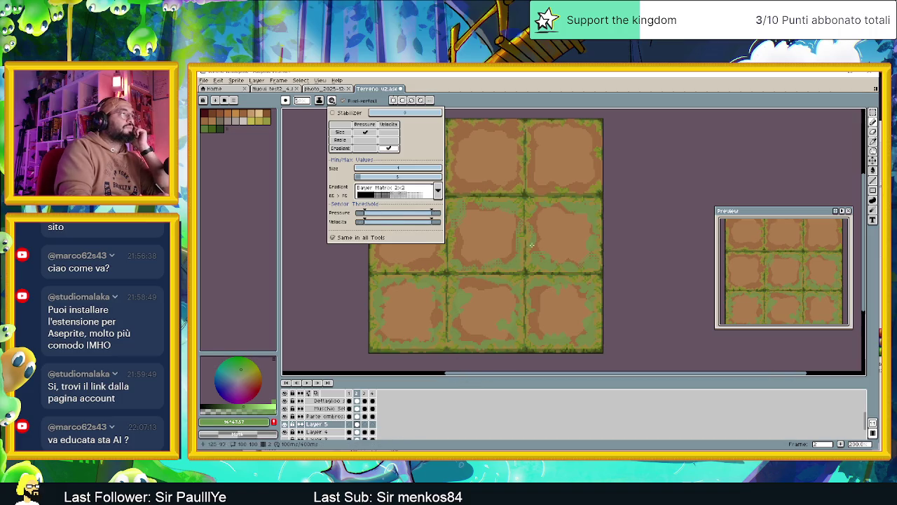
key("Escape")
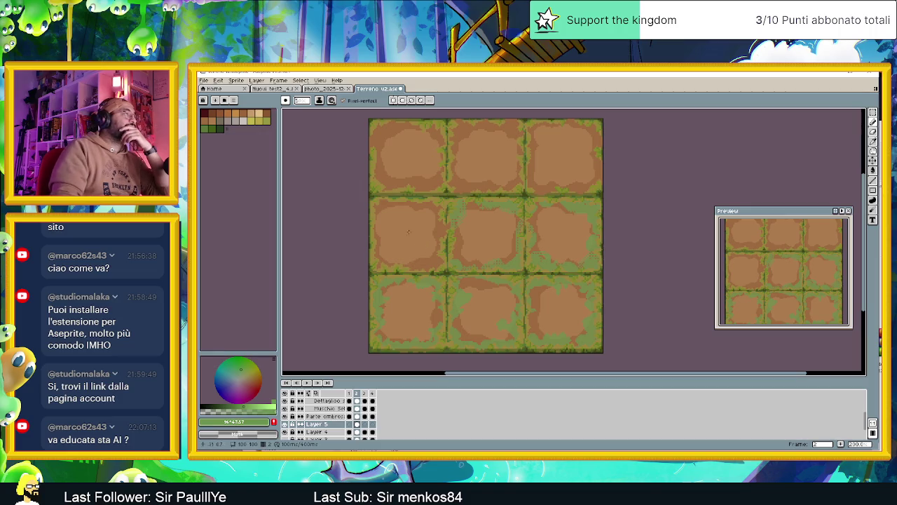
left_click(332, 101)
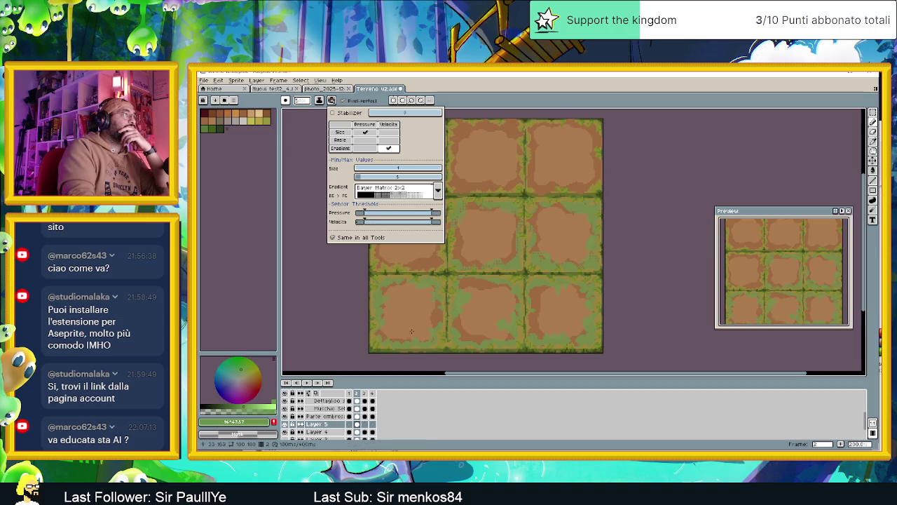
left_click(419, 294)
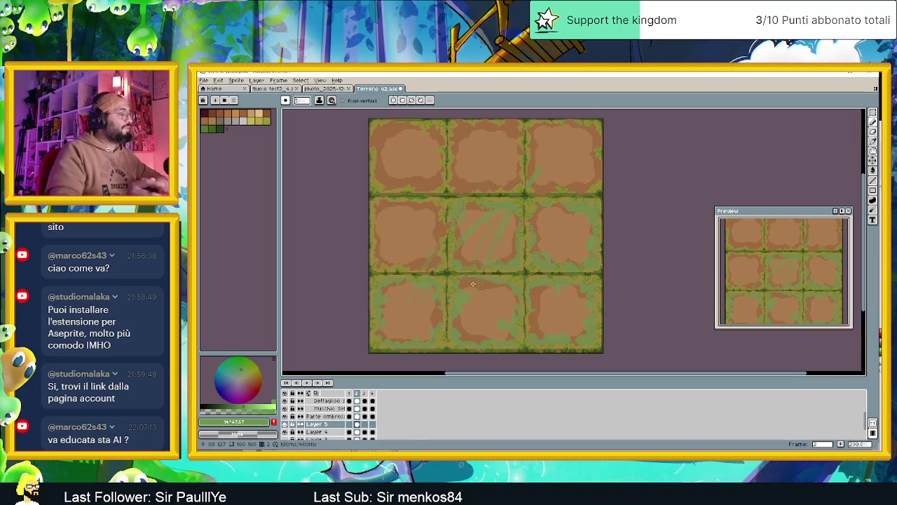
Undo the test strokes and lower the brush dynamics Velocity Sensor Threshold
key("ctrl+z")
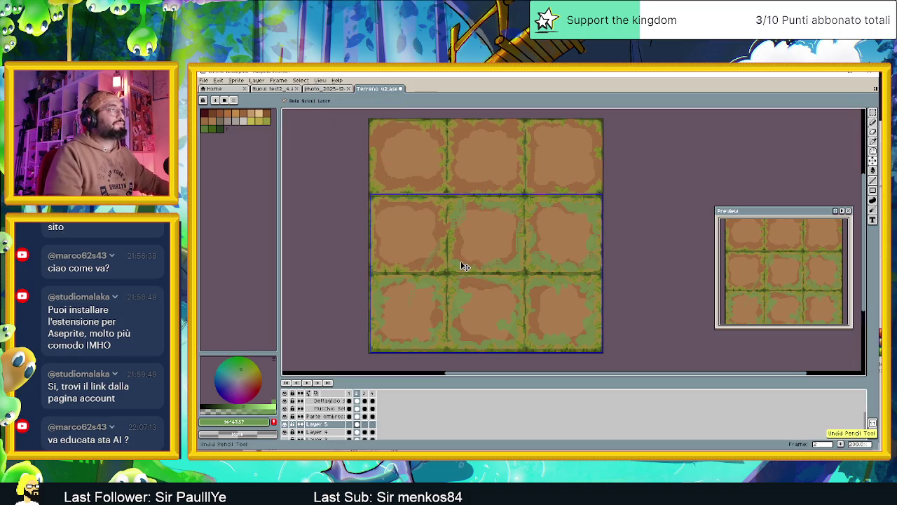
left_click(331, 100)
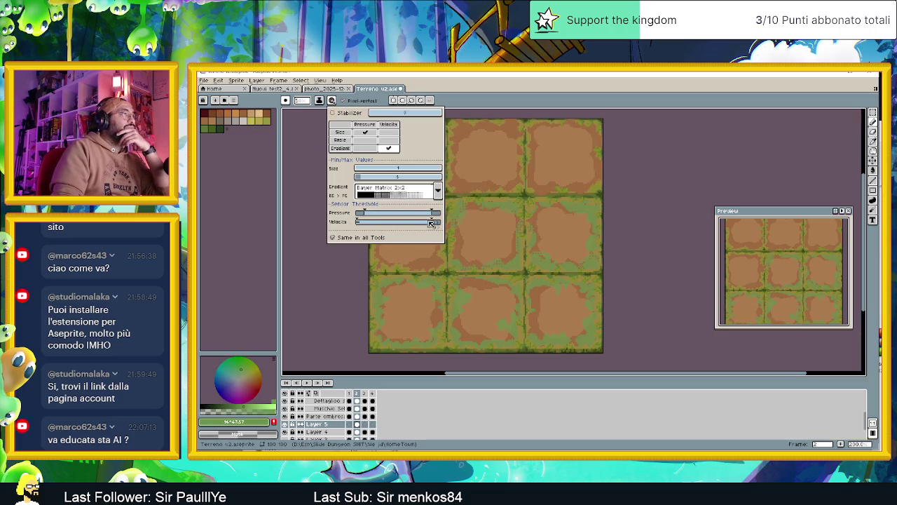
left_click_drag(436, 222, 363, 223)
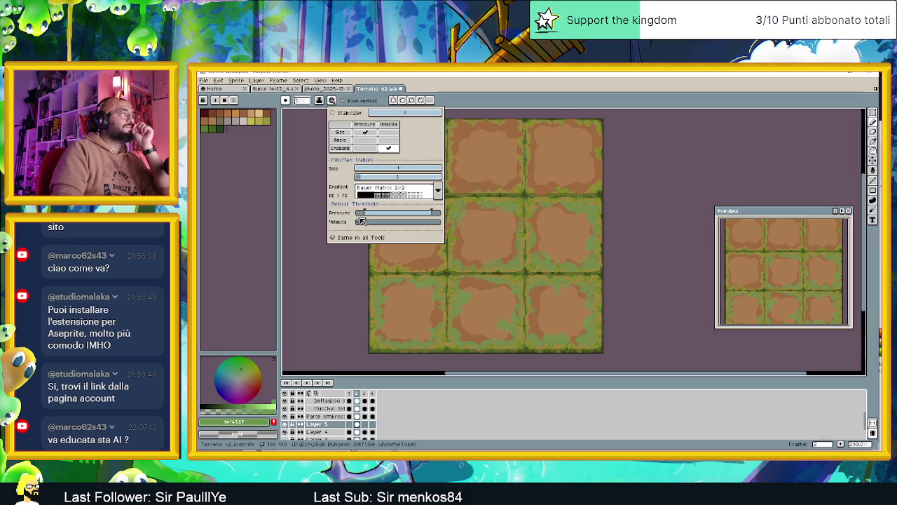
left_click(333, 291)
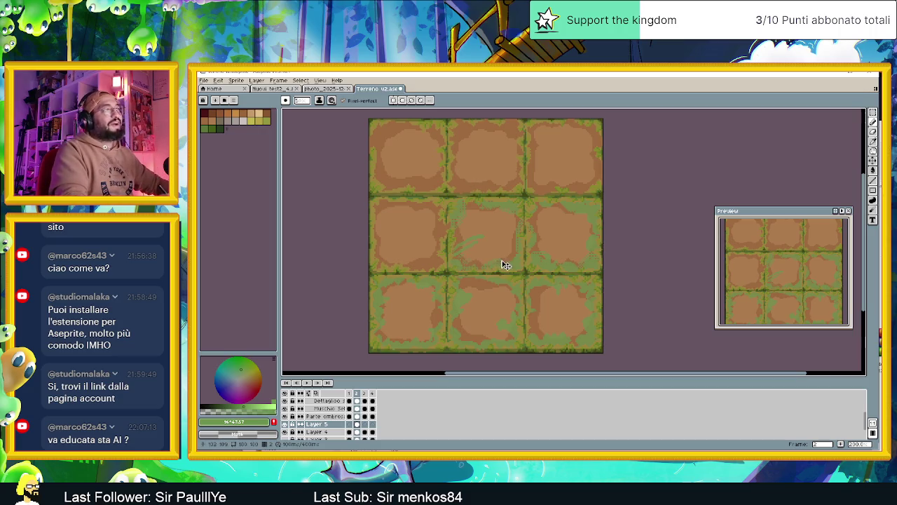
key("ctrl+z")
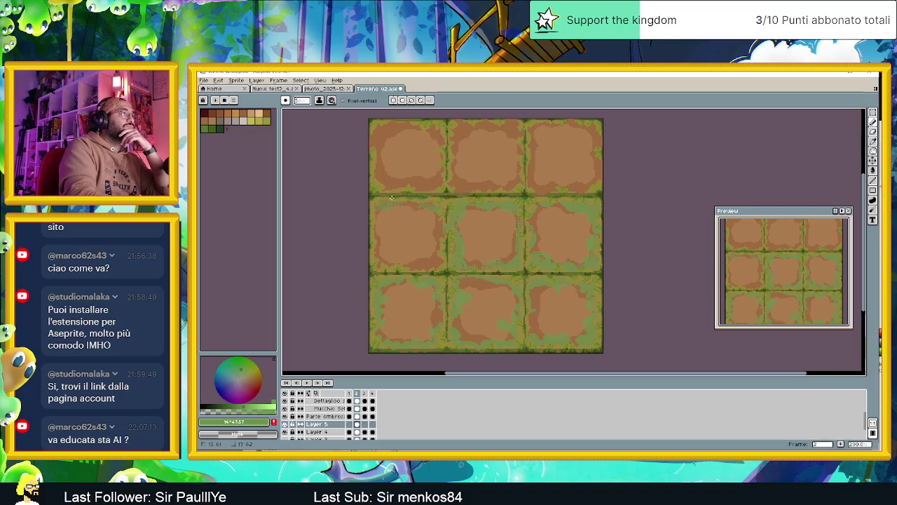
Set the gradient dithering to Bayer Matrix 8x8 and undo the test stroke
left_click(332, 100)
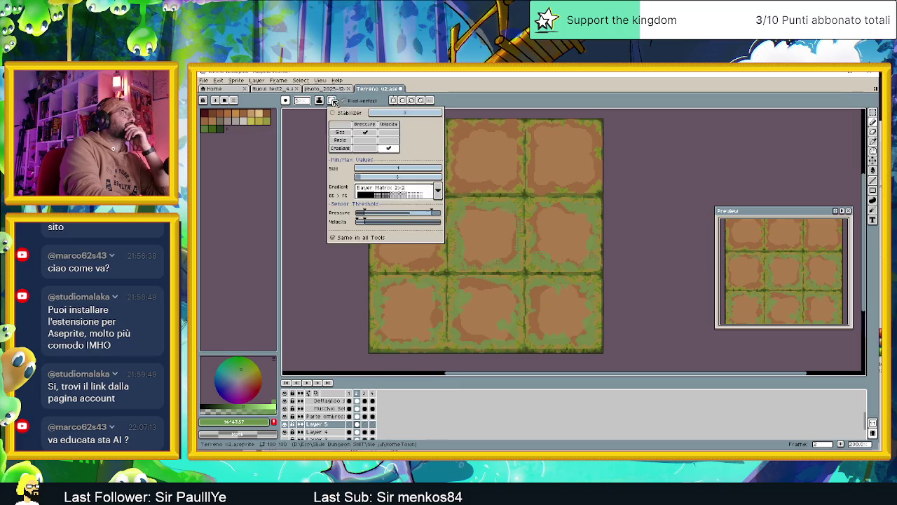
left_click(438, 189)
left_click(420, 267)
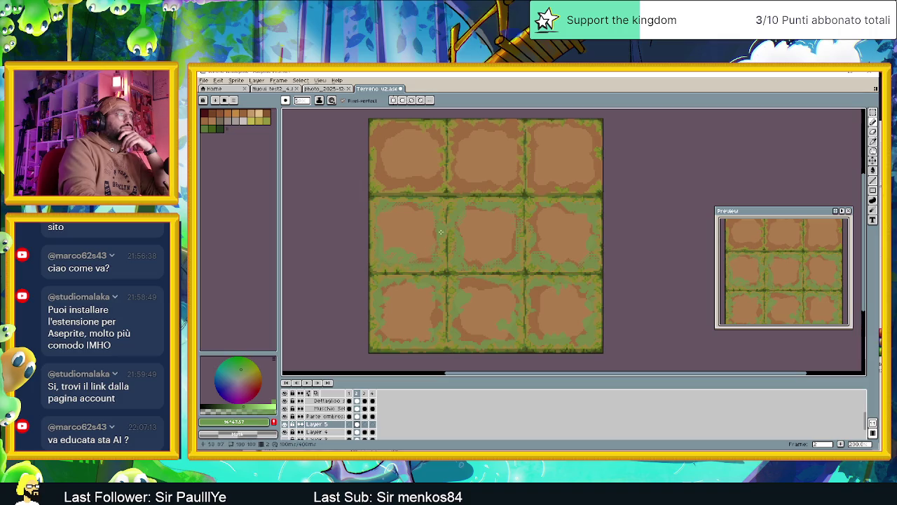
key("ctrl+z")
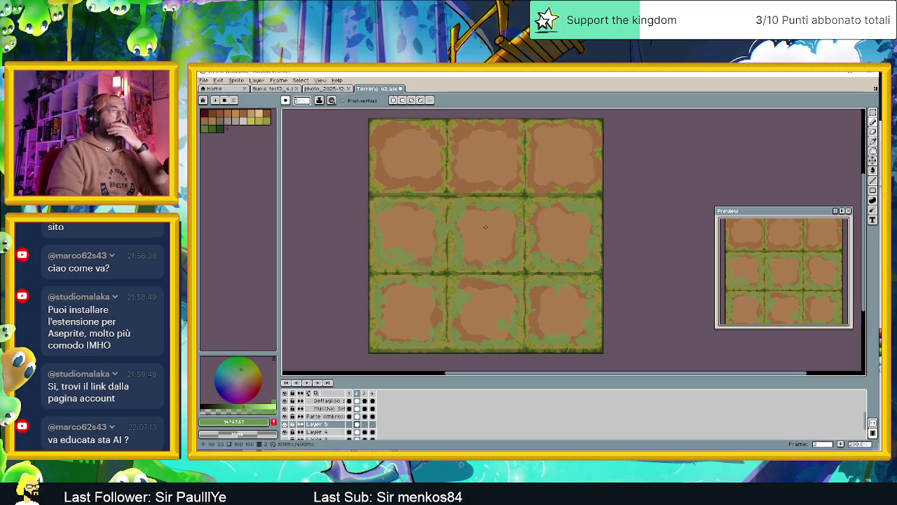
Set the brush dynamics gradient dithering back to No Dithering
scroll(569, 262, "down", 1)
scroll(557, 230, "up", 1)
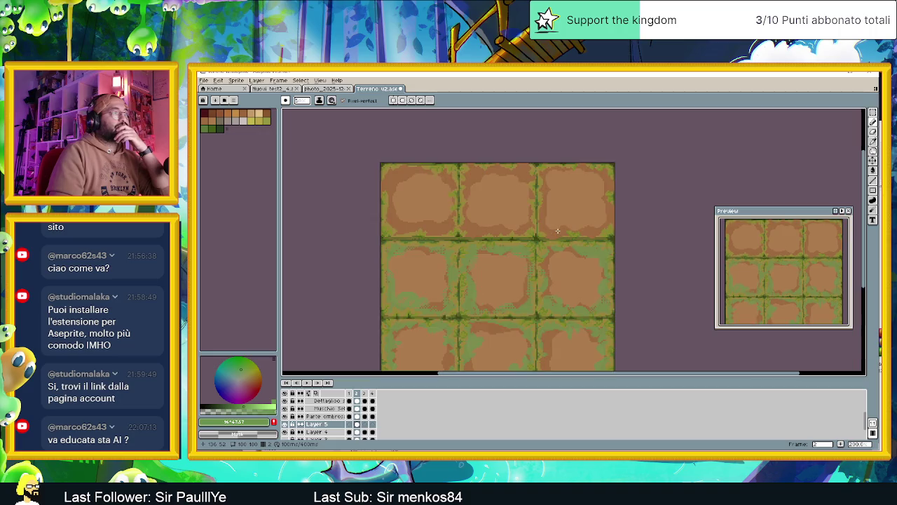
left_click_drag(591, 188, 551, 219)
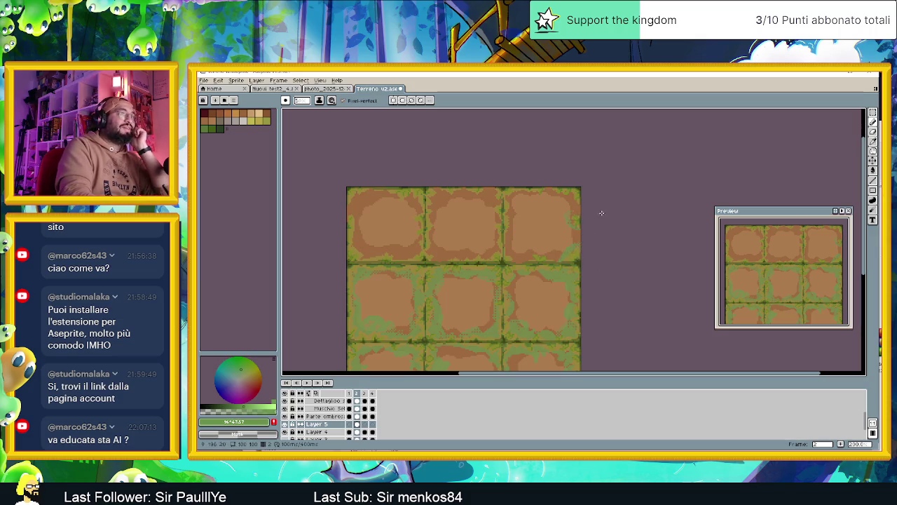
left_click(332, 100)
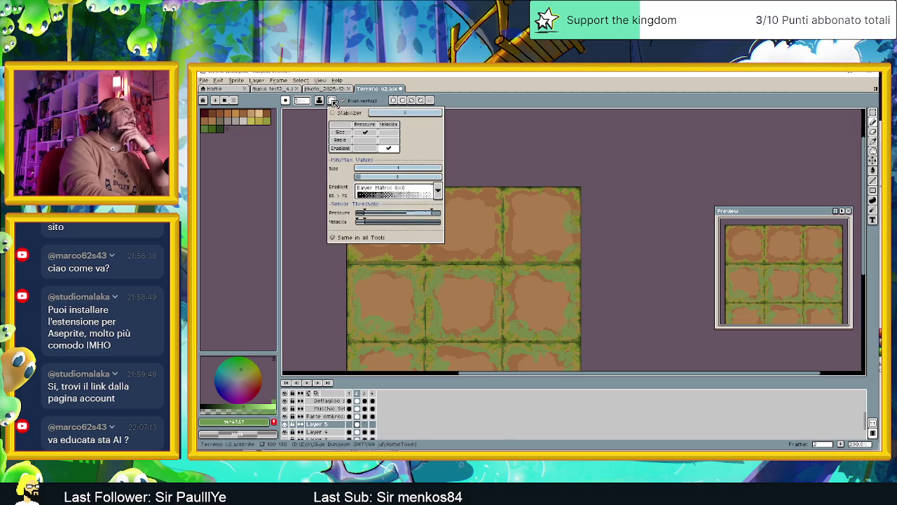
left_click(437, 193)
left_click(393, 200)
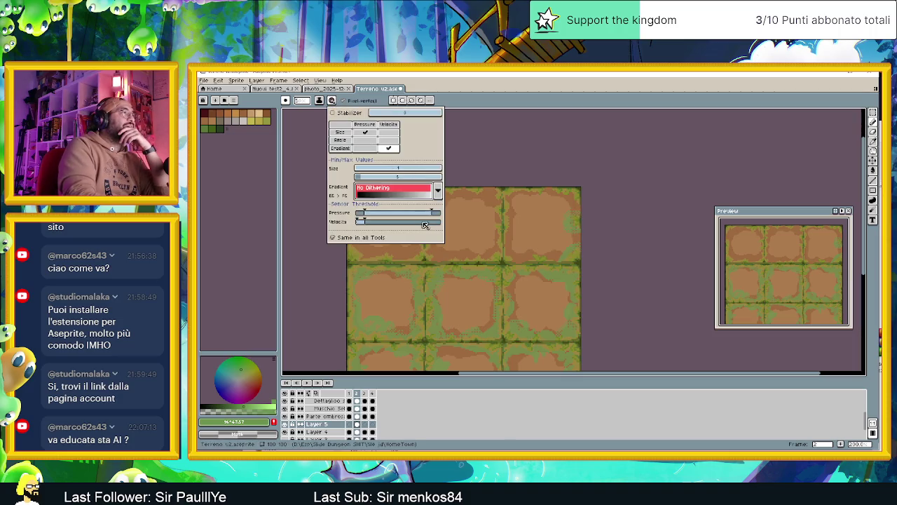
left_click(585, 212)
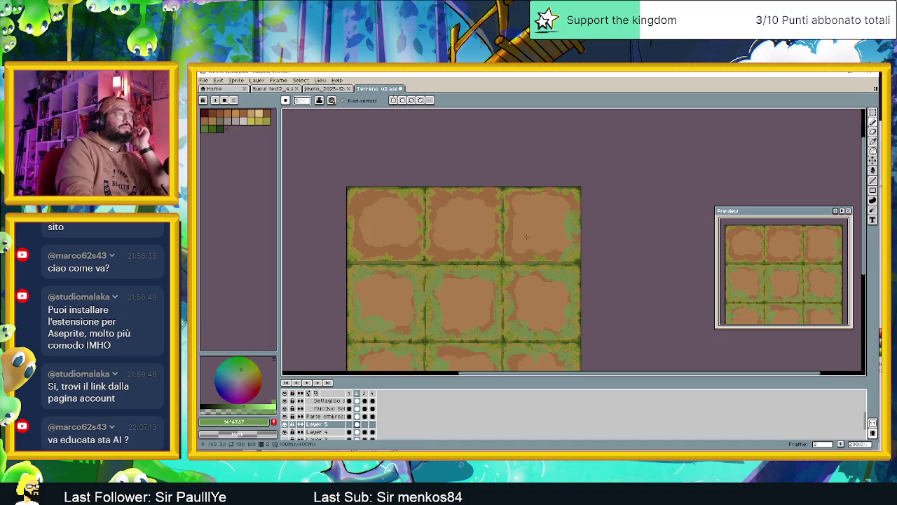
Draw two light-green diagonal test strokes over the top tiles, then undo both
left_click_drag(561, 204, 513, 243)
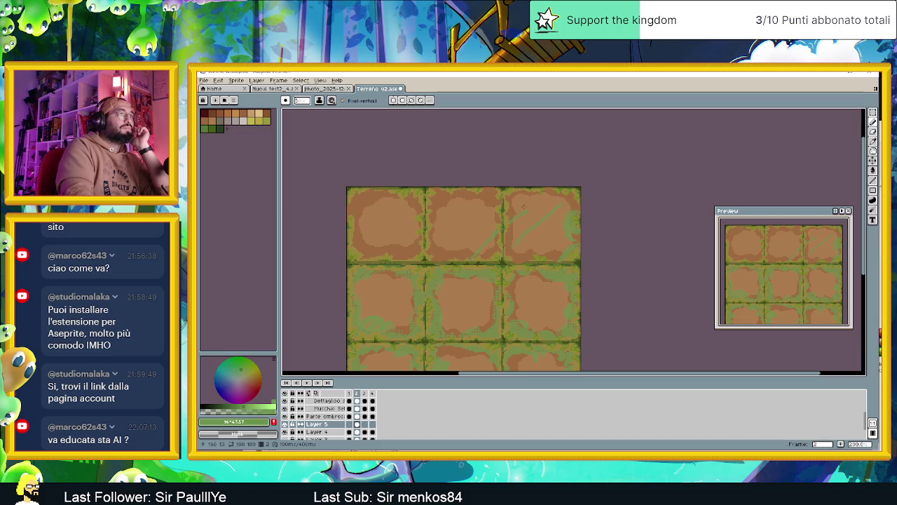
left_click_drag(544, 208, 450, 250)
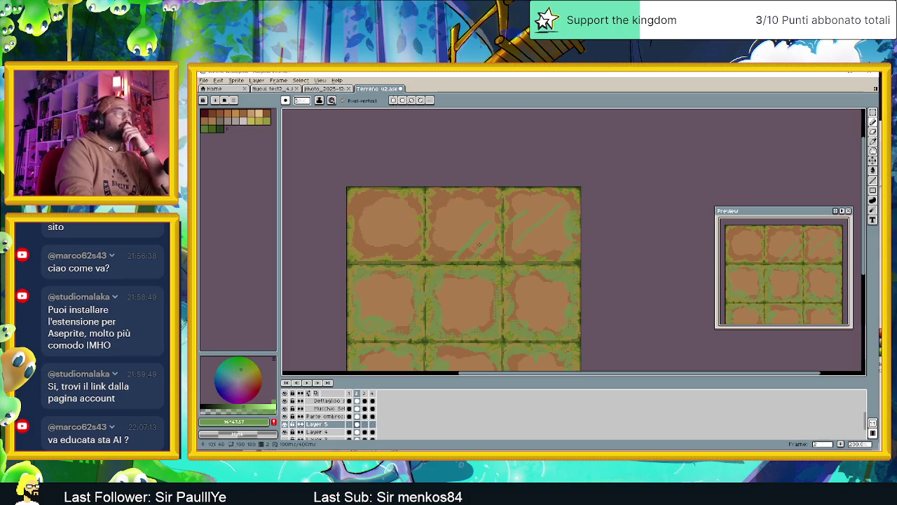
key("ctrl+z")
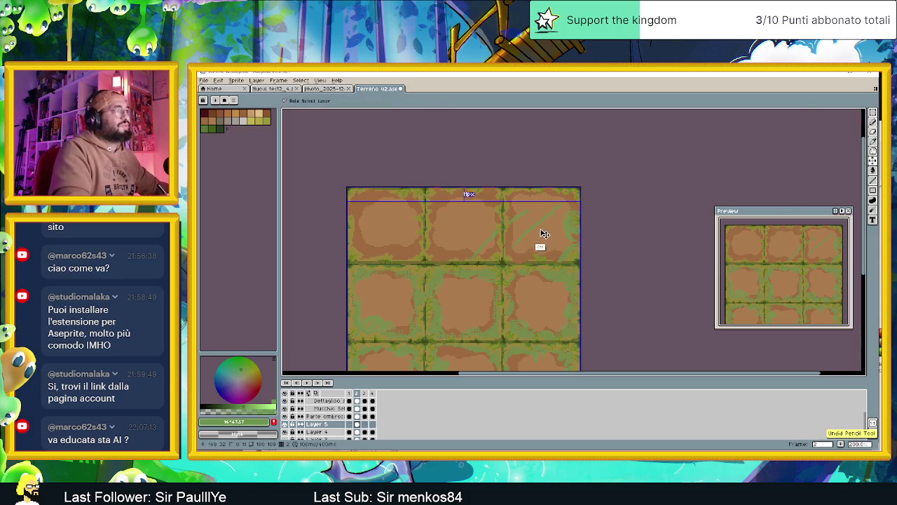
key("ctrl+z")
key("b")
Raise the velocity sensor threshold, undo the last pencil stroke, and switch to the Move tool
left_click(331, 100)
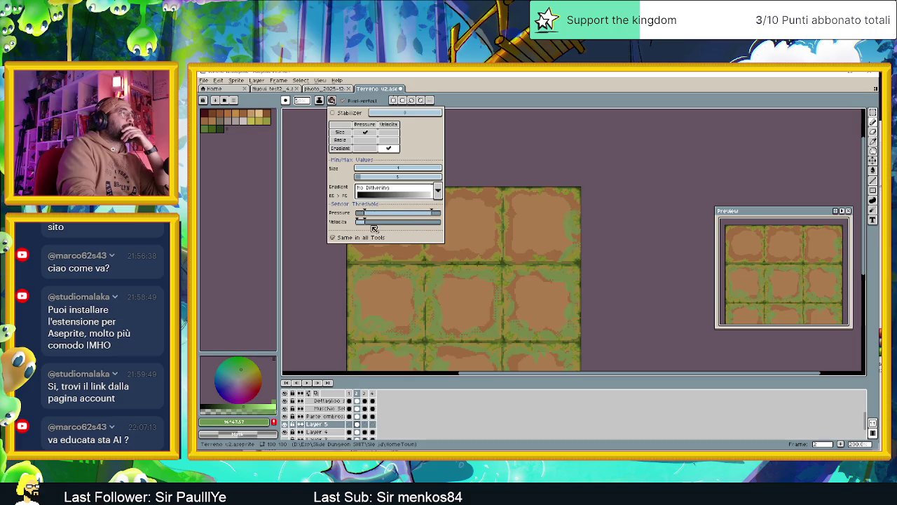
left_click_drag(367, 221, 408, 222)
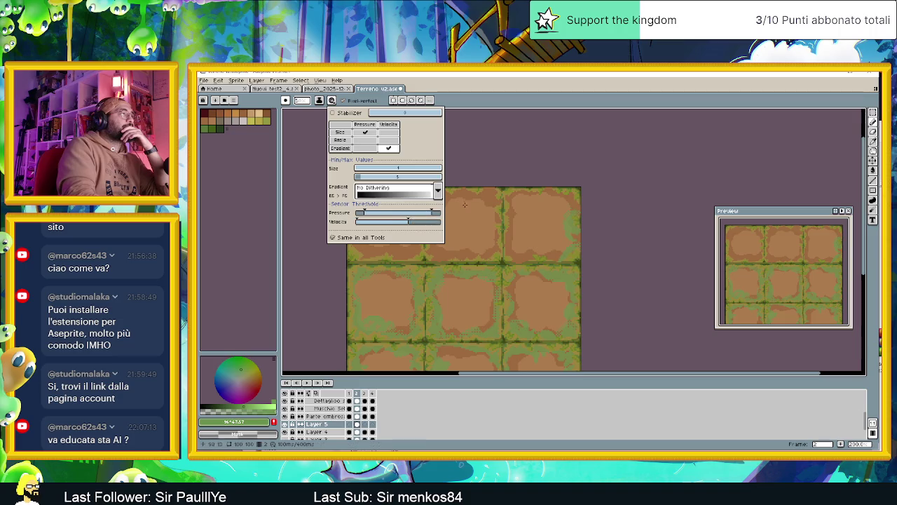
left_click(474, 239)
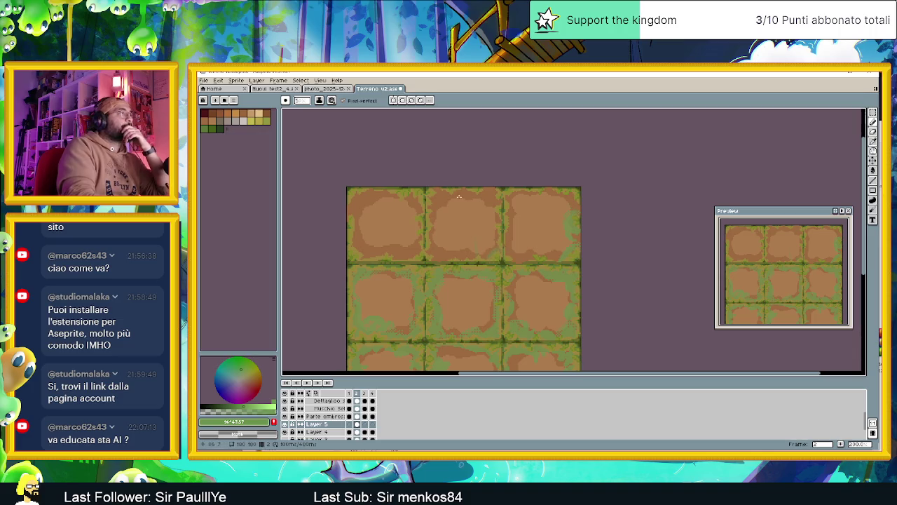
key("ctrl+z")
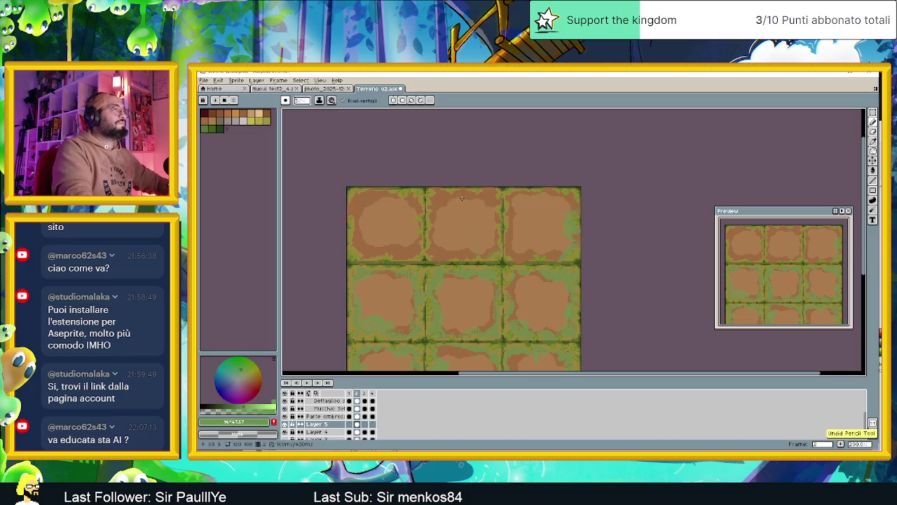
key("v")
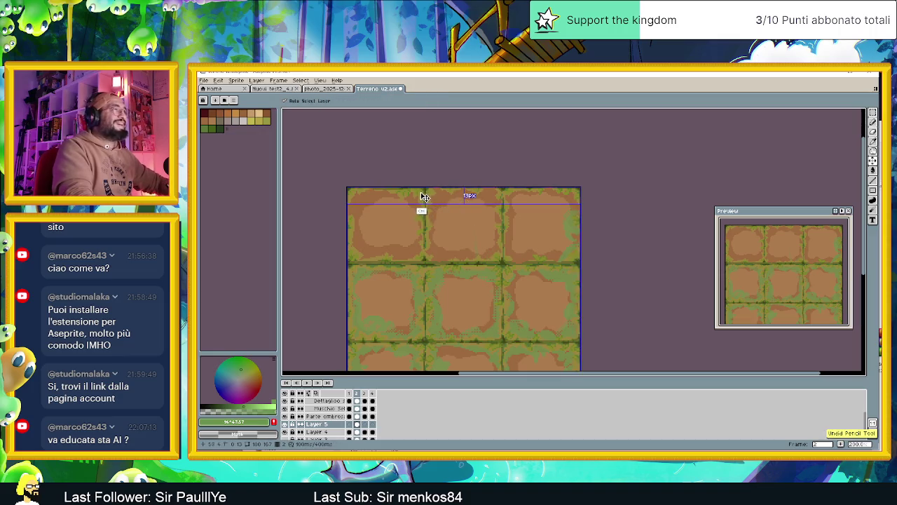
Make the Pencil's dynamics gradient respond to Pressure instead of Velocity
key("b")
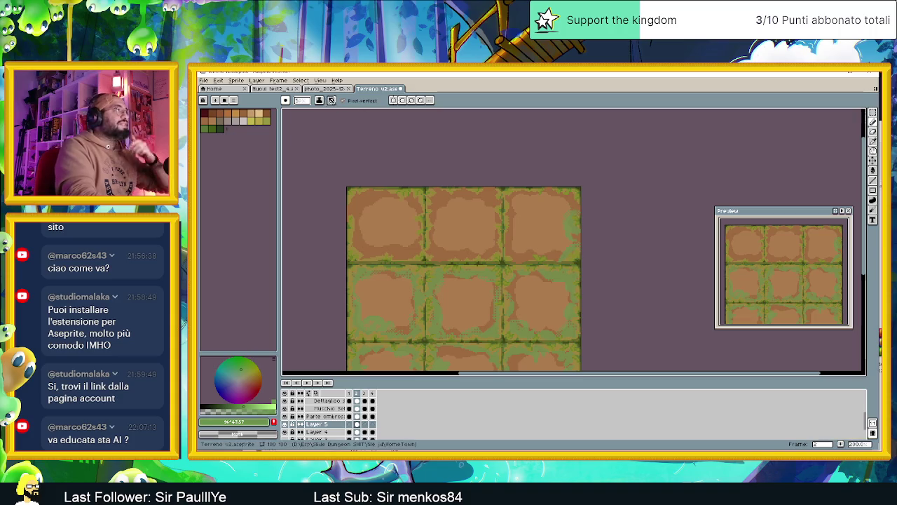
left_click(331, 100)
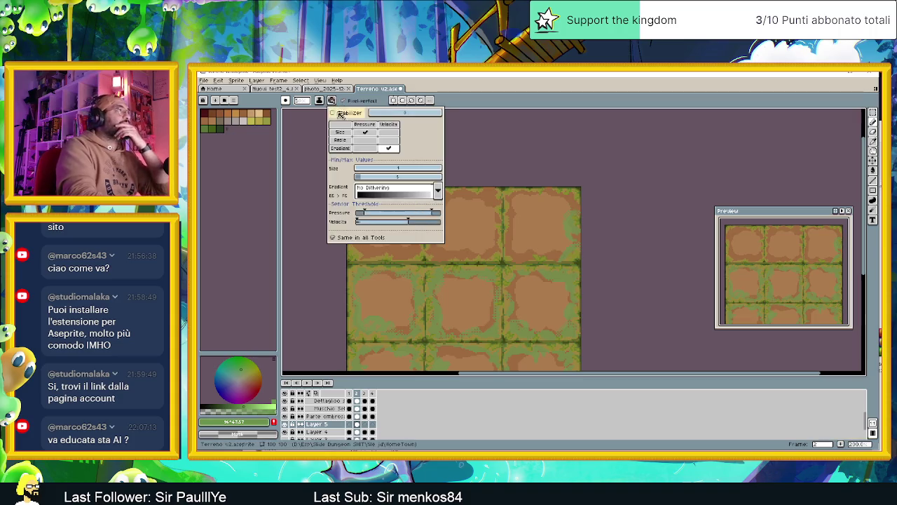
left_click(389, 148)
left_click(365, 148)
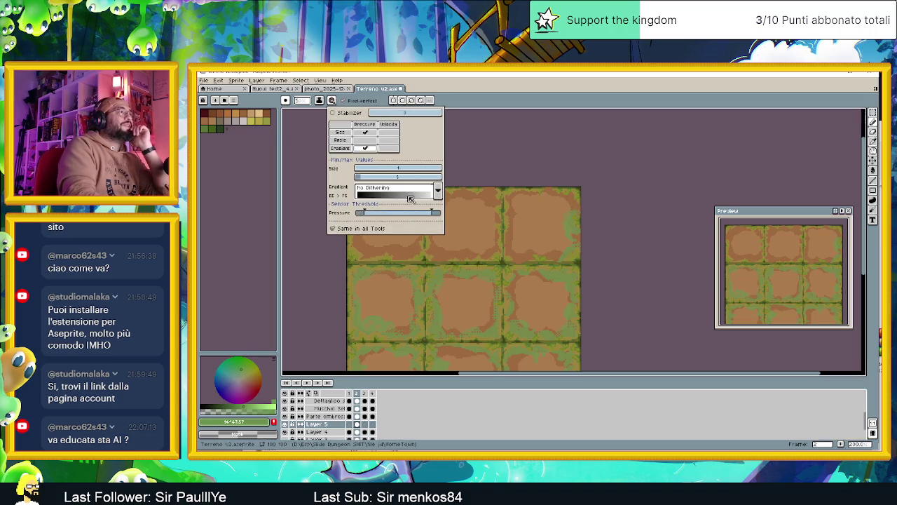
left_click(478, 255)
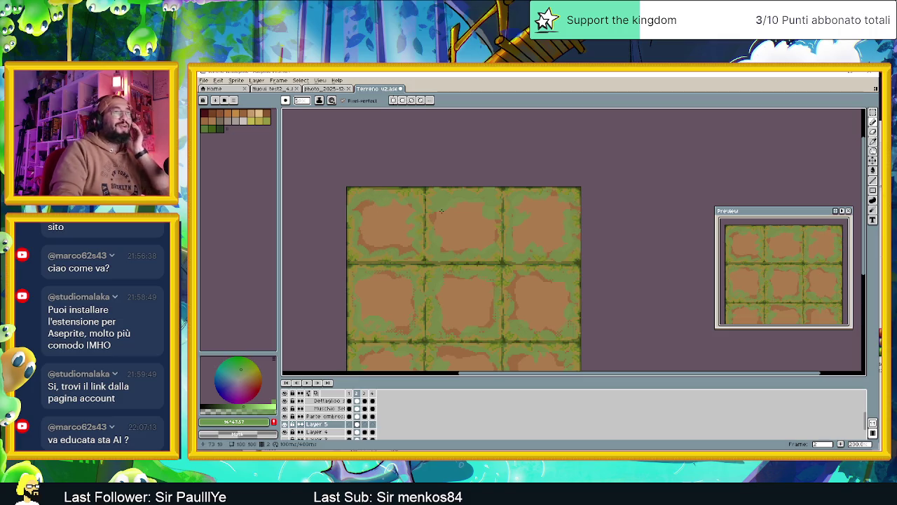
Choose Bayer Matrix 2x2 as the Pencil's dynamics gradient dithering
scroll(449, 231, "down", 1)
scroll(463, 245, "down", 1)
scroll(479, 260, "up", 1)
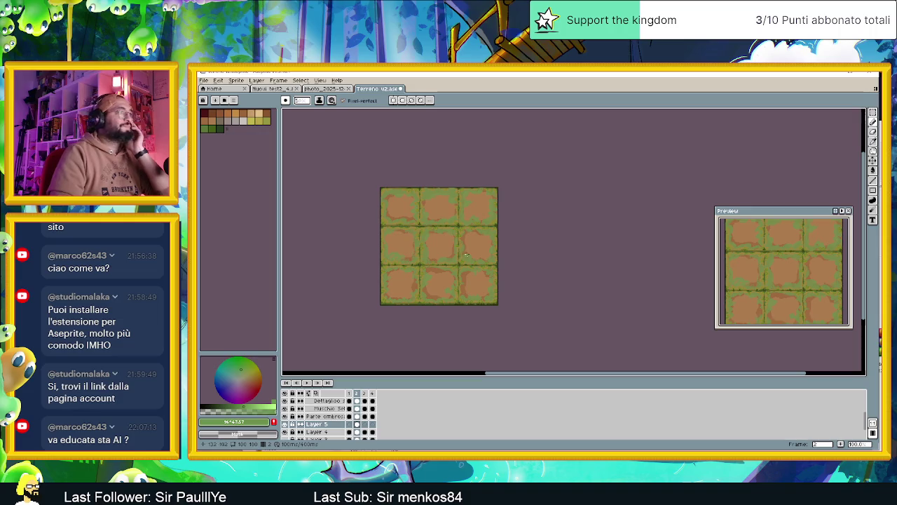
scroll(511, 260, "up", 1)
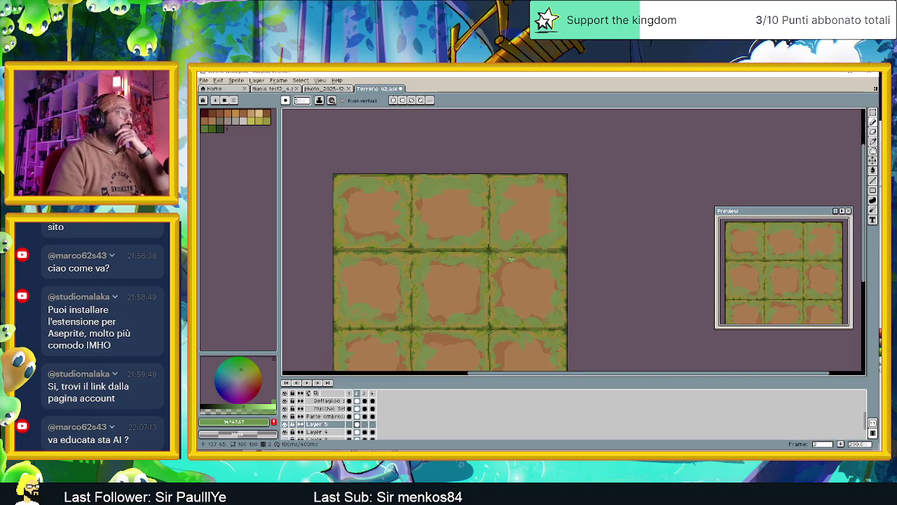
left_click_drag(495, 279, 512, 244)
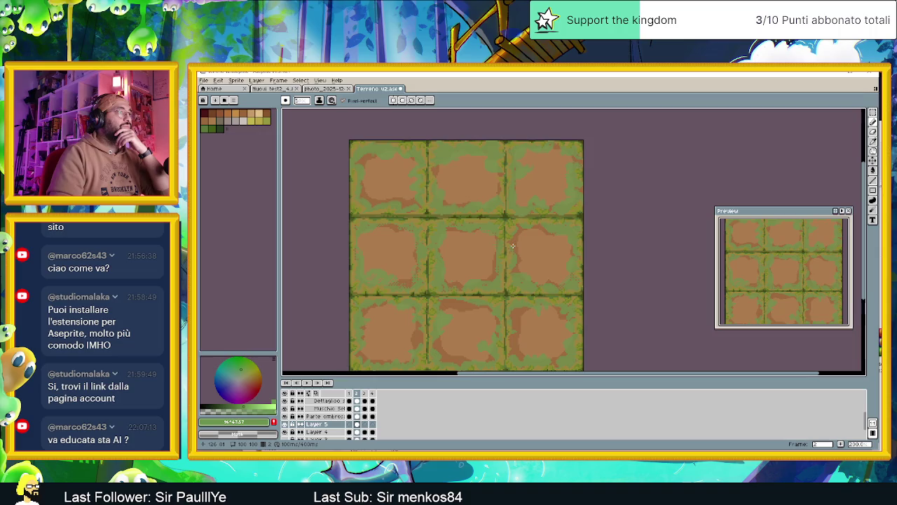
scroll(513, 245, "down", 1)
scroll(512, 245, "up", 1)
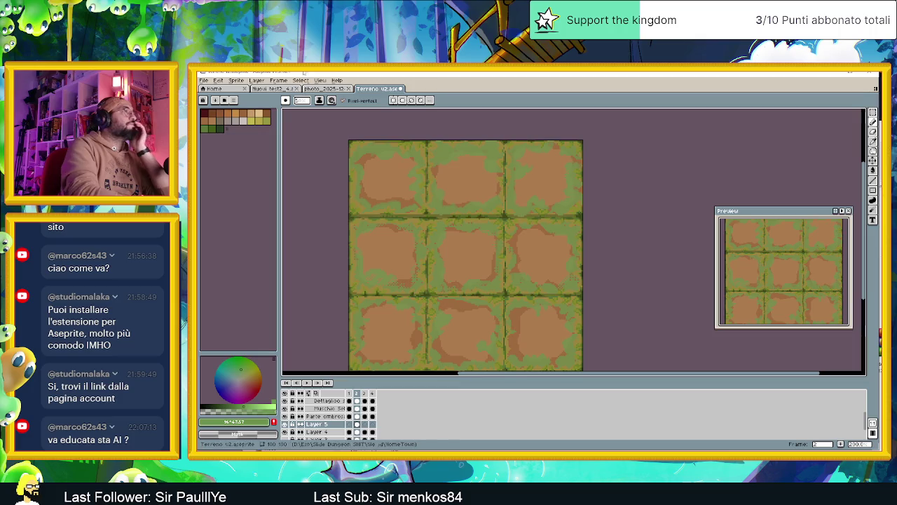
left_click(332, 103)
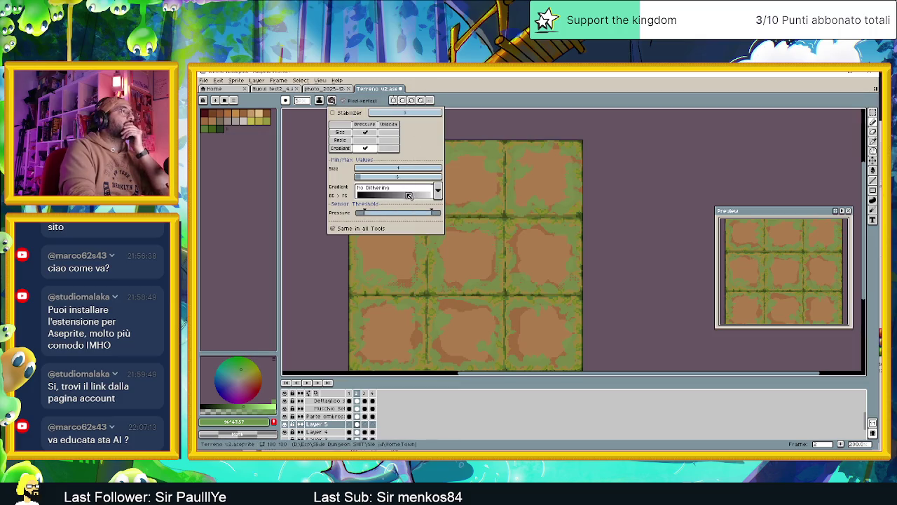
left_click(427, 190)
left_click(406, 235)
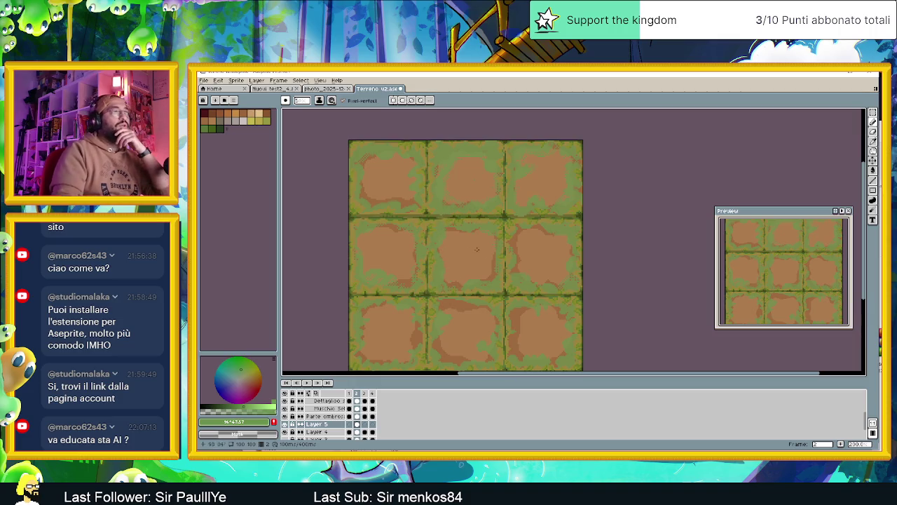
scroll(491, 249, "down", 2)
scroll(498, 253, "up", 1)
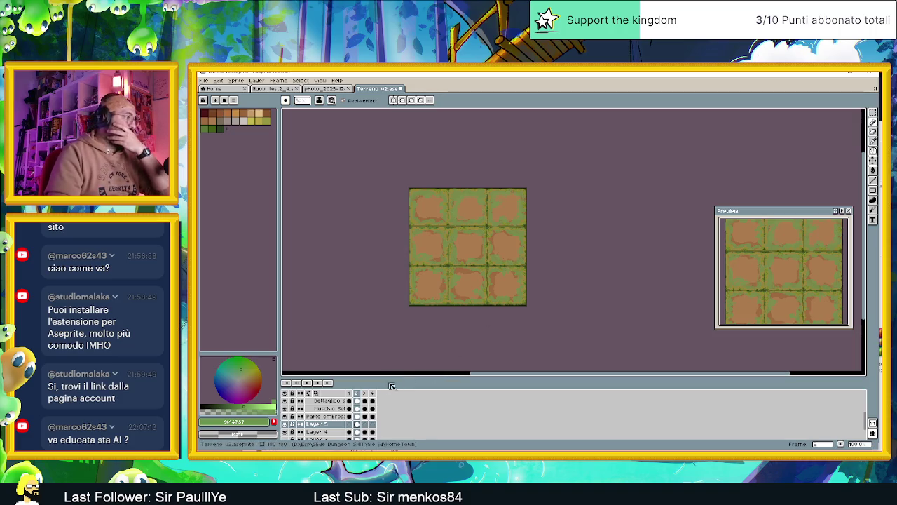
In Layer 5 properties, try Multiply at 16% opacity, then Color Burn at higher opacity
double_click(327, 425)
left_click_drag(304, 223, 329, 223)
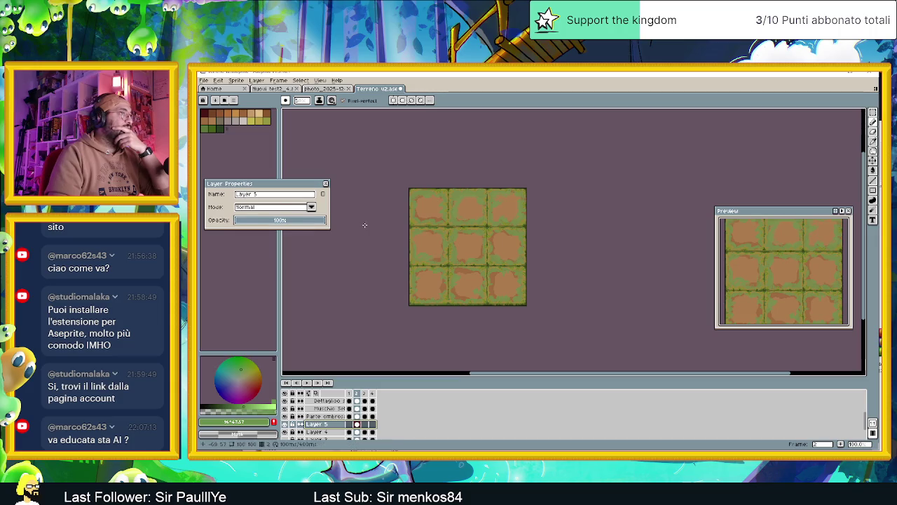
left_click(310, 207)
left_click(266, 235)
left_click_drag(307, 223, 254, 220)
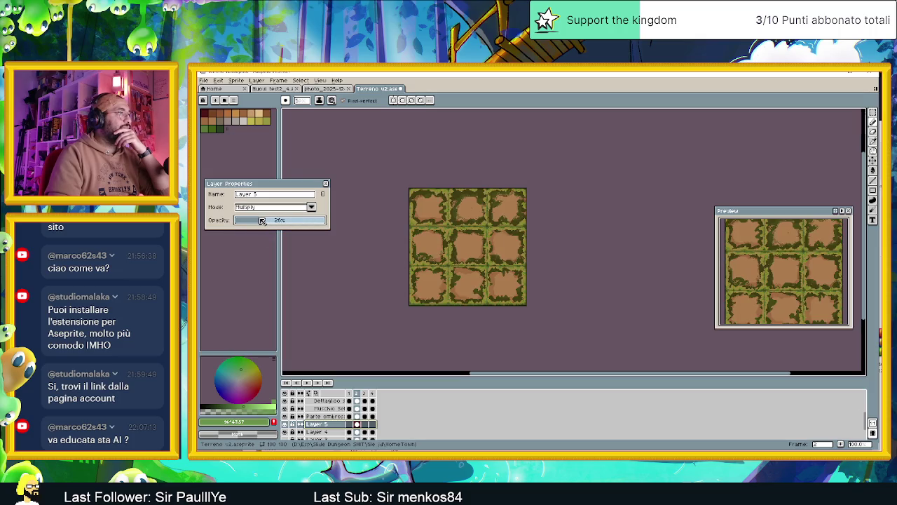
left_click(287, 208)
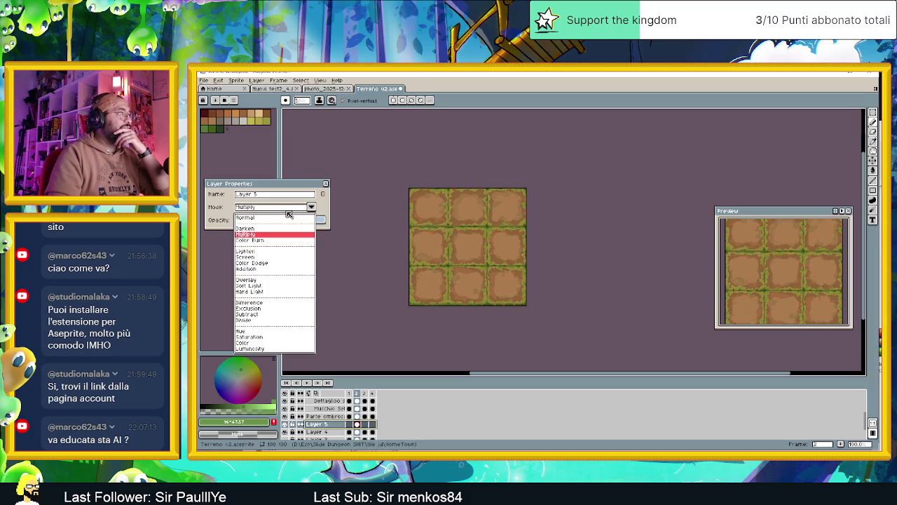
left_click(261, 241)
left_click_drag(281, 223, 326, 226)
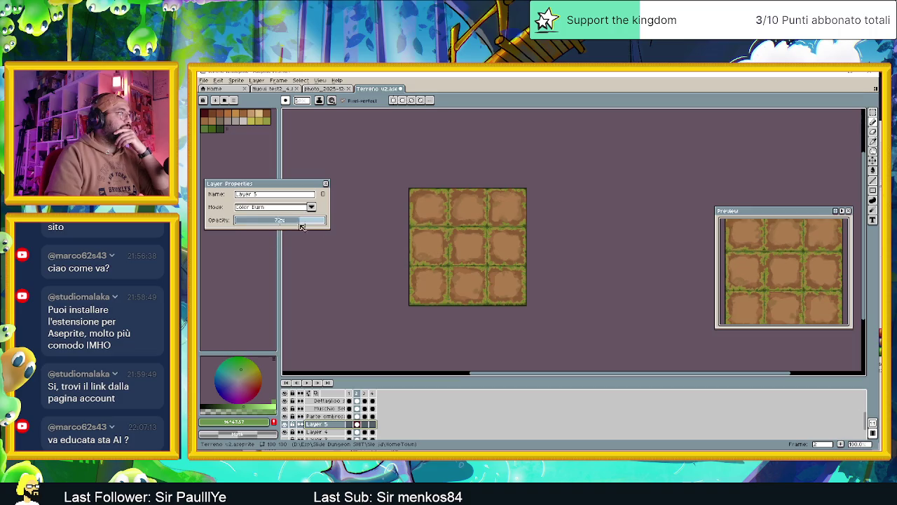
Try Lighten blending on Layer 5 at opacities from about 72% down to 0%
left_click(310, 206)
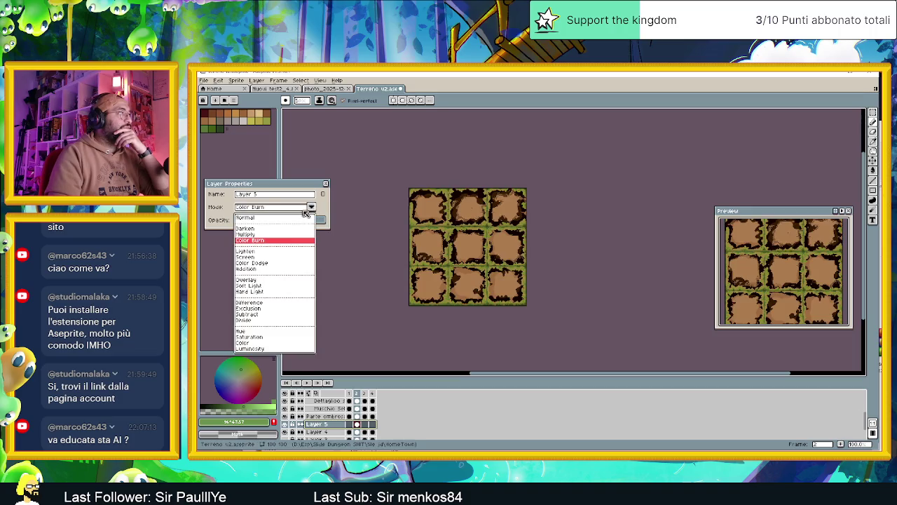
left_click(263, 255)
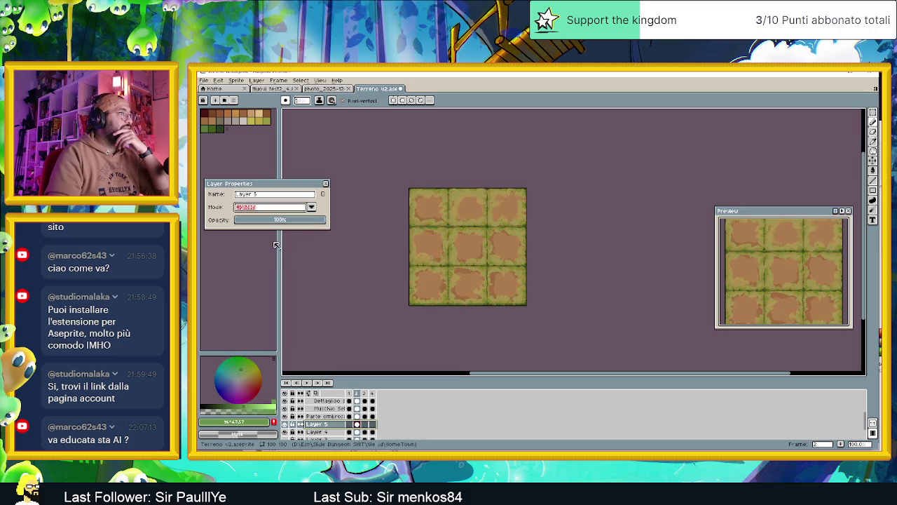
scroll(432, 220, "up", 1)
scroll(432, 220, "up", 1)
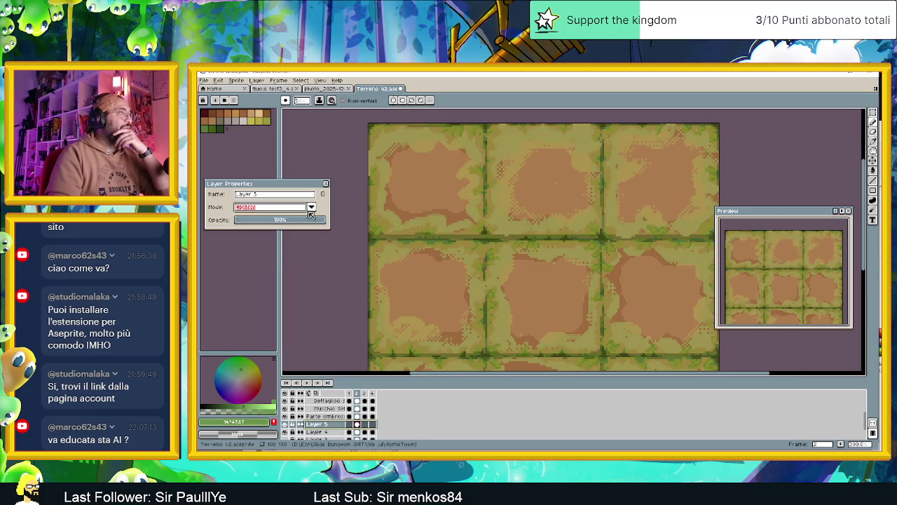
left_click(268, 221)
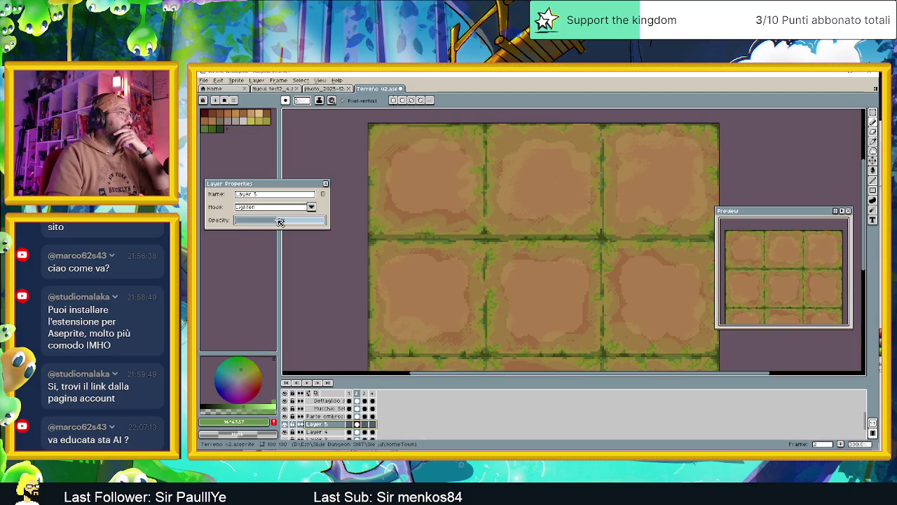
left_click_drag(273, 220, 328, 222)
left_click(301, 222)
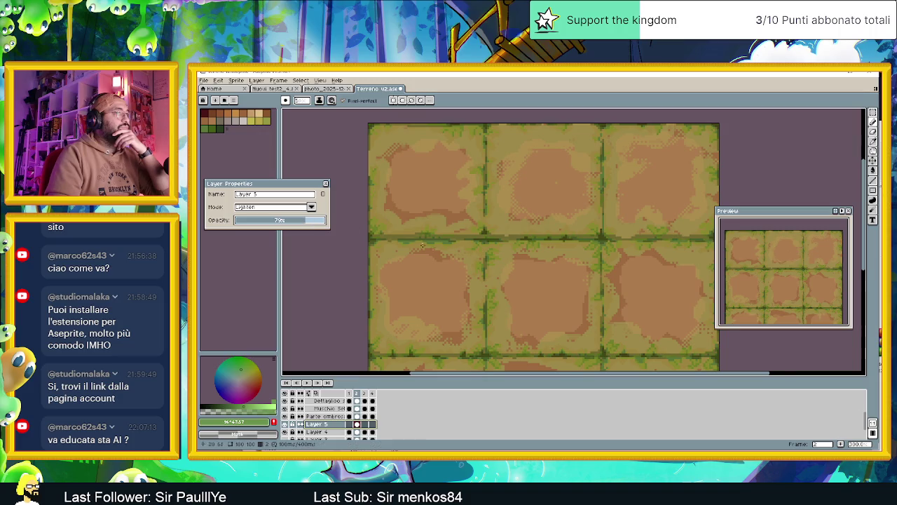
key("minus")
key("minus")
left_click(259, 222)
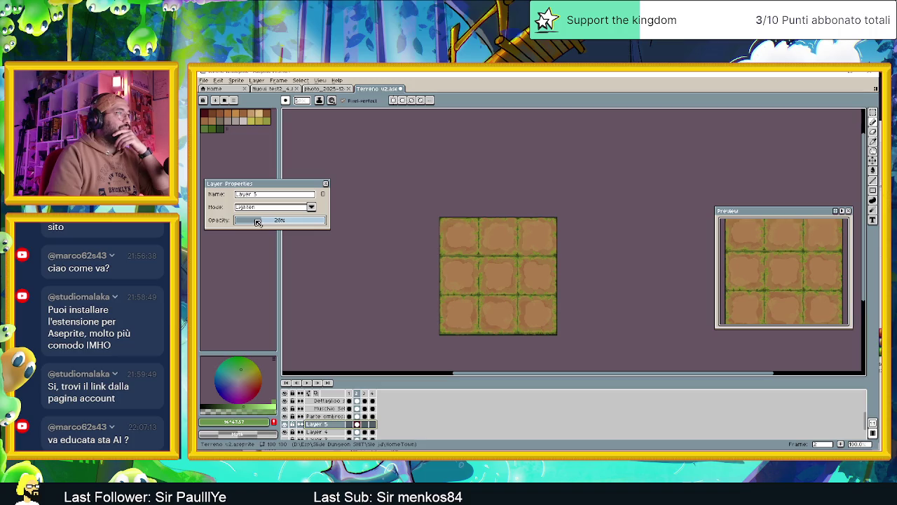
mouse_move(251, 222)
left_mouse_down()
mouse_move(238, 221)
mouse_move(246, 222)
left_mouse_up()
Try Screen, then settle Layer 5 on Color Dodge blending
left_click(308, 209)
left_click(254, 257)
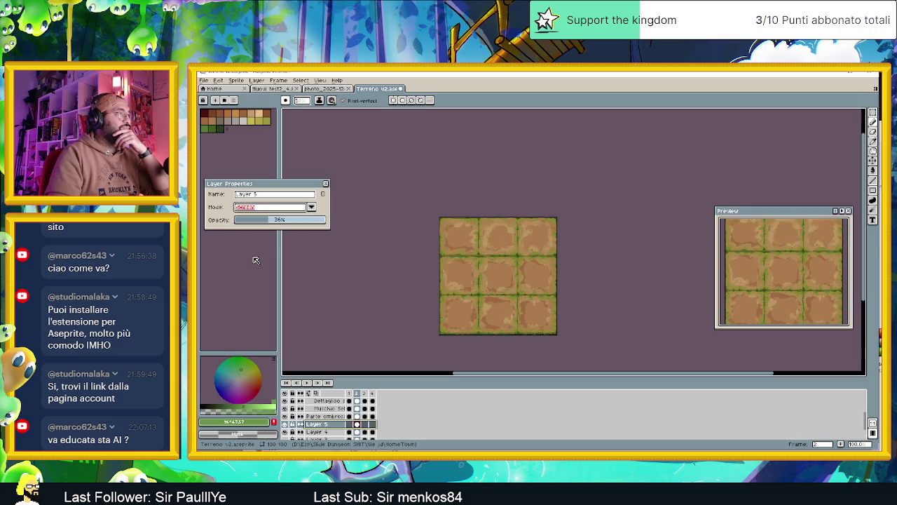
left_click(311, 207)
left_click(263, 264)
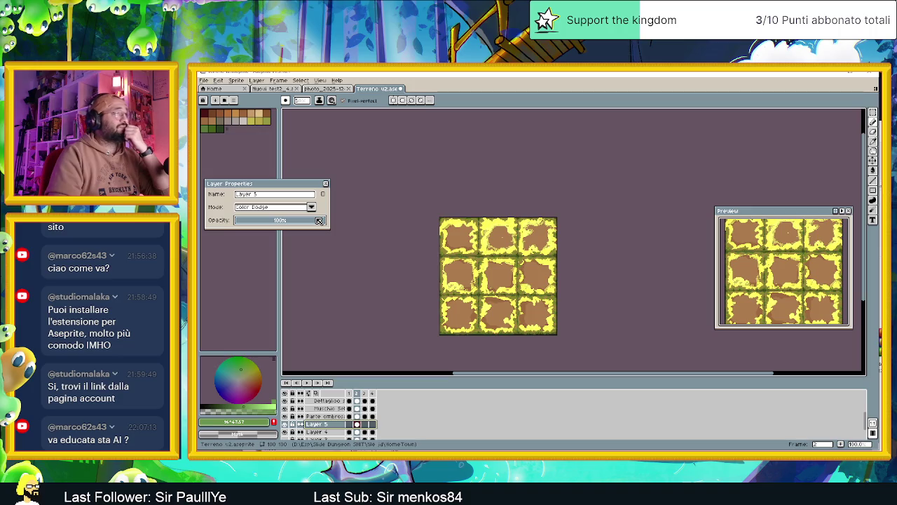
Try Addition, then Overlay blending on Layer 5 at about 67% opacity
left_click(311, 207)
left_click(261, 268)
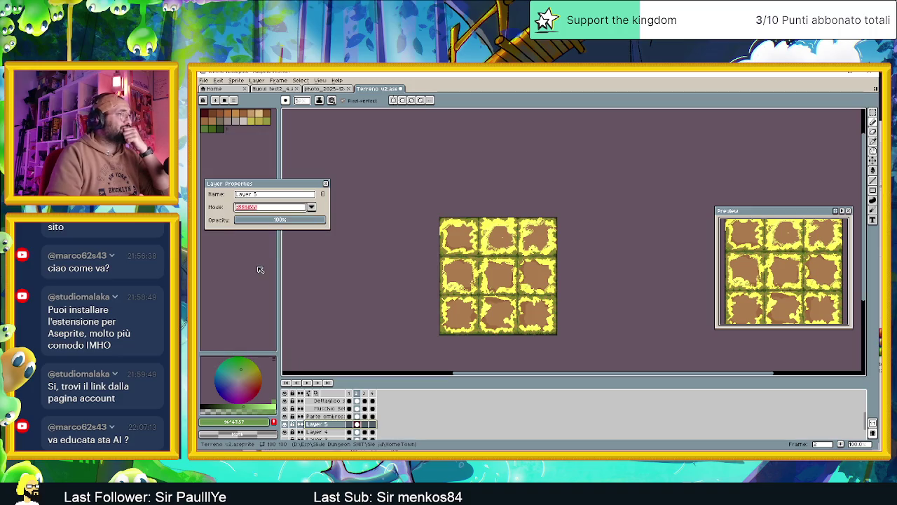
left_click(310, 207)
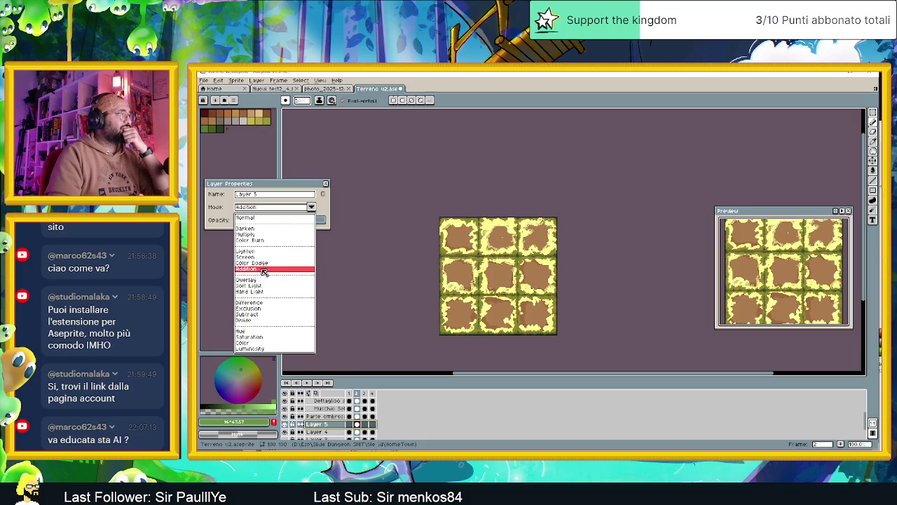
left_click(260, 281)
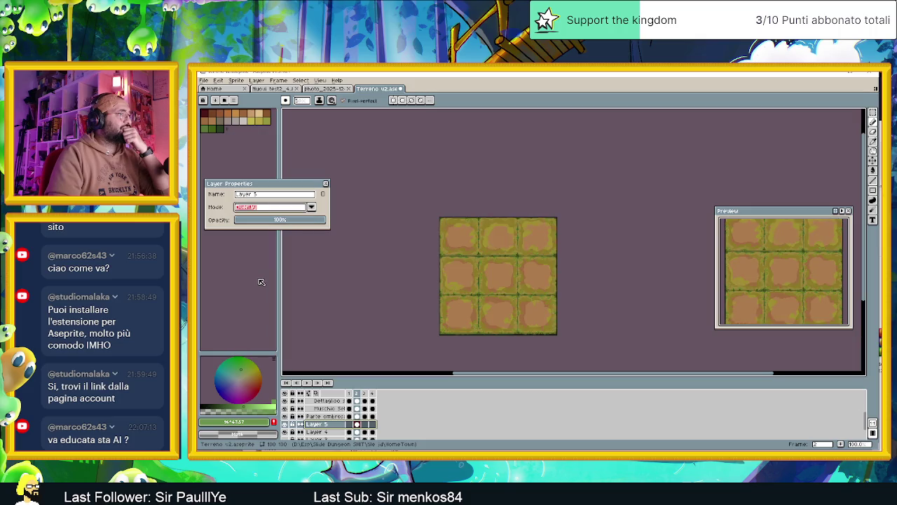
left_click(283, 222)
left_click_drag(279, 221, 300, 221)
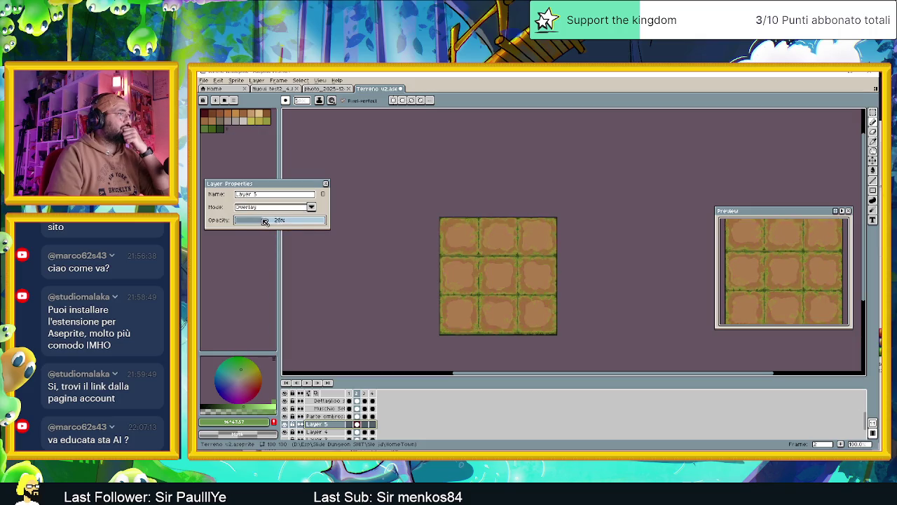
left_click_drag(306, 221, 297, 222)
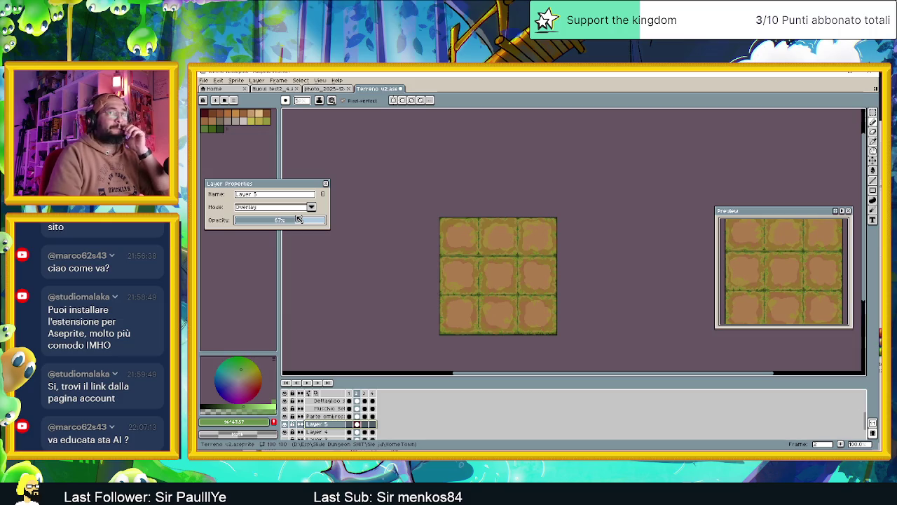
Try Soft Light at 100%, then set Layer 5 to Hard Light at about 76% opacity
left_click(310, 207)
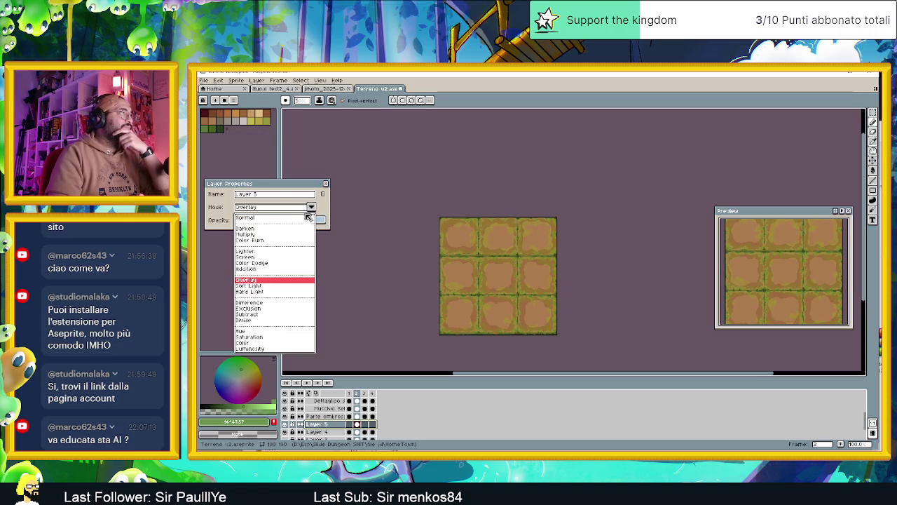
left_click(261, 286)
left_click_drag(316, 225, 334, 223)
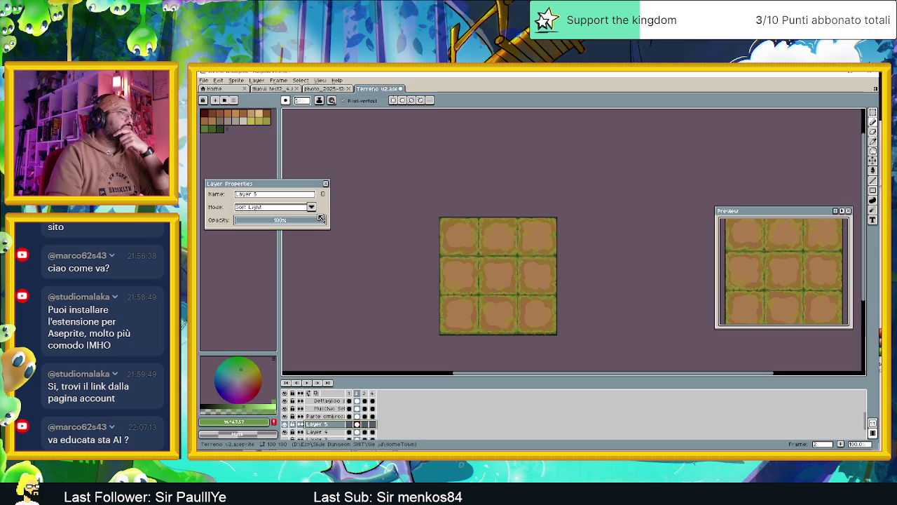
left_click(311, 207)
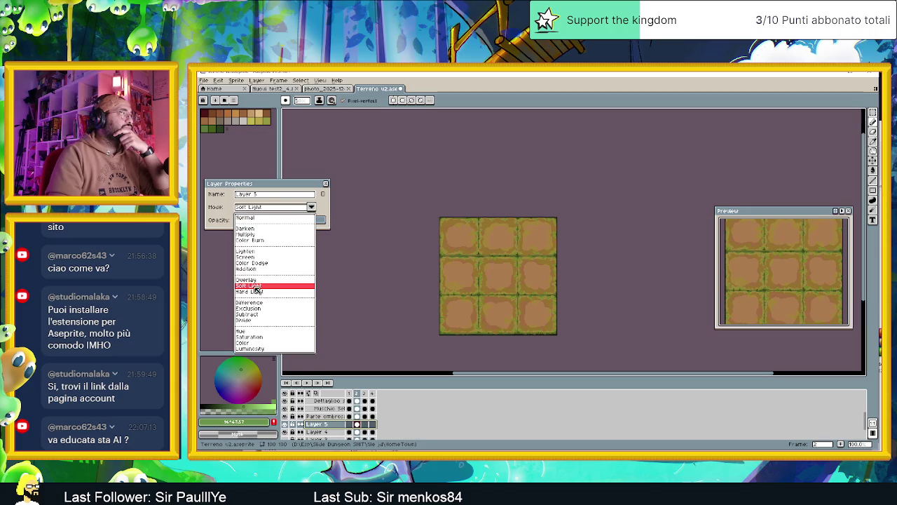
left_click(255, 286)
left_click(311, 207)
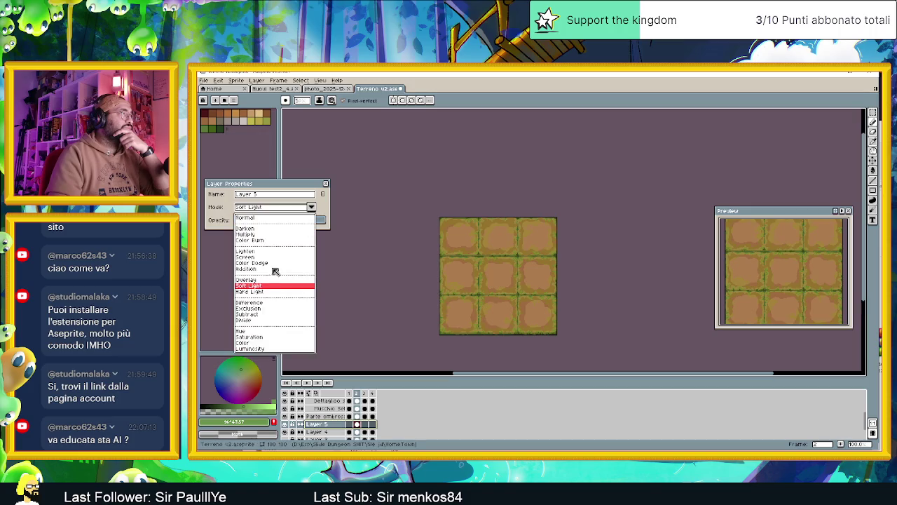
left_click(262, 292)
left_click(262, 292)
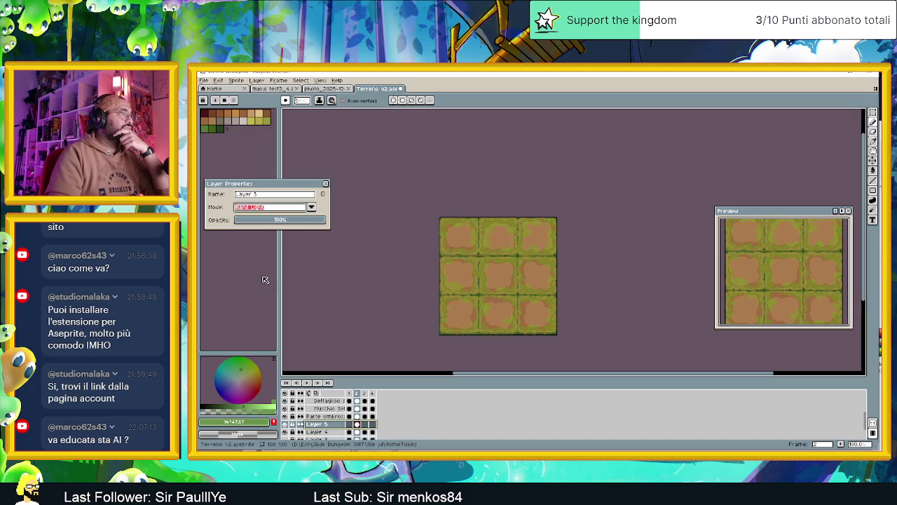
left_click(310, 221)
mouse_move(313, 222)
left_mouse_down()
mouse_move(273, 223)
mouse_move(297, 222)
left_mouse_up()
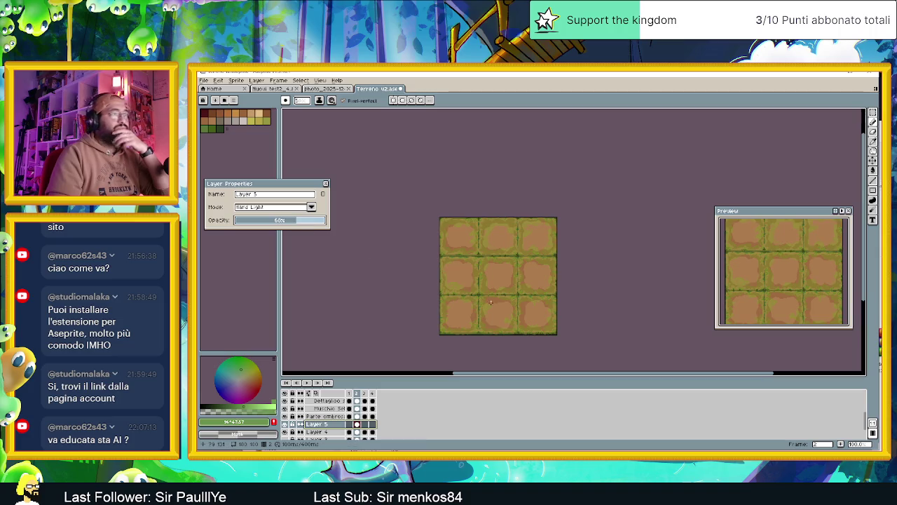
Close Layer Properties and select Layer 5's cel on frame 4
scroll(510, 308, "down", 1)
scroll(522, 314, "up", 1)
scroll(527, 316, "down", 1)
scroll(528, 316, "up", 1)
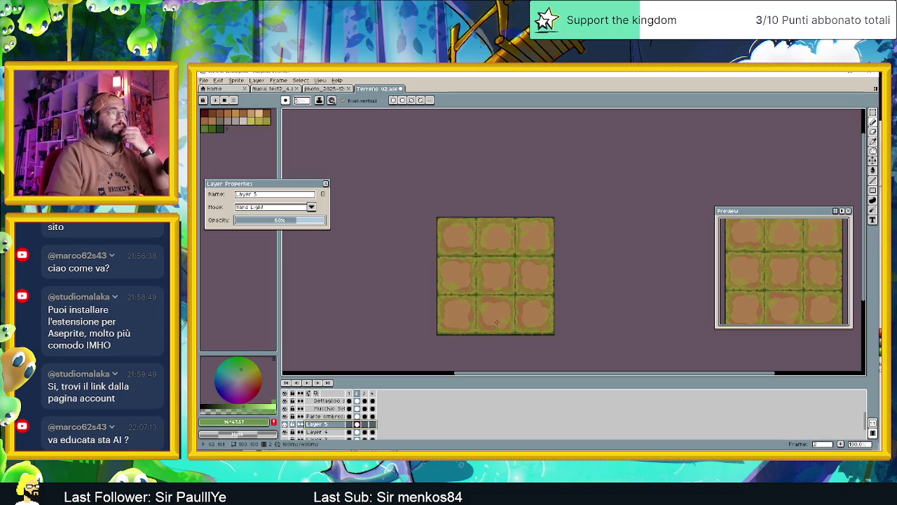
left_click(326, 184)
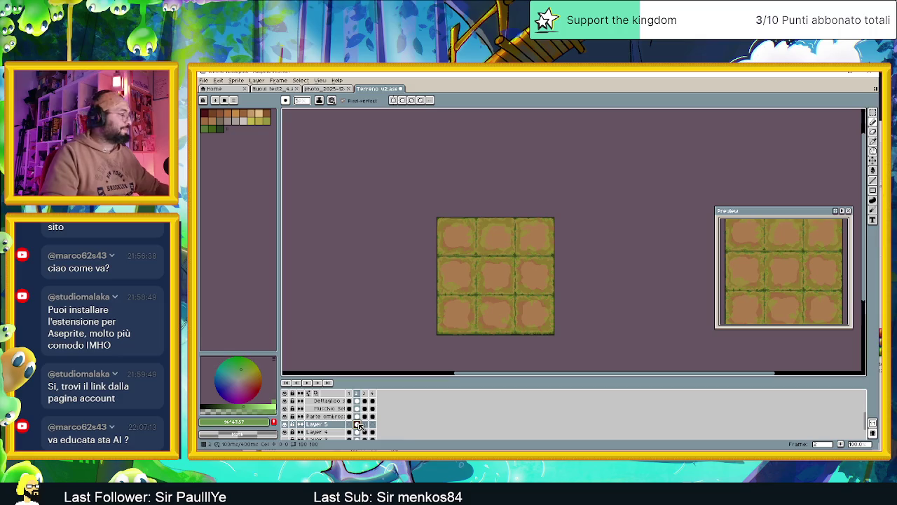
left_click(372, 424)
left_click(372, 425)
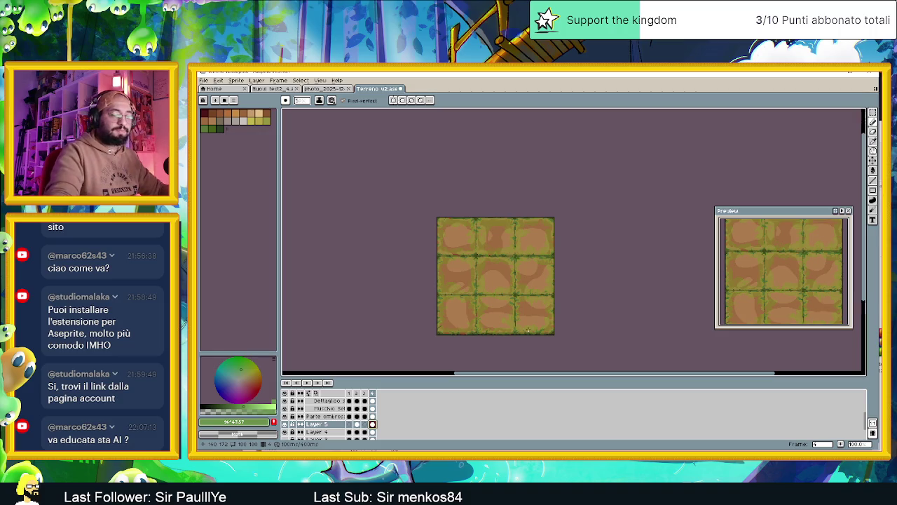
Select all and apply a transform, then browse frames and zoom into the tiles
key("ctrl+a")
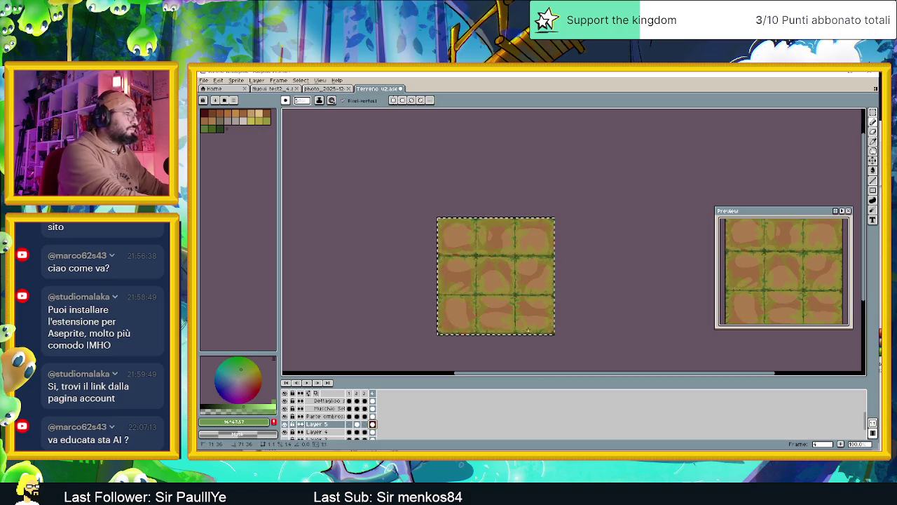
key("ctrl+t")
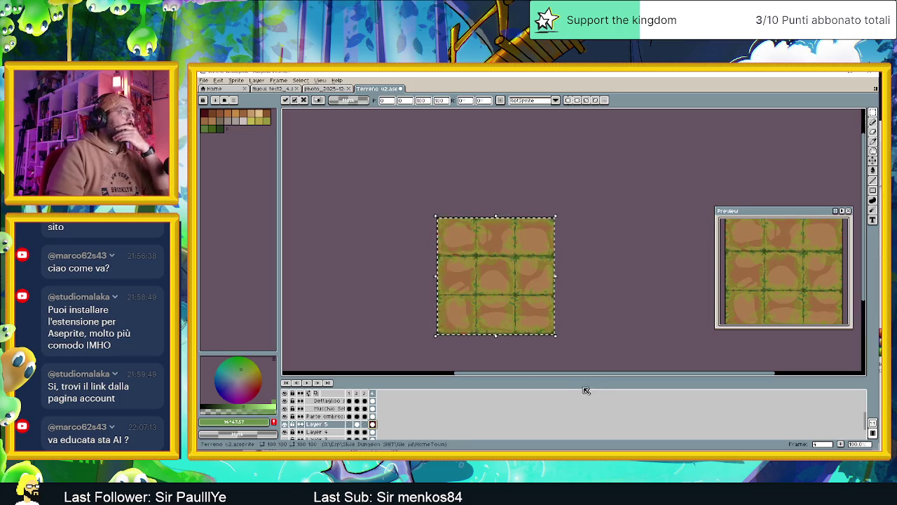
left_click(600, 347)
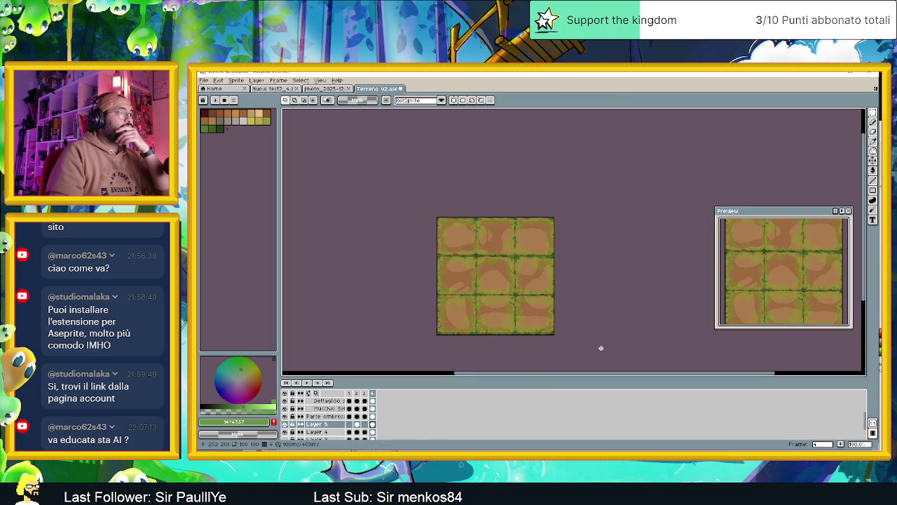
left_click(357, 394)
left_click(373, 394)
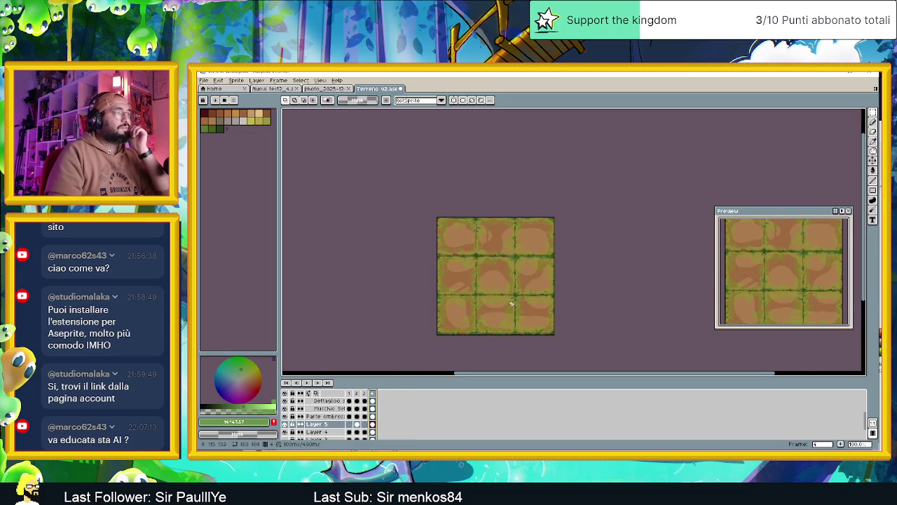
scroll(512, 303, "up", 1)
left_click_drag(535, 287, 531, 258)
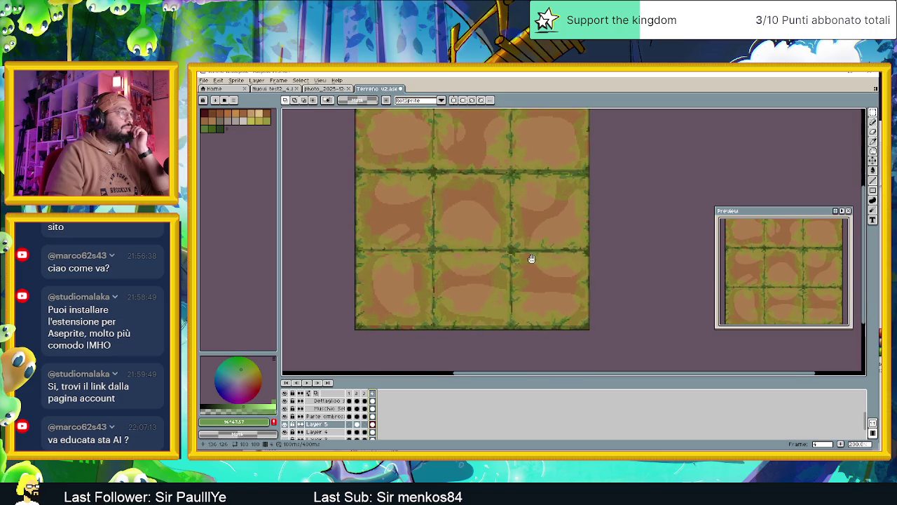
Set Layer 5 to 80% opacity and try Difference, Exclusion and Subtract blending
double_click(335, 425)
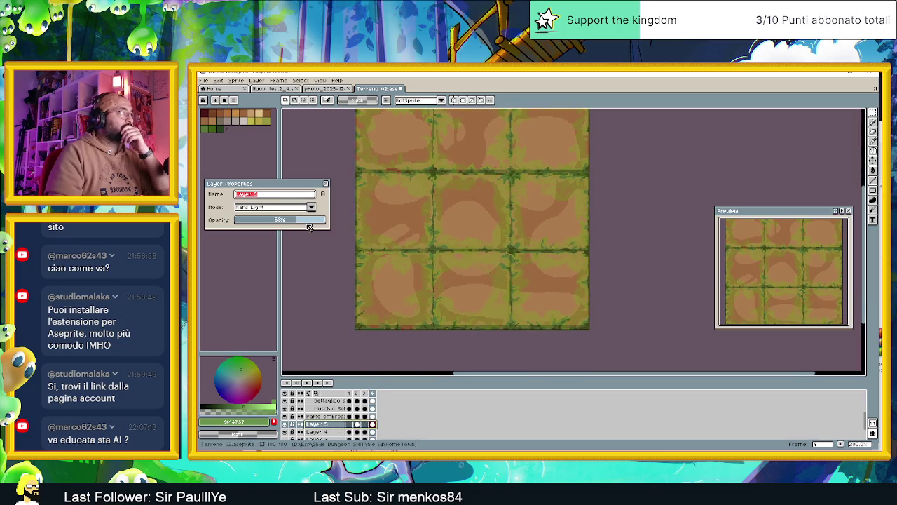
left_click_drag(301, 217, 342, 223)
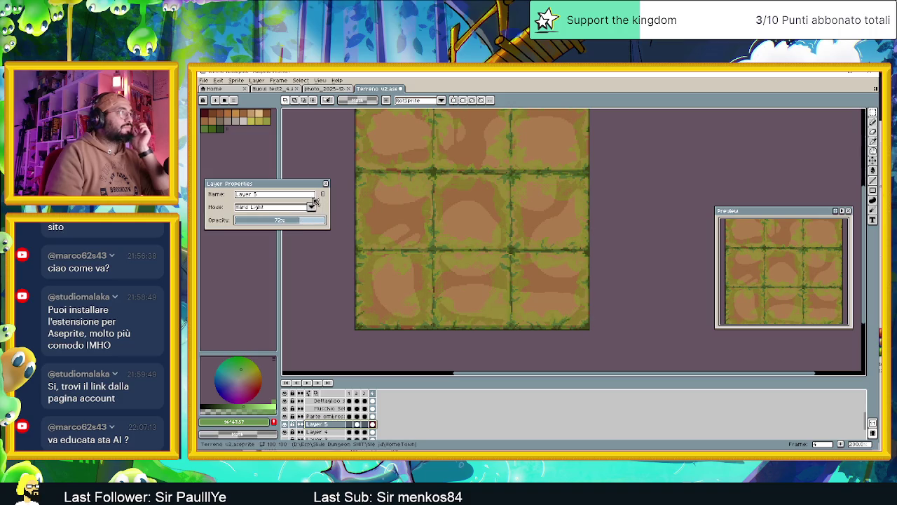
left_click(312, 207)
left_click(277, 303)
left_click(312, 206)
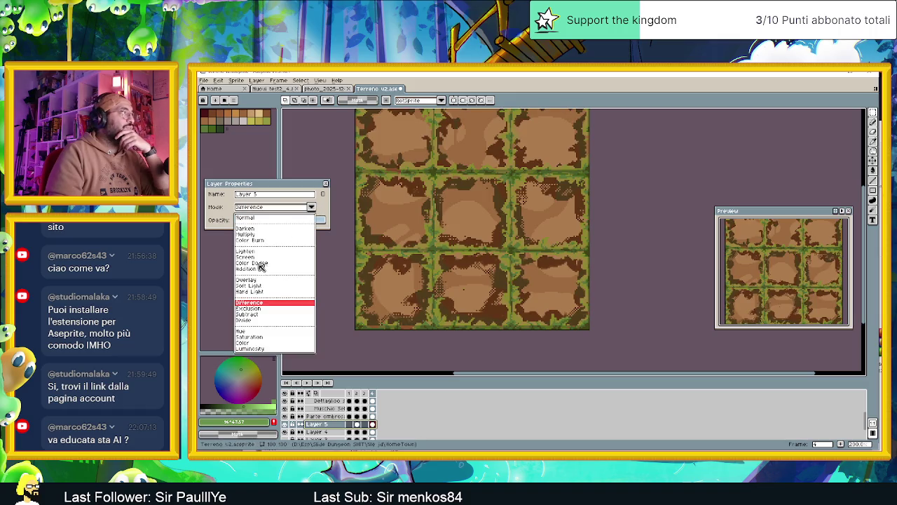
left_click(250, 308)
left_click(312, 207)
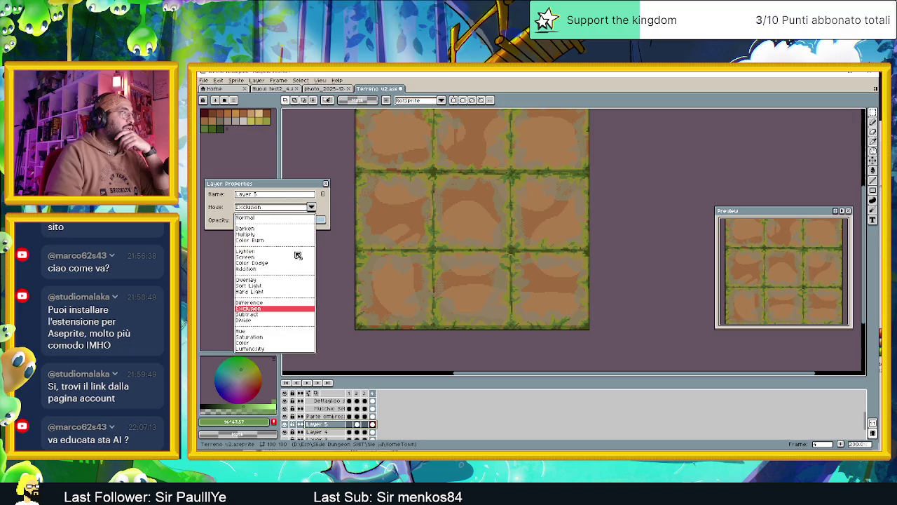
left_click(259, 314)
Try Divide, then set Layer 5 to Hue blending, adjust opacity, and show frame 2
left_click(312, 207)
left_click(259, 320)
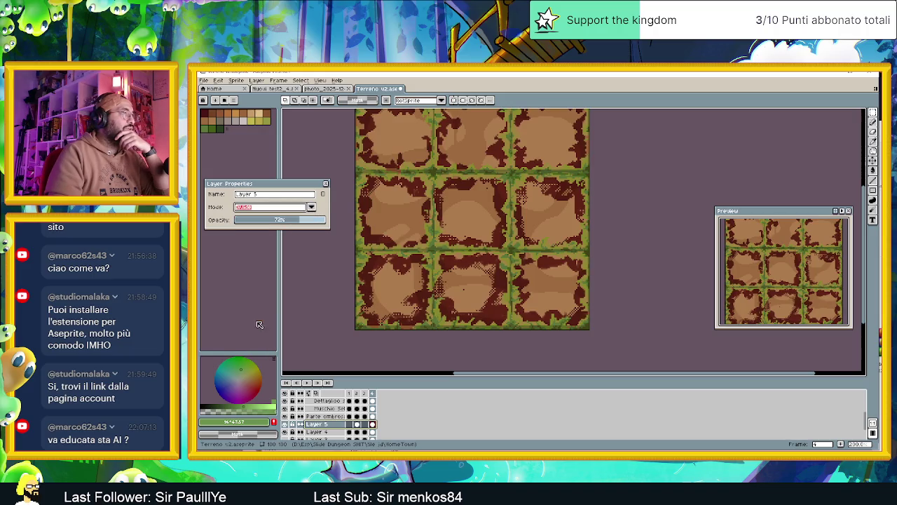
left_click(312, 208)
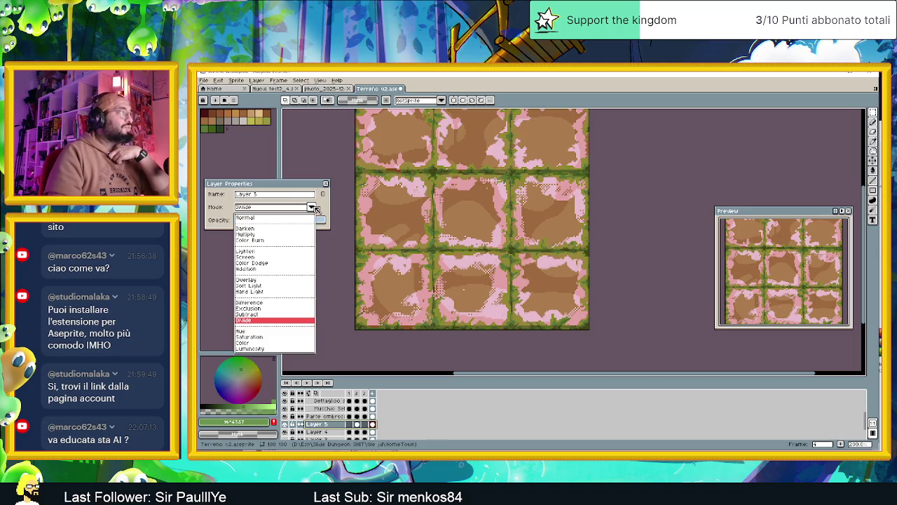
left_click(264, 333)
left_click(293, 221)
left_click_drag(293, 221, 326, 222)
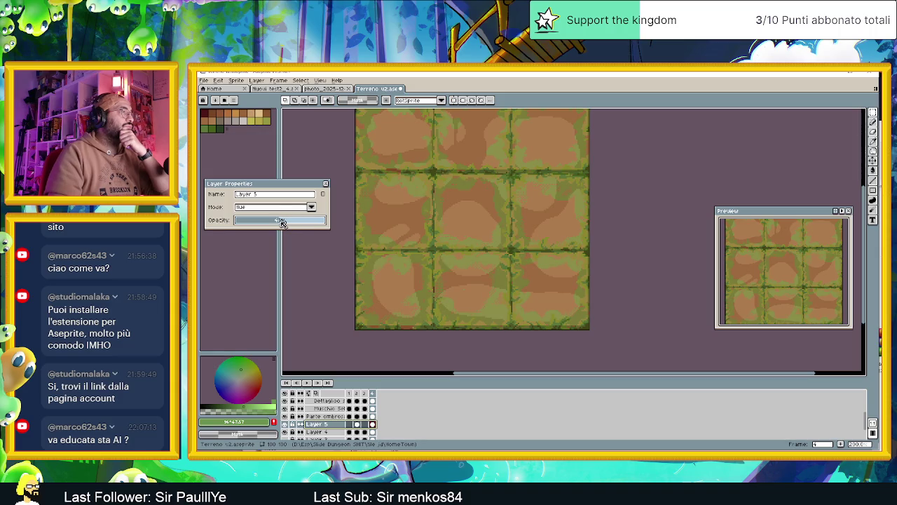
scroll(469, 233, "down", 1)
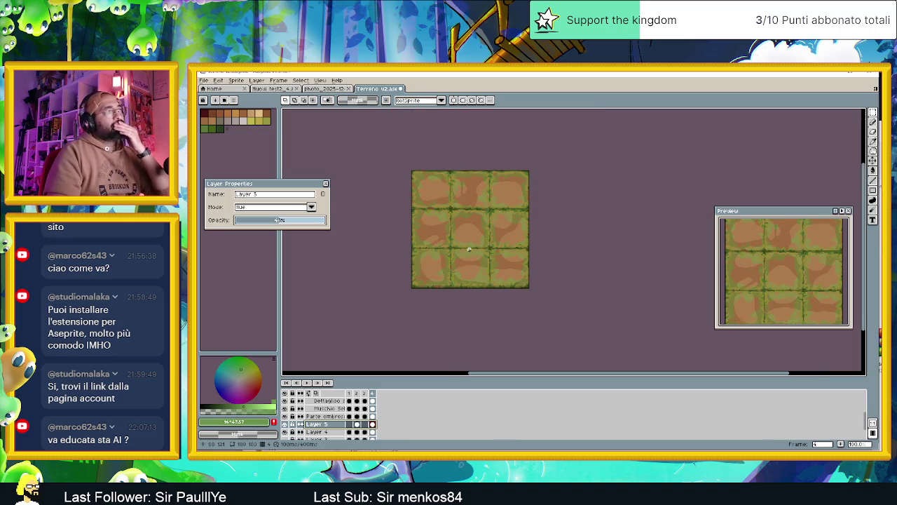
left_click(358, 395)
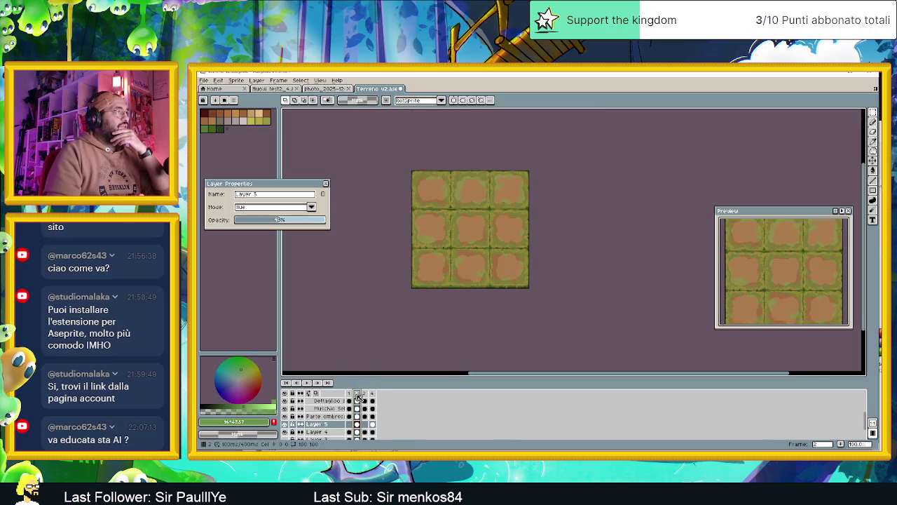
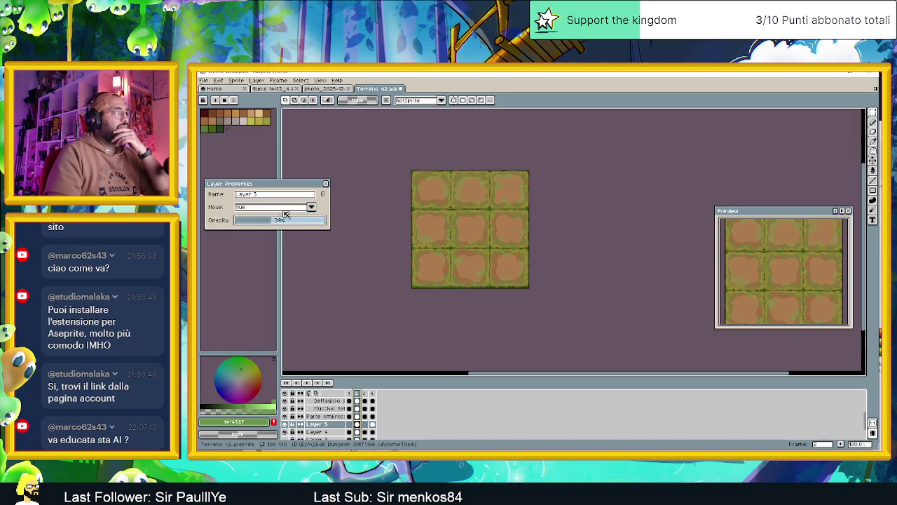
Close Layer Properties and show the frame-4 vegetated tile variant of Terreno v2
left_click(326, 185)
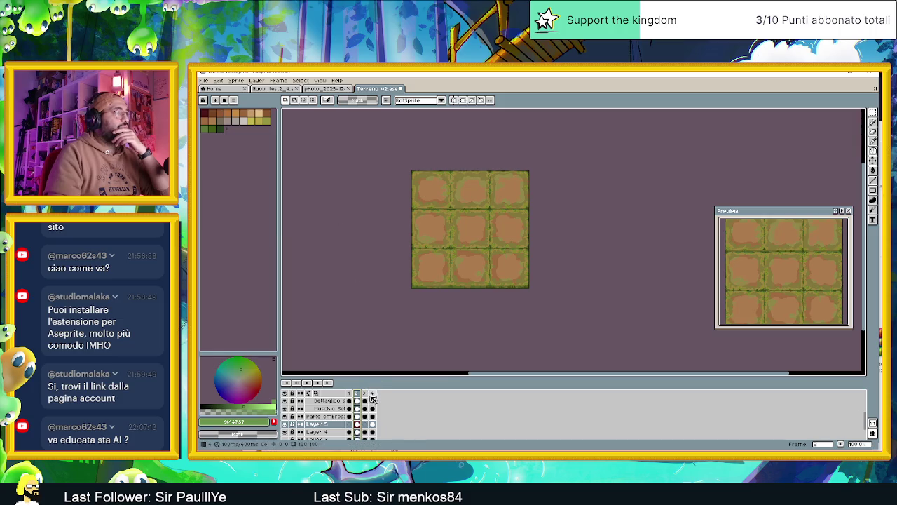
left_click(373, 398)
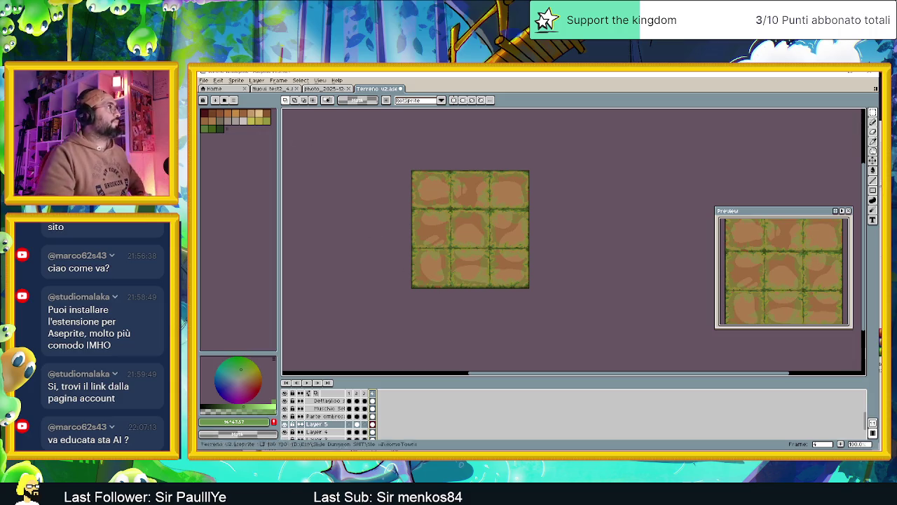
left_click(203, 80)
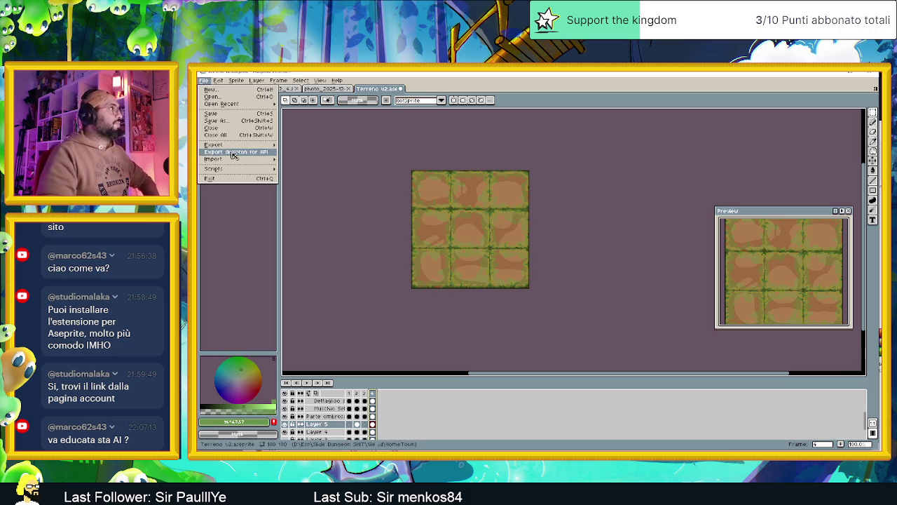
Start exporting the sprite as an image with Frames set to All frames
mouse_move(213, 145)
left_click(308, 148)
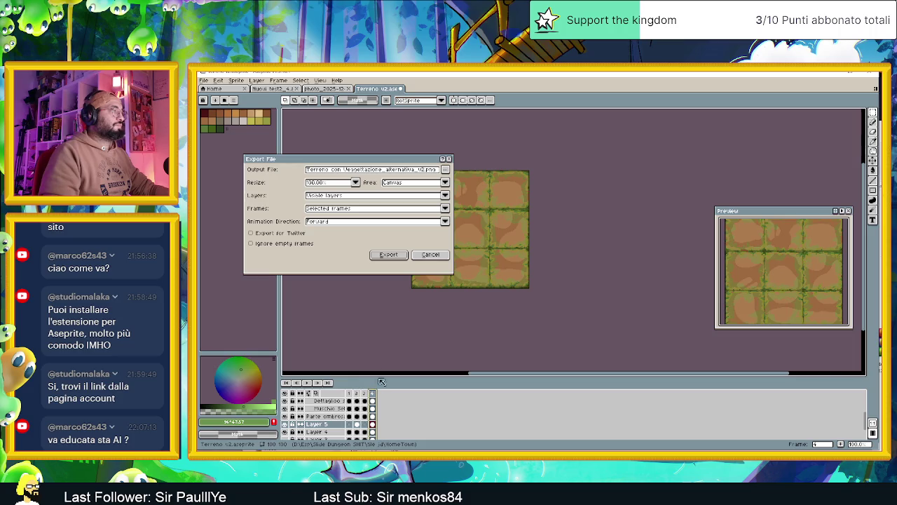
left_click(444, 208)
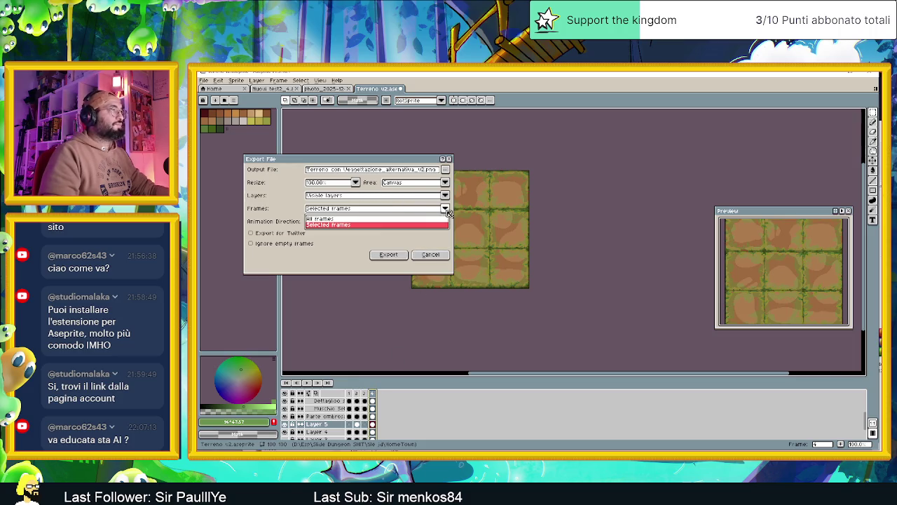
left_click(346, 219)
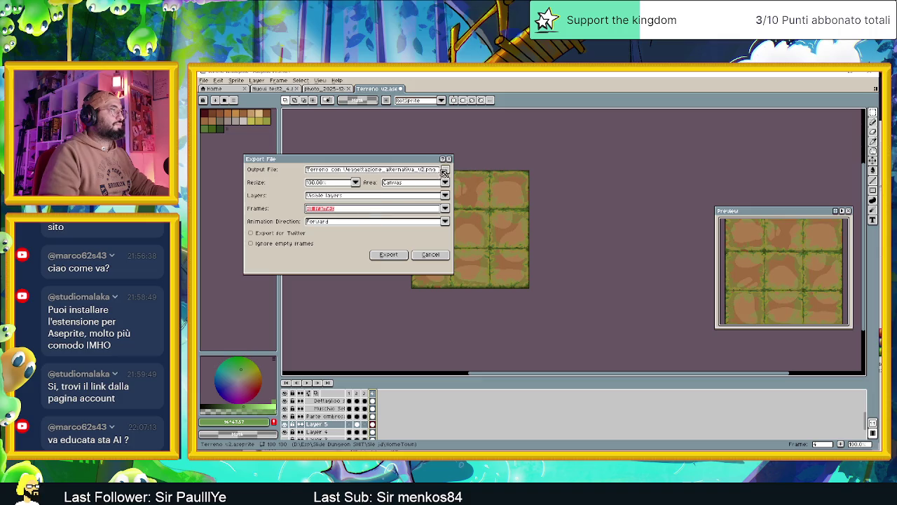
Create a 'Nuovi test terreno' folder inside HomeTown as the export location
left_click(446, 169)
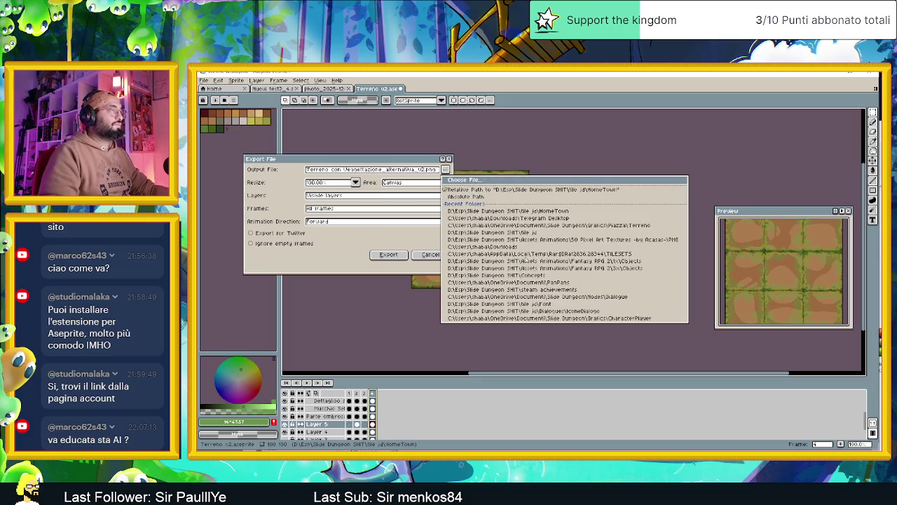
left_click(464, 180)
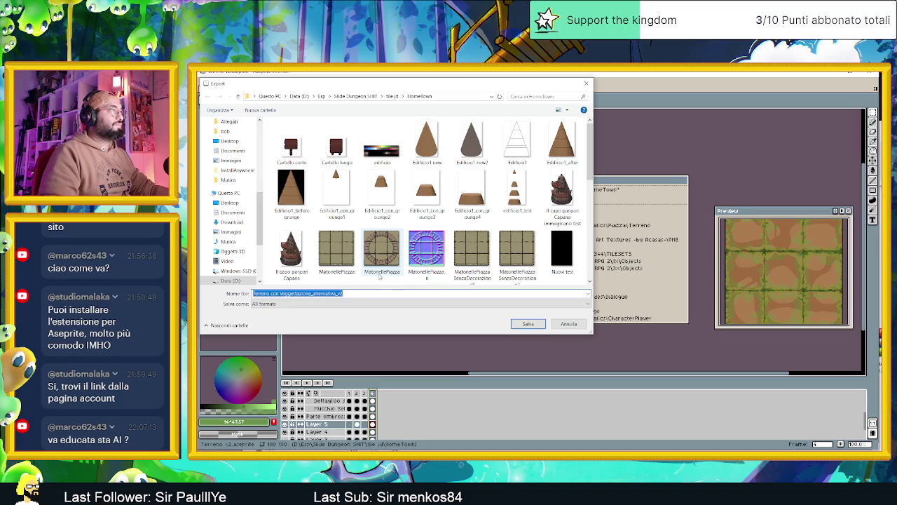
scroll(379, 275, "down", 3)
scroll(382, 273, "down", 2)
right_click(388, 270)
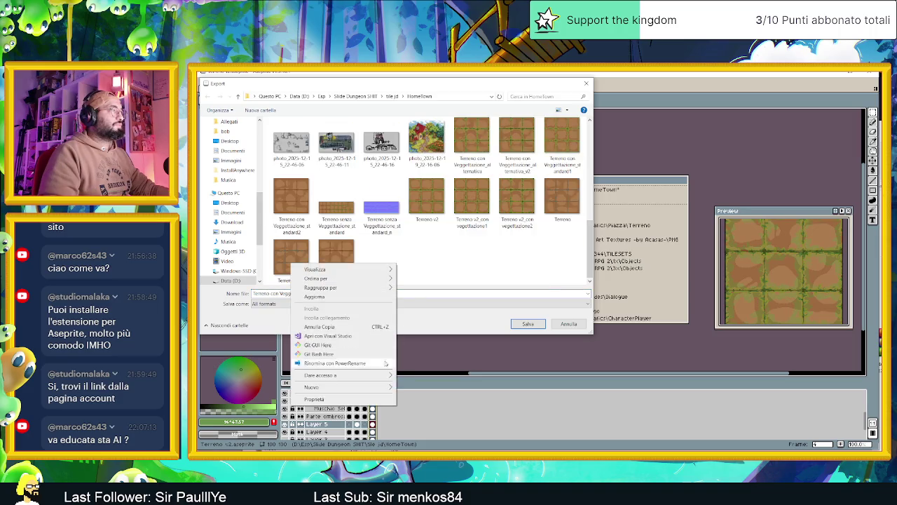
mouse_move(344, 387)
left_click(426, 387)
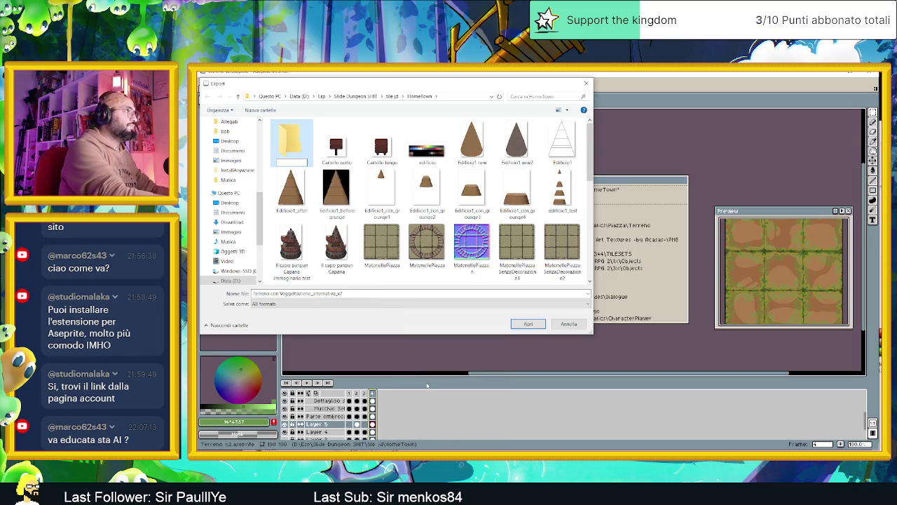
type("Nuovo test terreno")
key("Return")
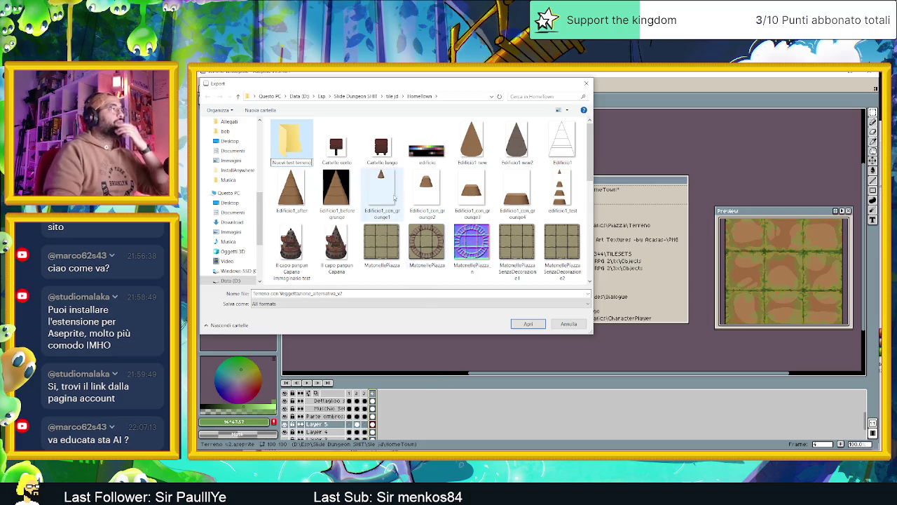
double_click(305, 151)
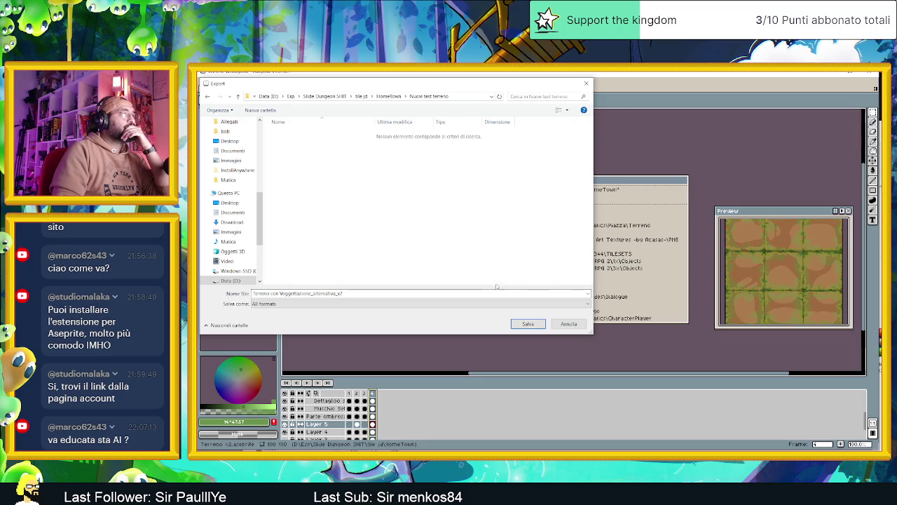
Name the export file 'terreno', save the path and run the export
left_click(433, 292)
type("terreno v3")
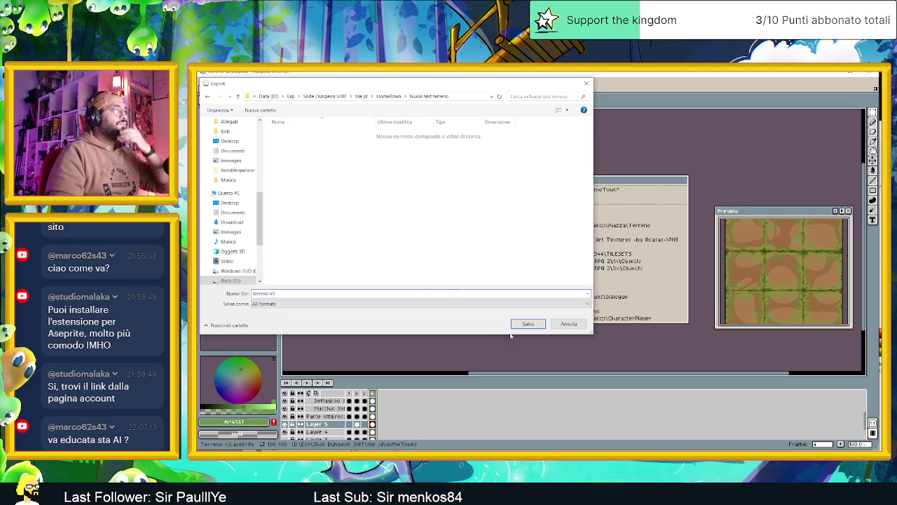
left_click(525, 324)
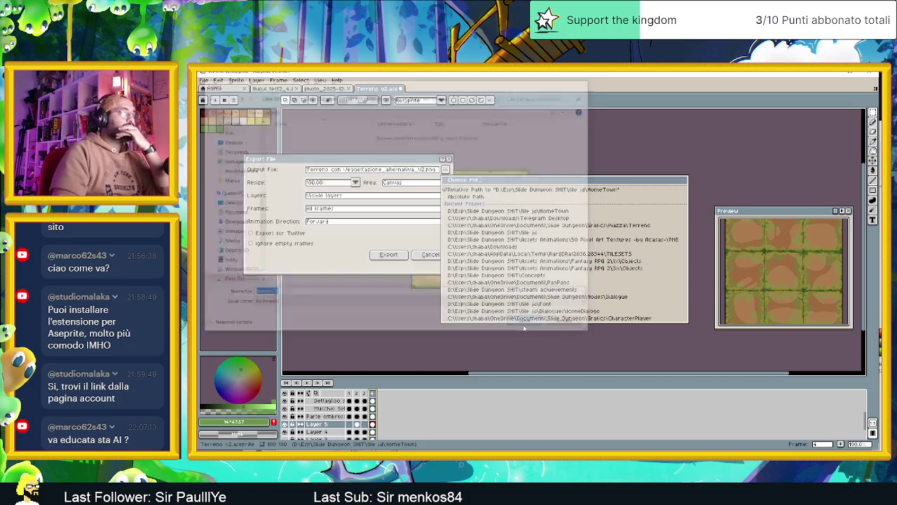
left_click(523, 324)
left_click(388, 254)
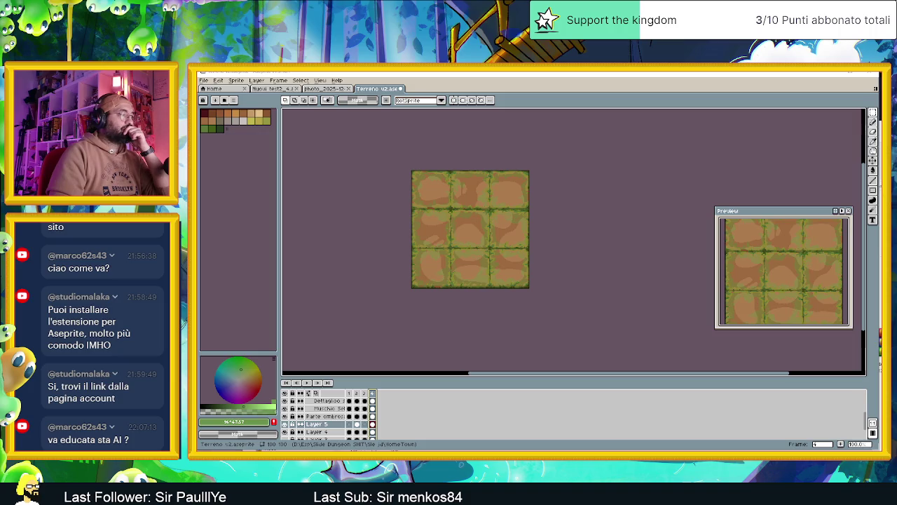
Cycle through the open windows until the Godot editor with the dungeon scene is in front
key("alt+Tab")
key("alt+Tab")
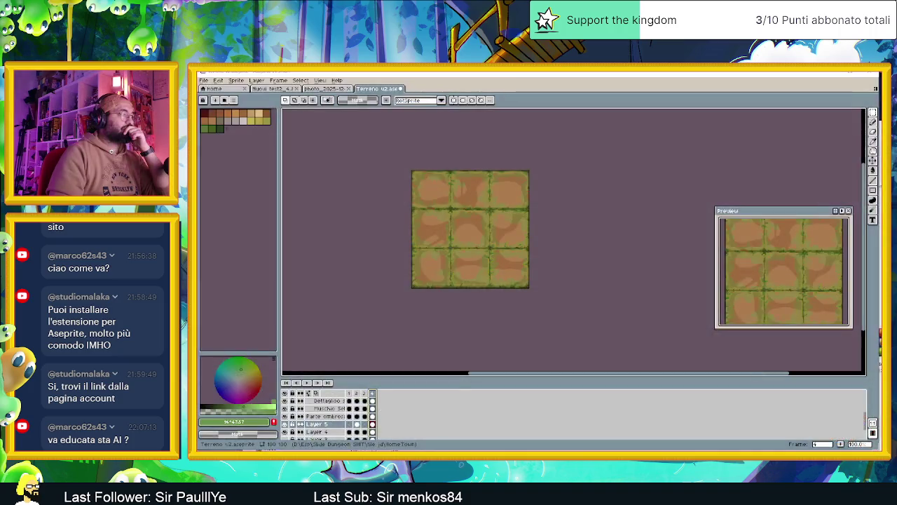
key("alt+Tab")
key("alt+Tab")
key("alt+Tab")
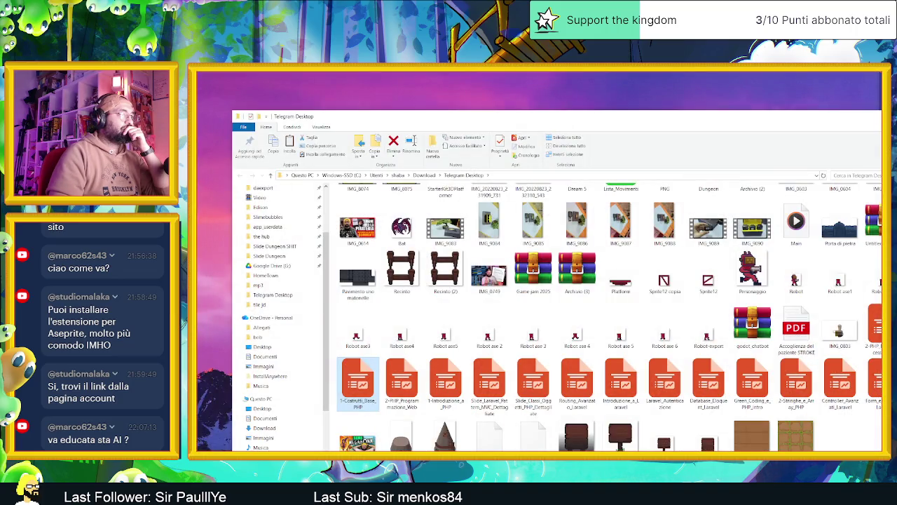
key("alt+Tab")
key("alt+Tab")
key("alt+Tab")
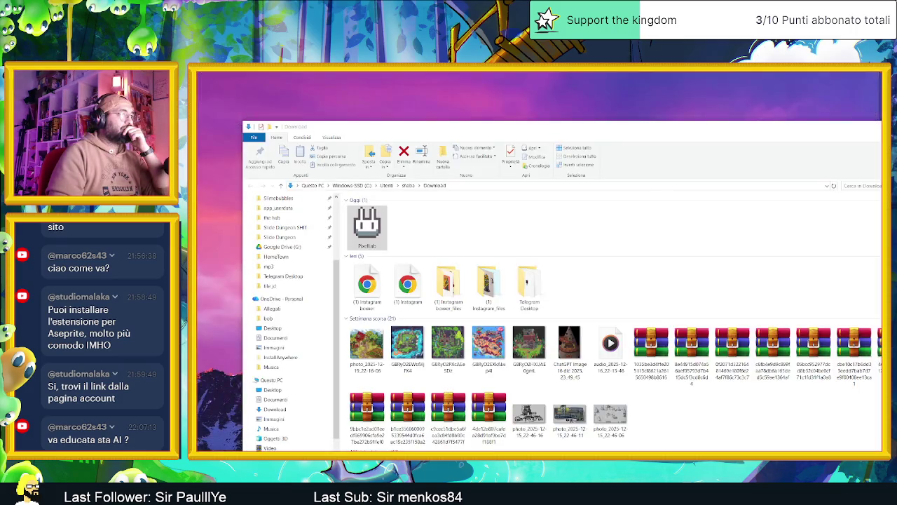
key("alt+Tab")
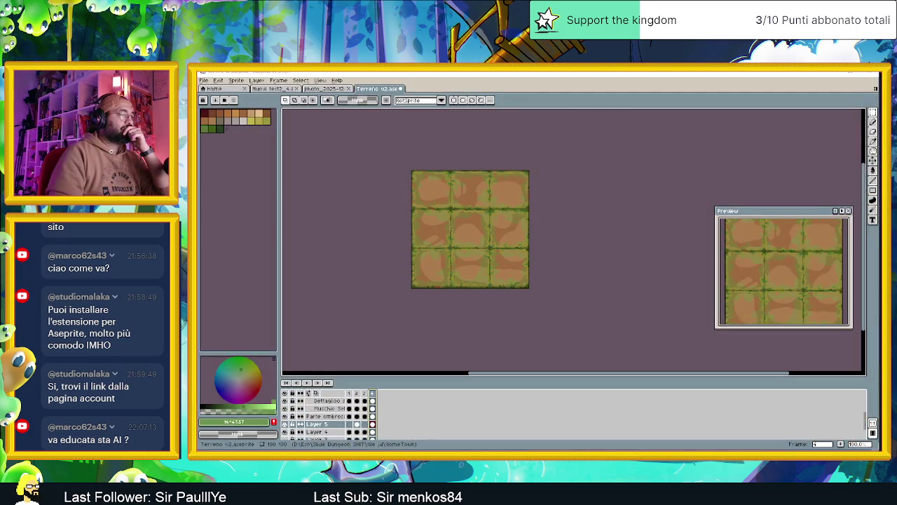
key("alt+Tab")
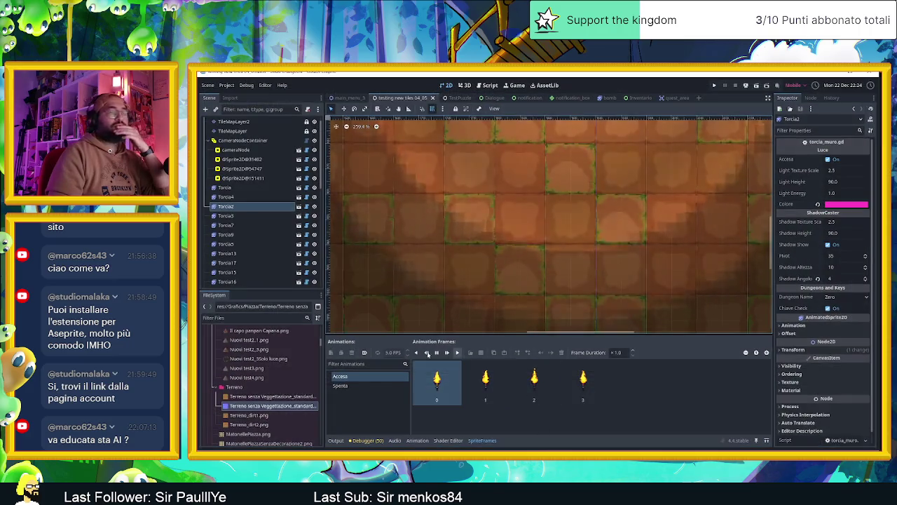
Open Godot's Terreno folder in the file manager and drag the standard terrain PNG toward Aseprite
right_click(238, 387)
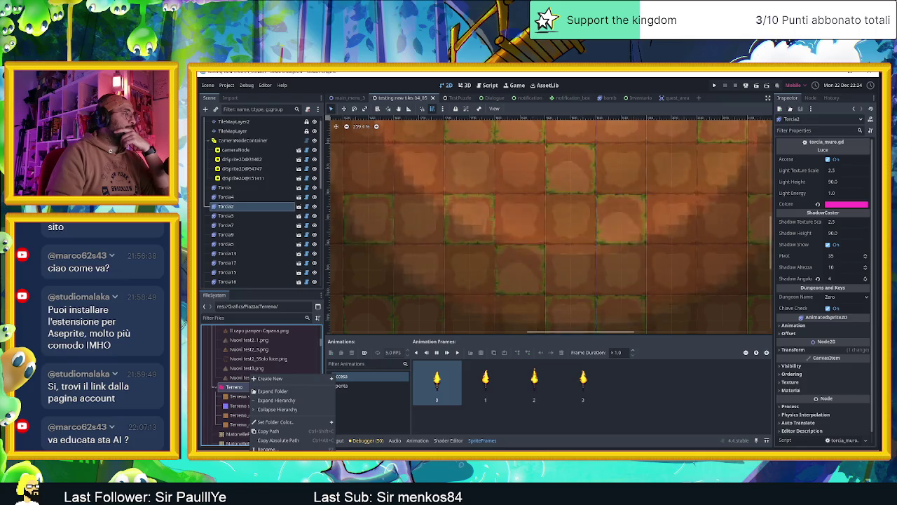
key("Escape")
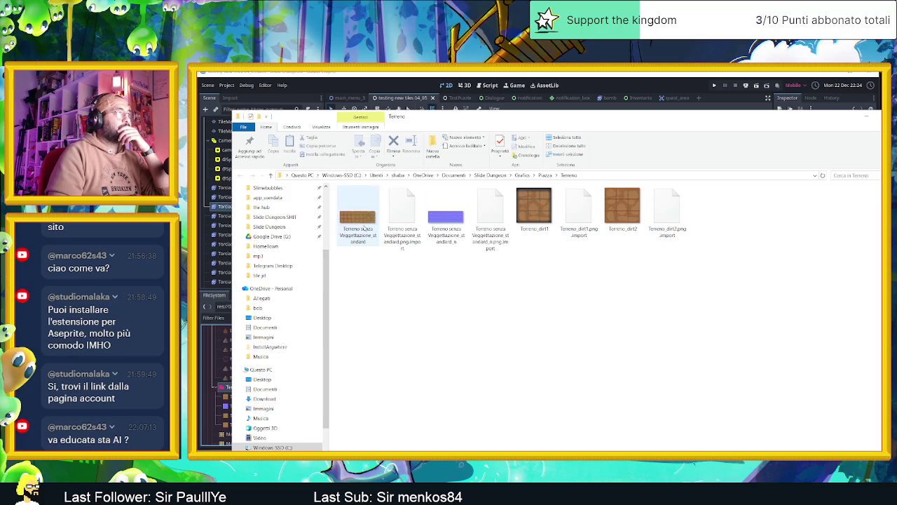
mouse_move(357, 217)
left_mouse_down()
mouse_move(574, 455)
mouse_move(534, 342)
left_mouse_up()
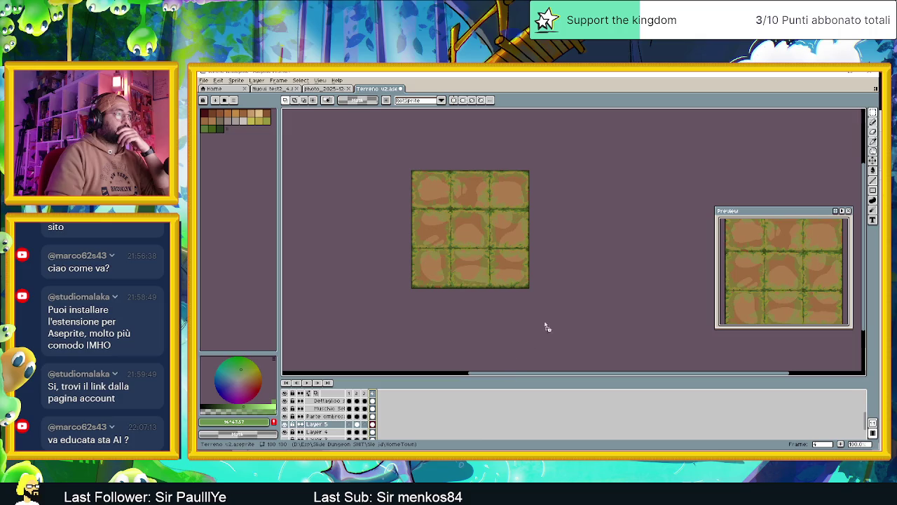
Open the Terreno senza Vegetazione standard sheet in Aseprite and pan across its tiles
left_click_drag(593, 139, 576, 114)
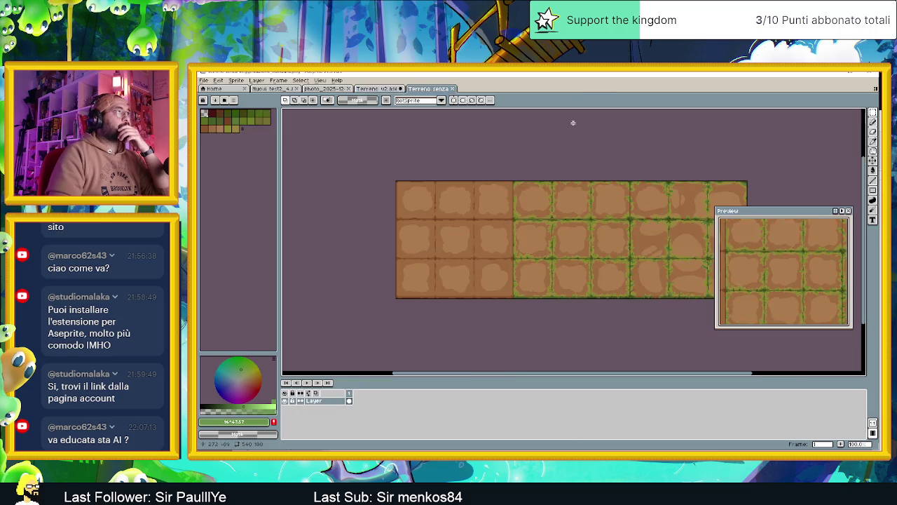
left_click_drag(613, 189, 566, 212)
scroll(591, 200, "up", 1)
scroll(591, 200, "down", 1)
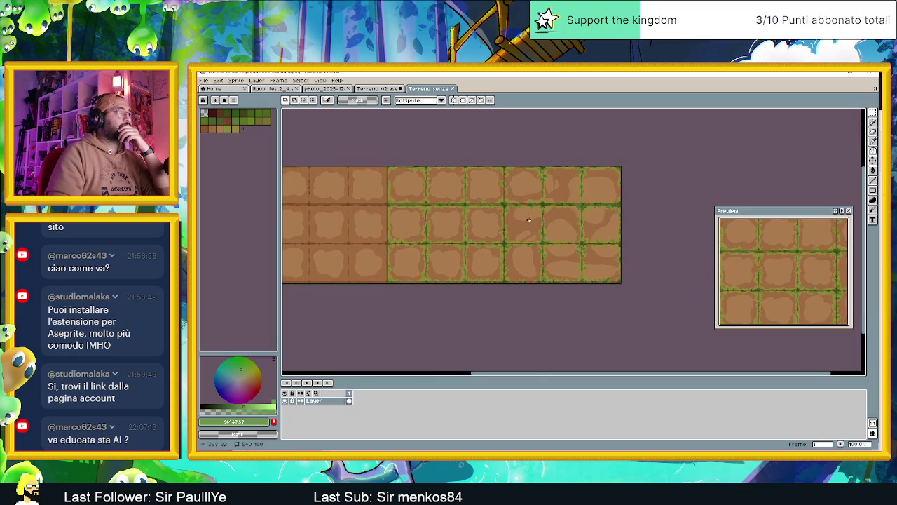
scroll(529, 220, "up", 1)
left_click_drag(530, 223, 598, 239)
Move the Preview panel to the lower right and compare the sheet with Terreno v2
mouse_move(824, 216)
left_mouse_down()
mouse_move(822, 312)
mouse_move(841, 329)
left_mouse_up()
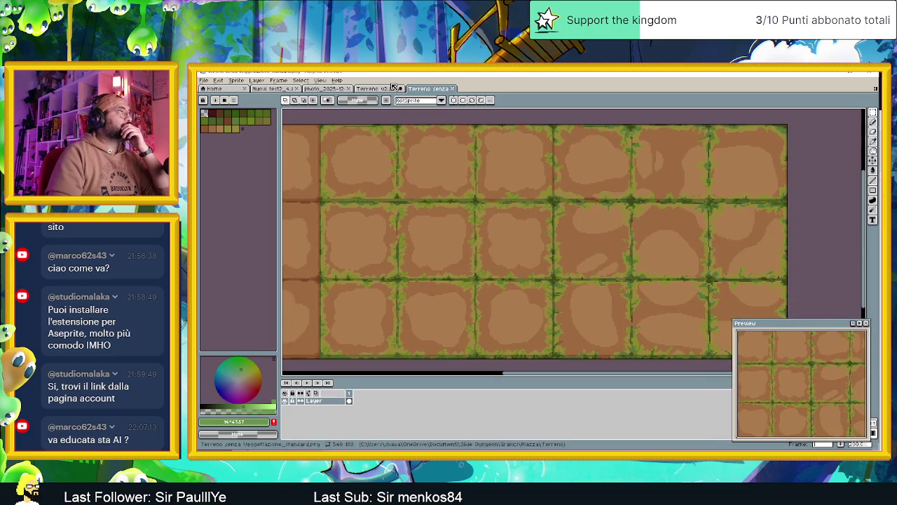
left_click(382, 89)
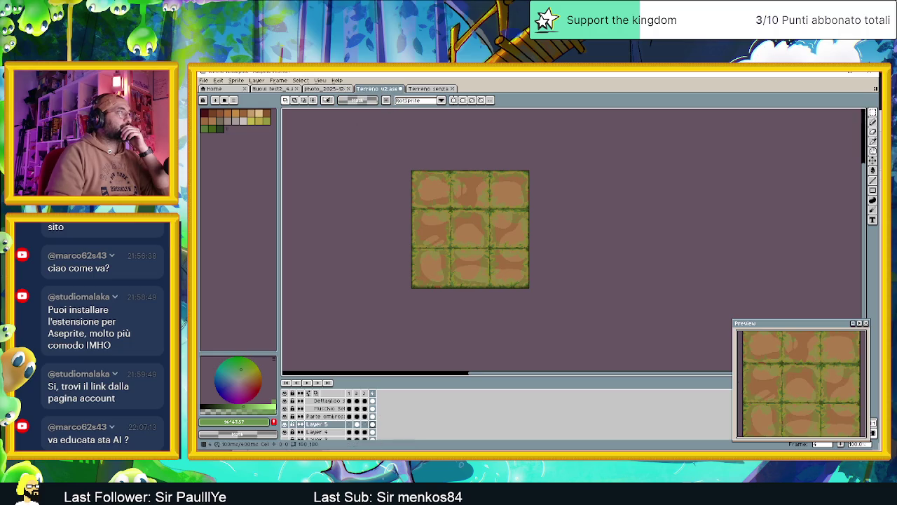
left_click(429, 88)
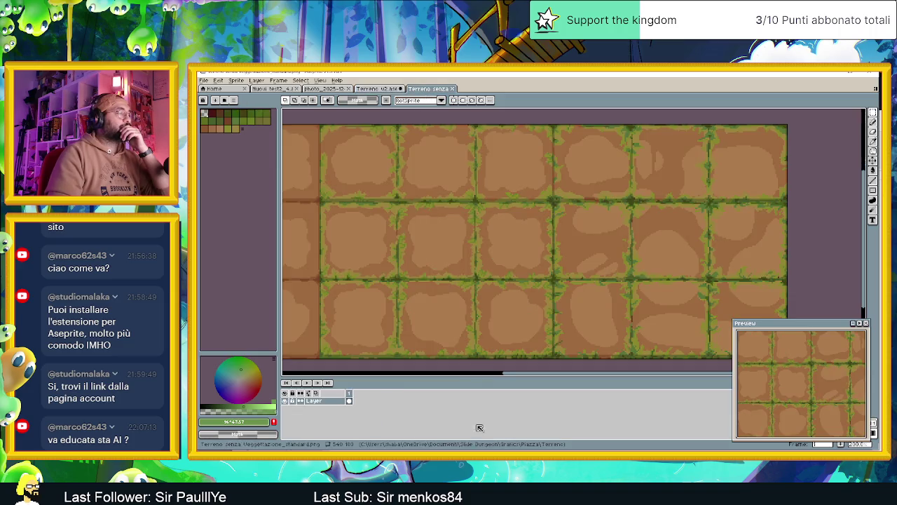
key("alt+Tab")
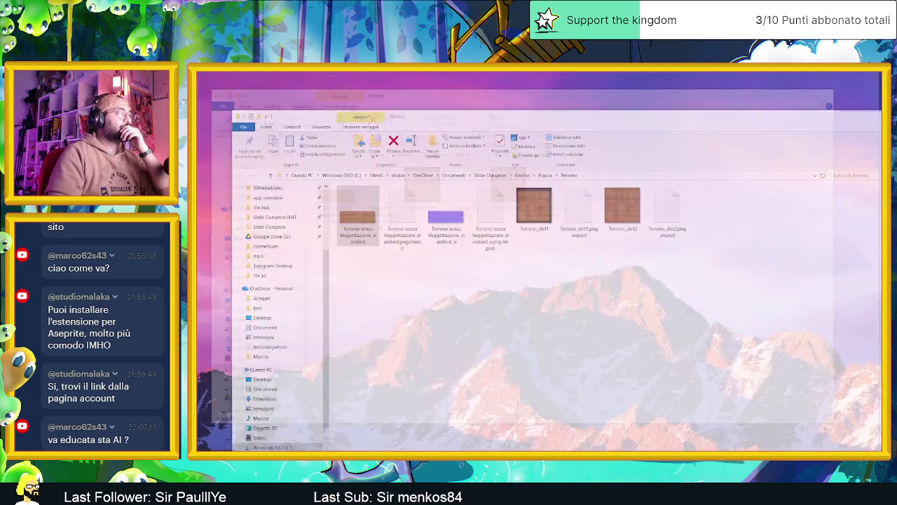
Select terreno v4 and terreno v6 in Nuovi test terreno and drop them into Aseprite
key("alt+Tab")
key("alt+Tab")
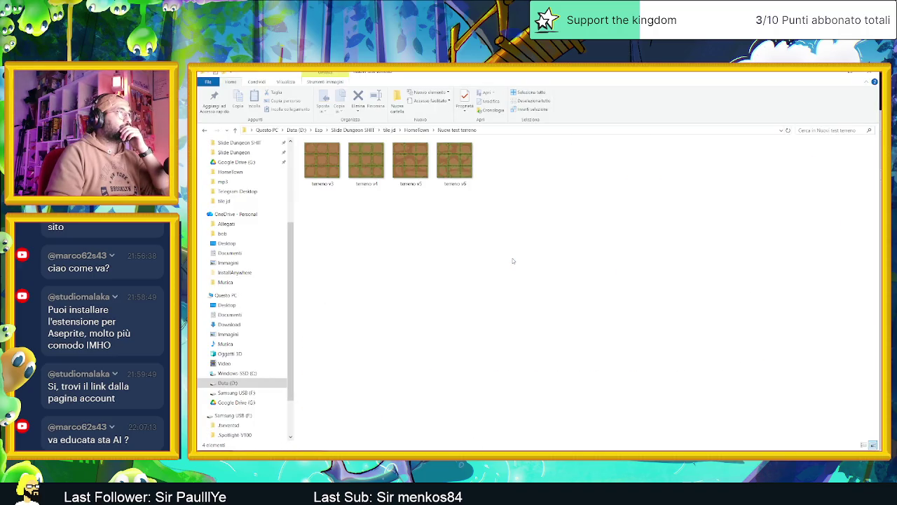
left_click(365, 161)
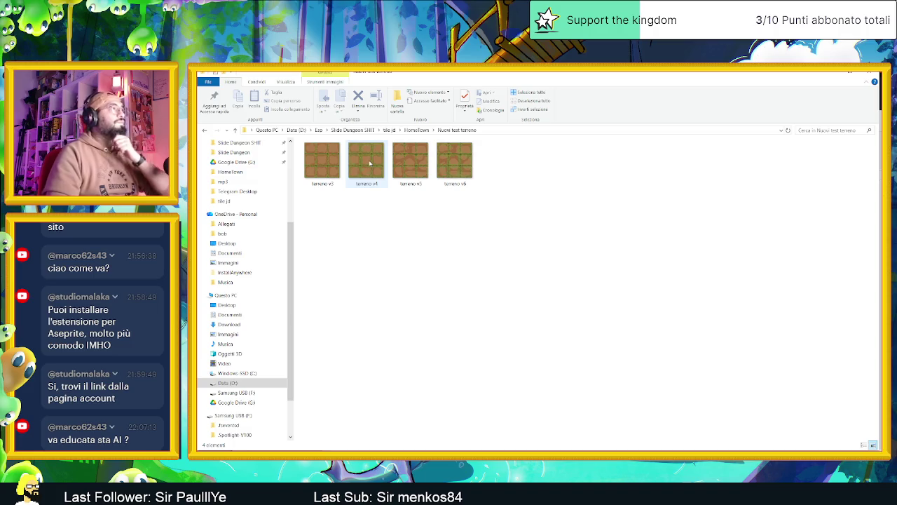
left_click(454, 161, "ctrl")
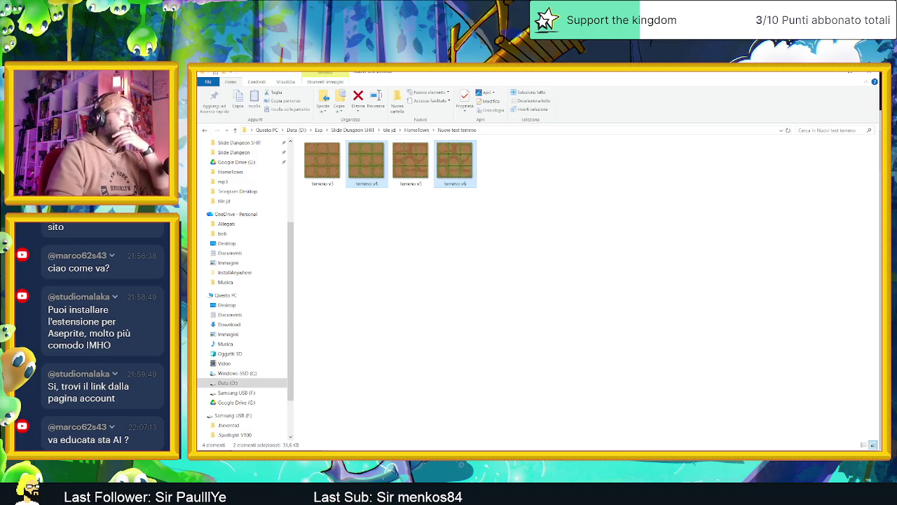
key("alt+Tab")
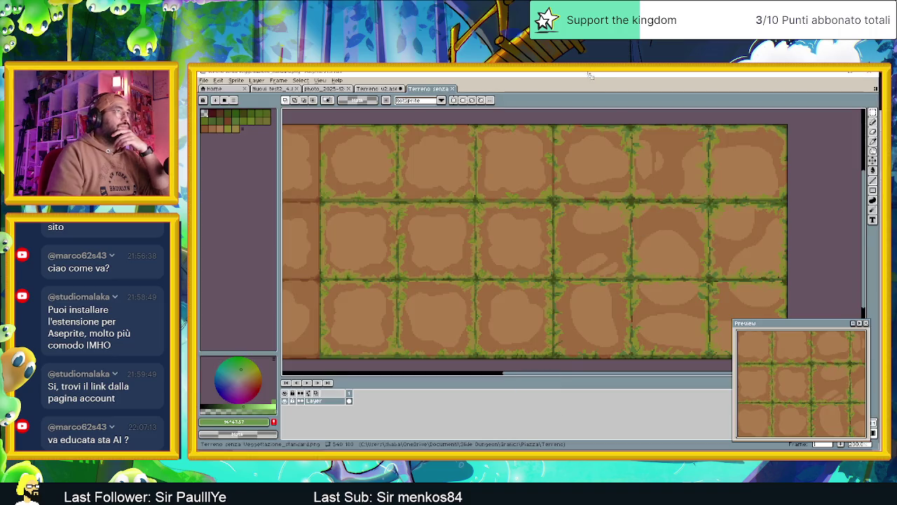
left_click_drag(583, 83, 583, 86)
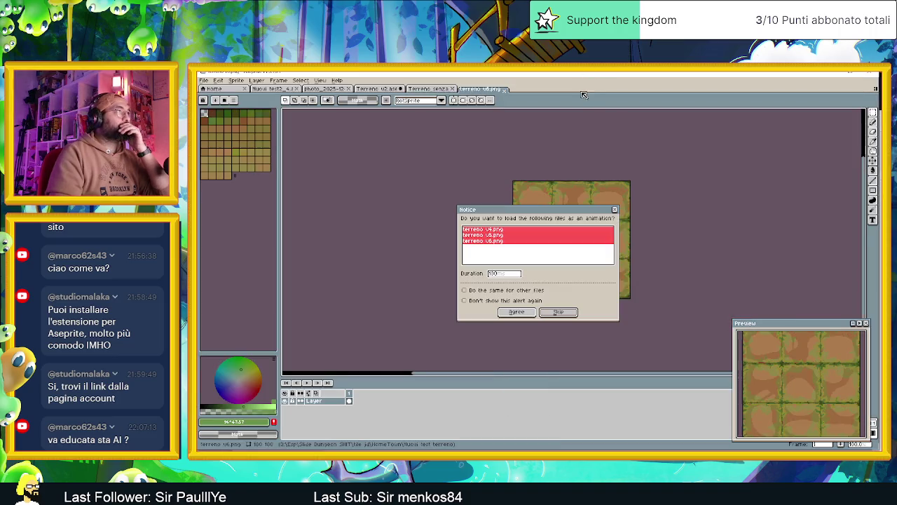
Load terreno v4 and v6 as separate files and shift a tile block left in the standard sheet
left_click(559, 315)
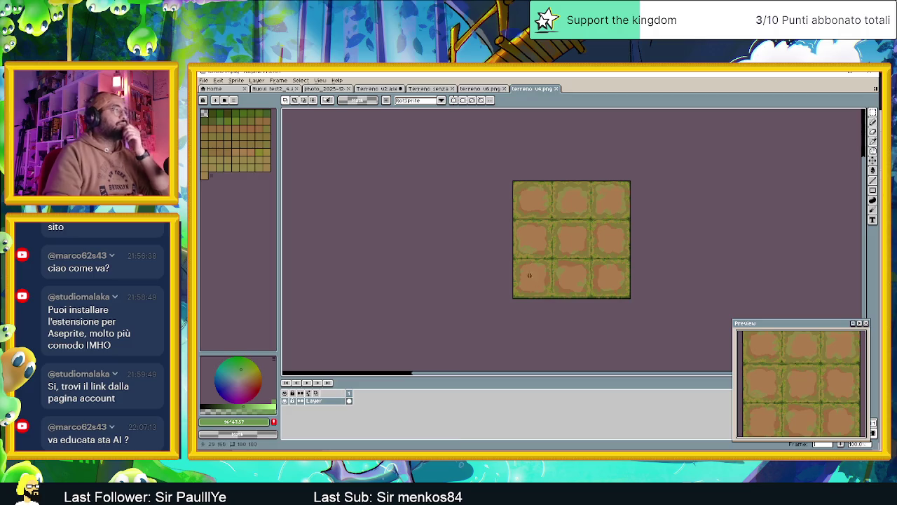
left_click(480, 89)
key("ctrl+a")
key("ctrl+shift+Tab")
key("ctrl+shift+Tab")
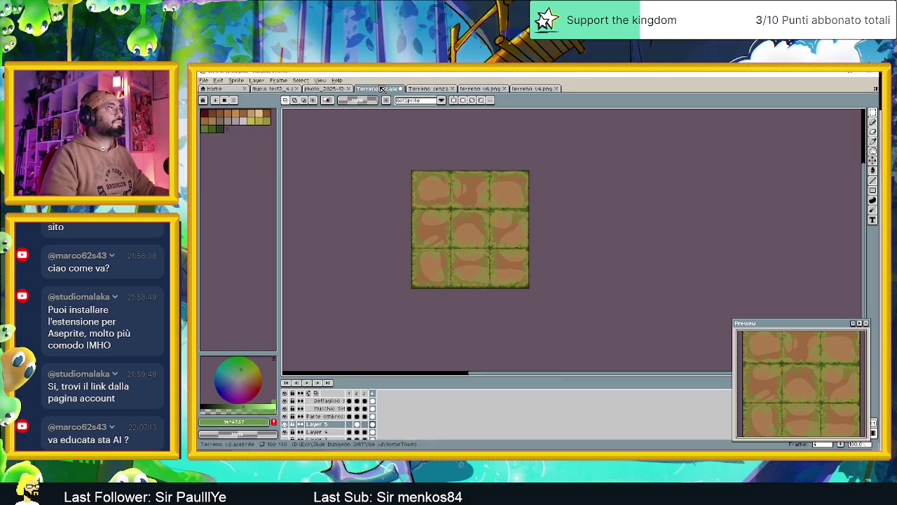
left_click(430, 88)
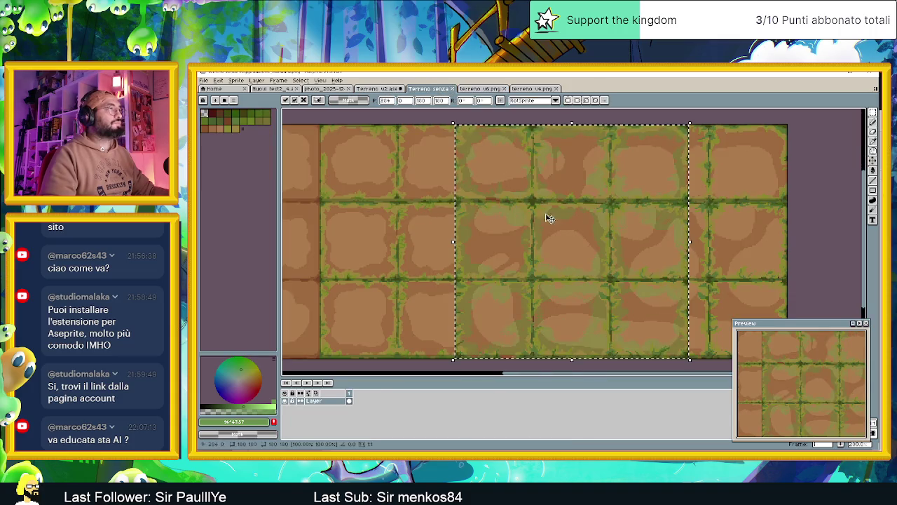
left_click_drag(522, 220, 427, 219)
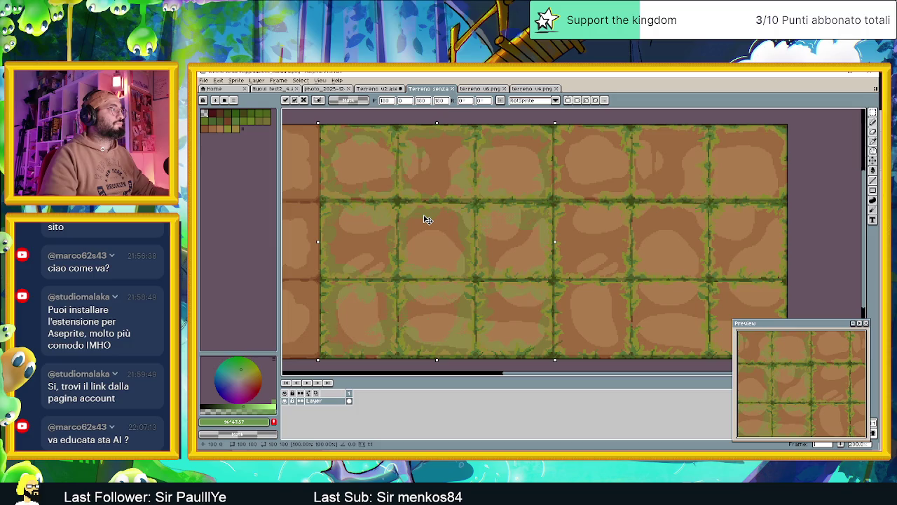
Paste terreno v4 tiles into the standard sheet's middle and right columns and save it
left_click(536, 89)
key("ctrl+a")
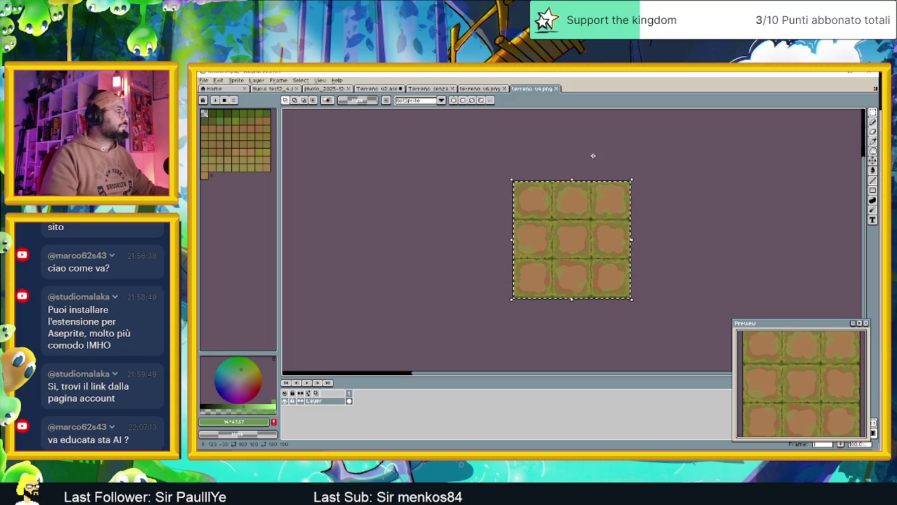
left_click(428, 89)
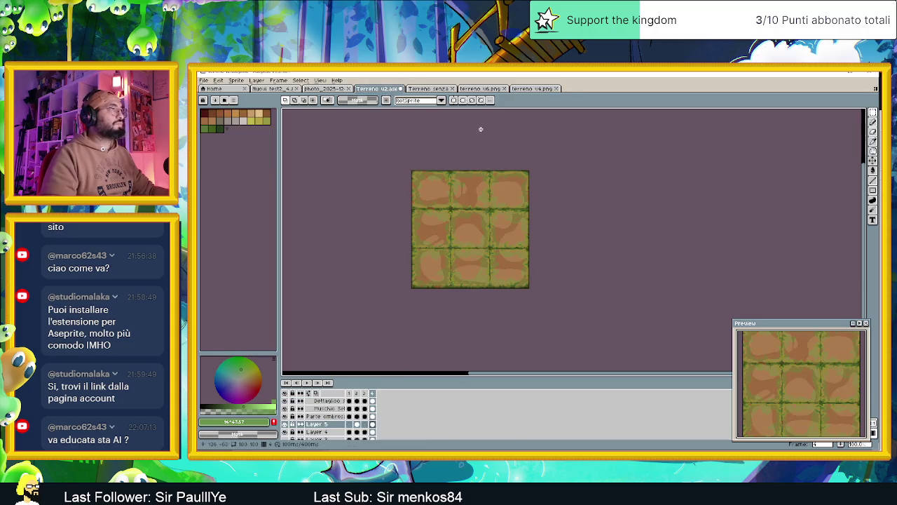
key("ctrl+v")
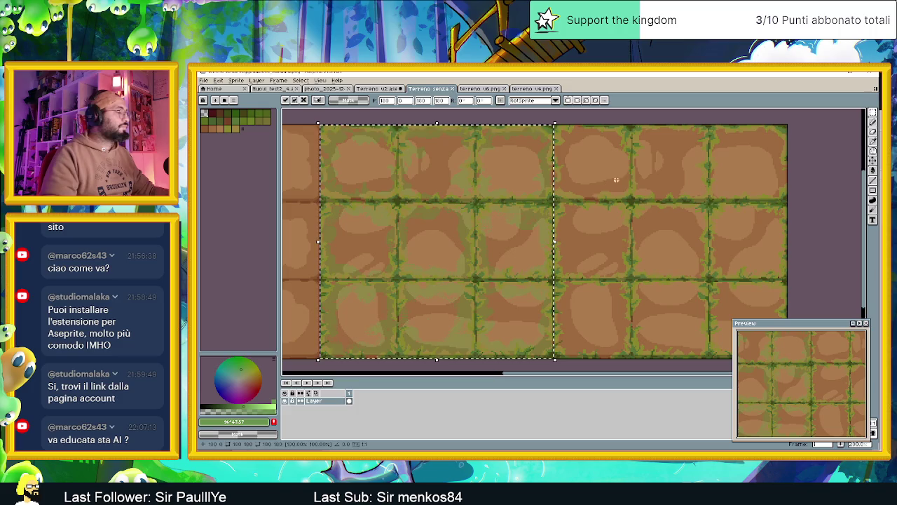
left_click(632, 179)
key("ctrl+v")
left_click_drag(536, 194, 666, 204)
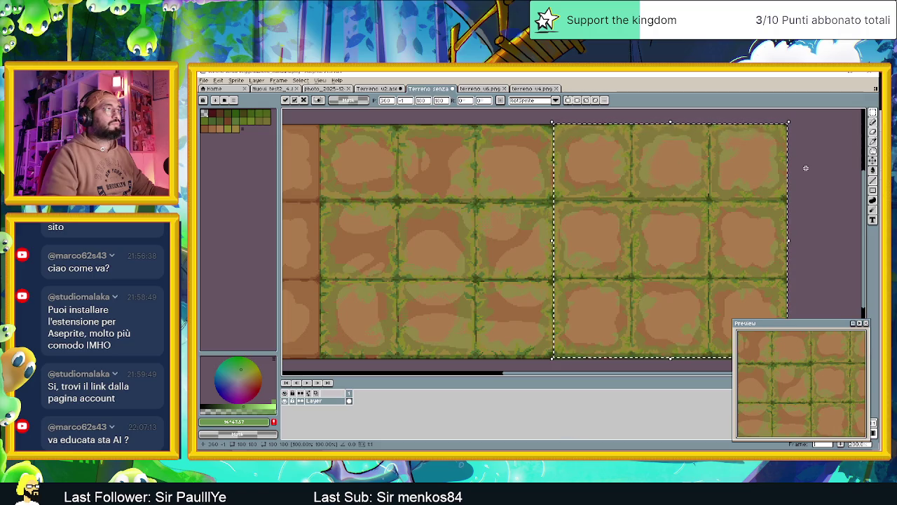
left_click(806, 168)
key("ctrl+s")
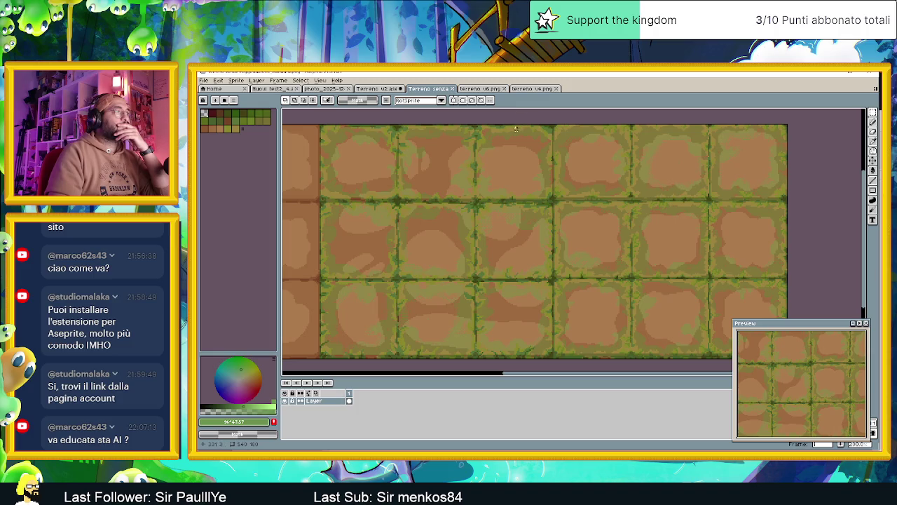
key("ctrl+v")
left_click_drag(550, 192, 454, 206)
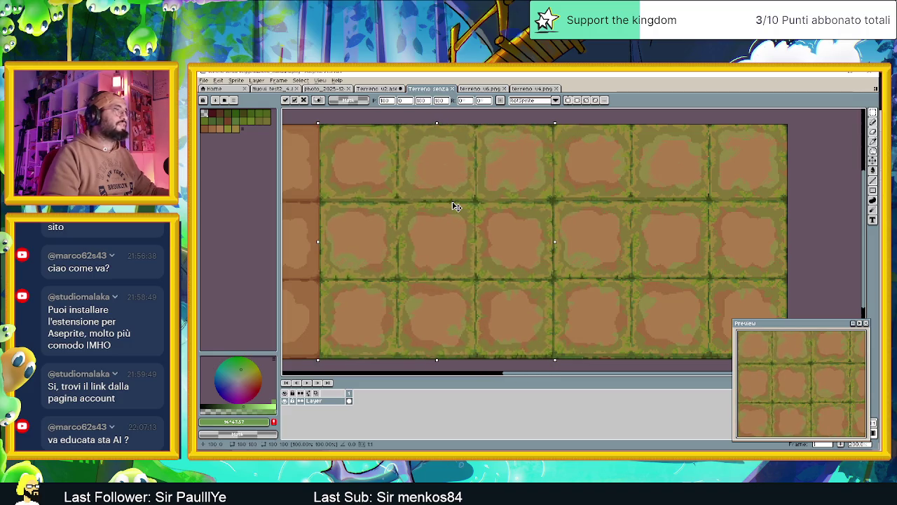
key("Return")
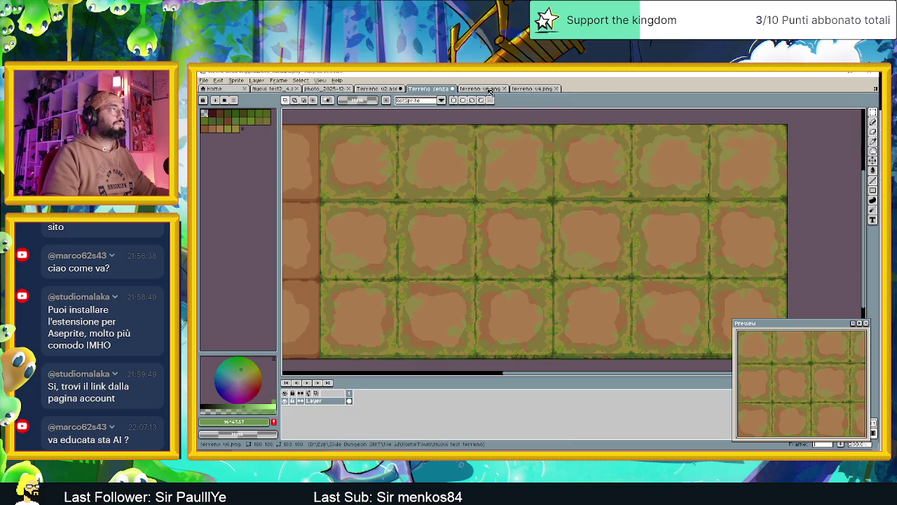
Paste terreno v6 tiles over the sheet's right three columns, save, and close the folder window
left_click(491, 89)
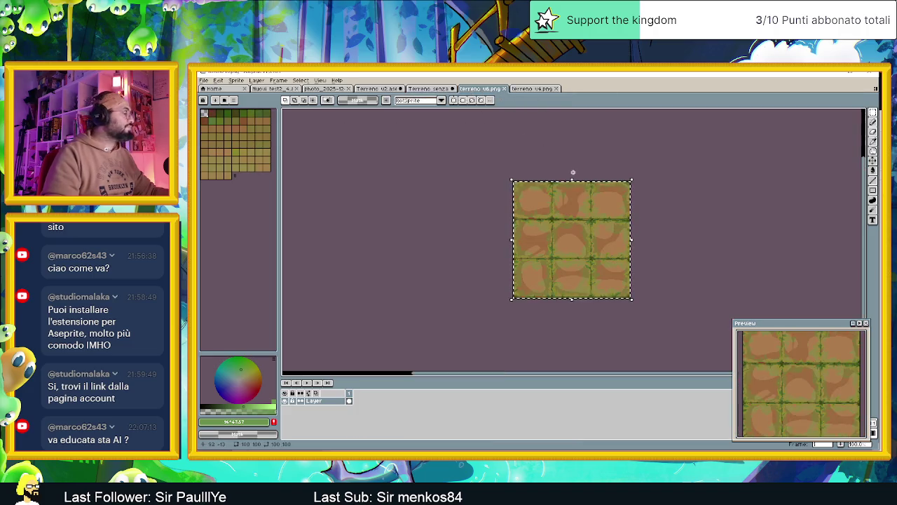
key("ctrl+shift+Tab")
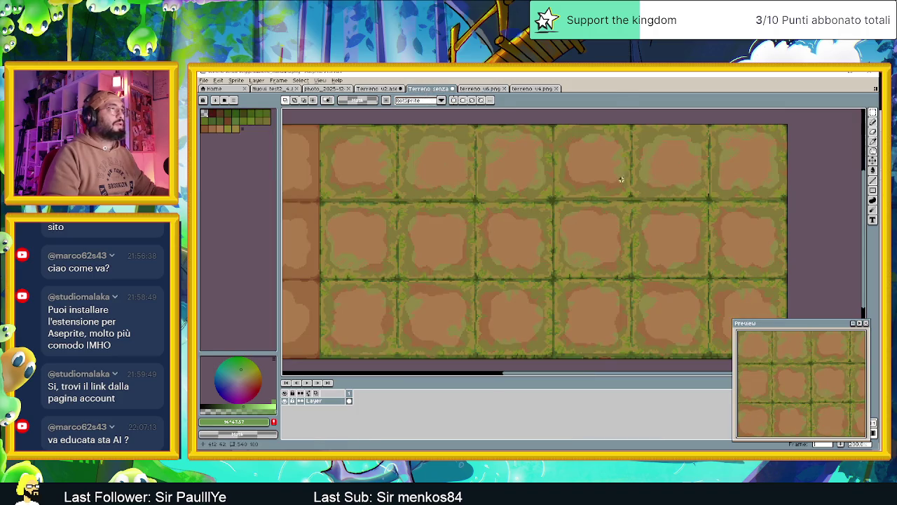
key("ctrl+v")
left_click_drag(525, 200, 642, 203)
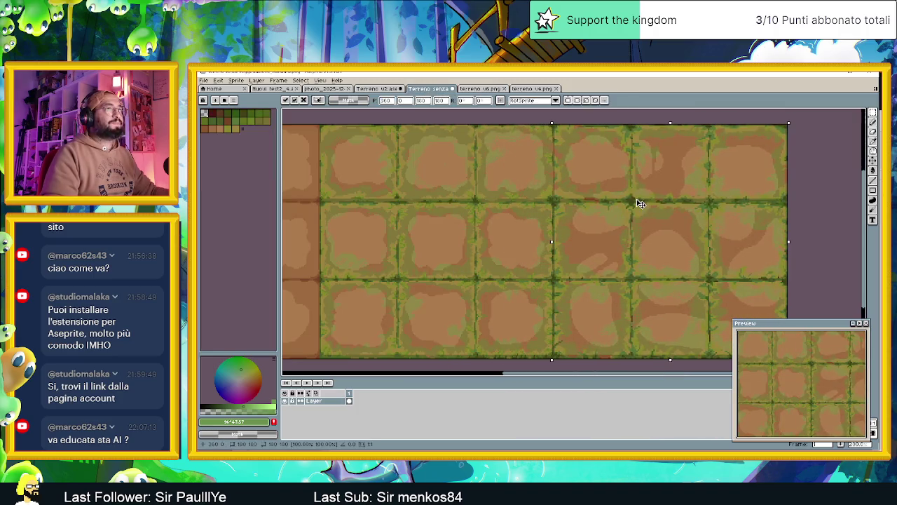
left_click(808, 163)
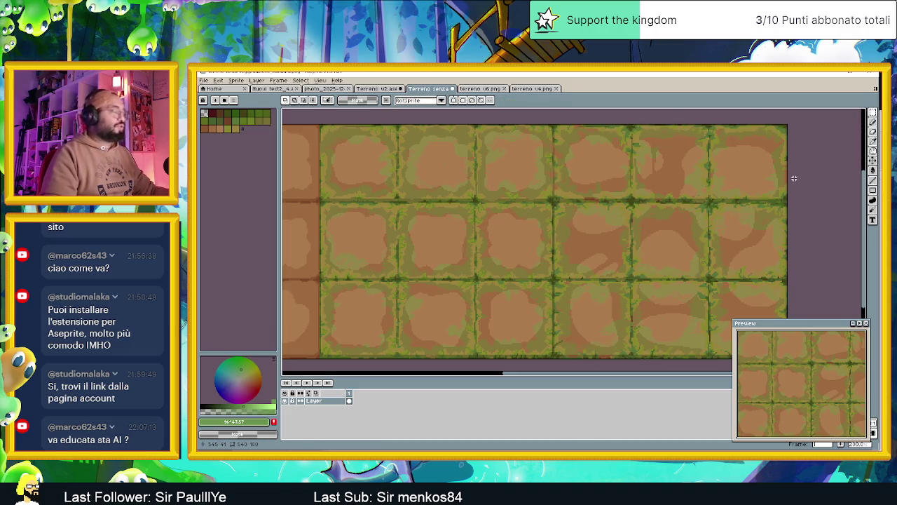
key("ctrl+s")
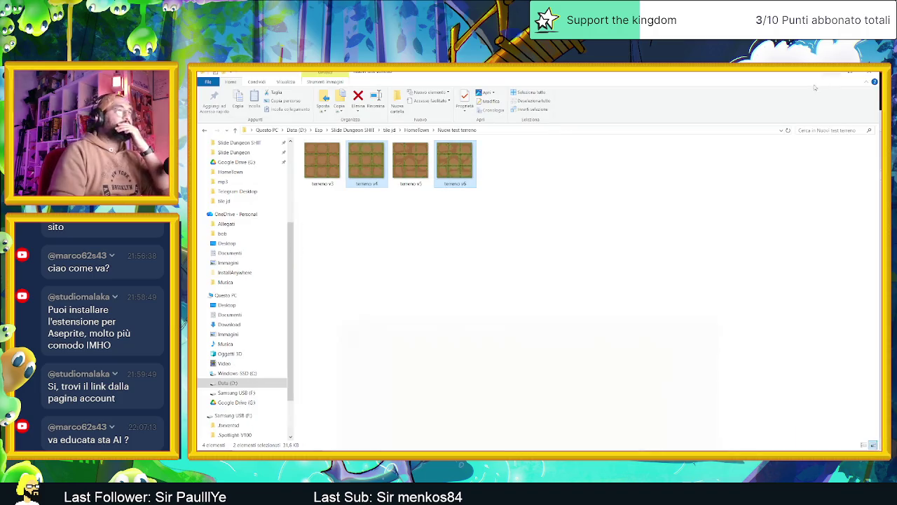
key("alt+Tab")
left_click(827, 75)
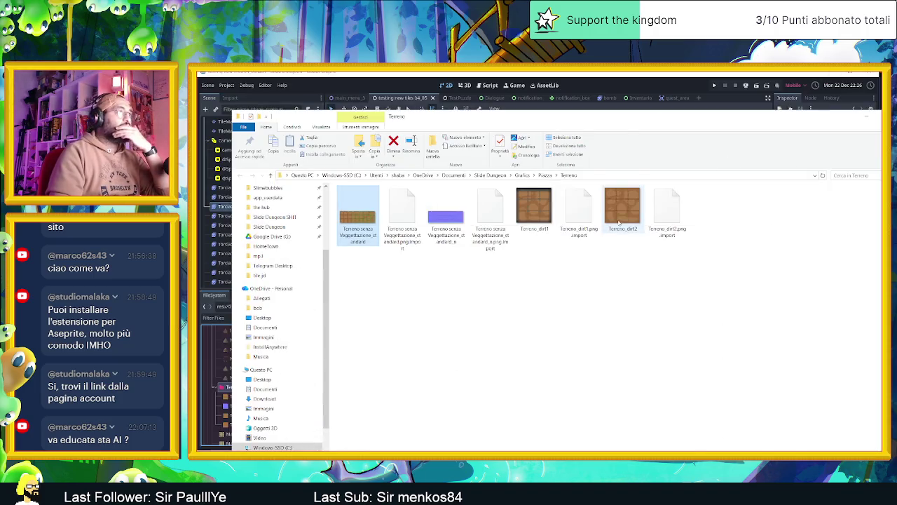
Close the Terreno folder window and select TileMapLayer2 in Godot's scene tree
left_click(873, 116)
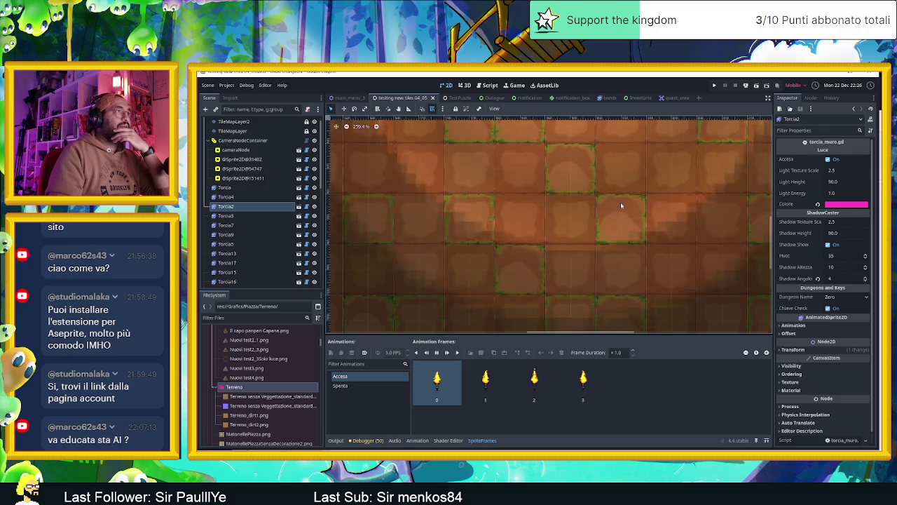
scroll(620, 202, "down", 3)
scroll(610, 200, "up", 6)
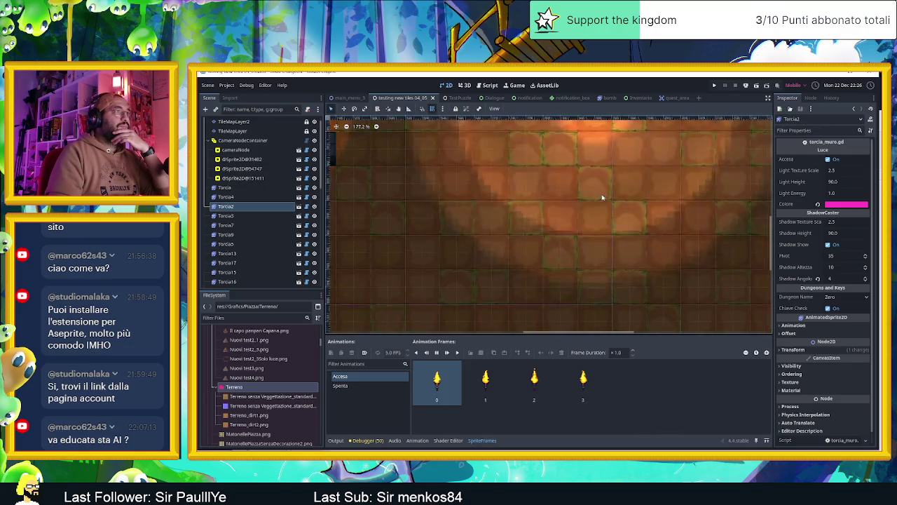
scroll(602, 198, "down", 3)
scroll(585, 207, "down", 3)
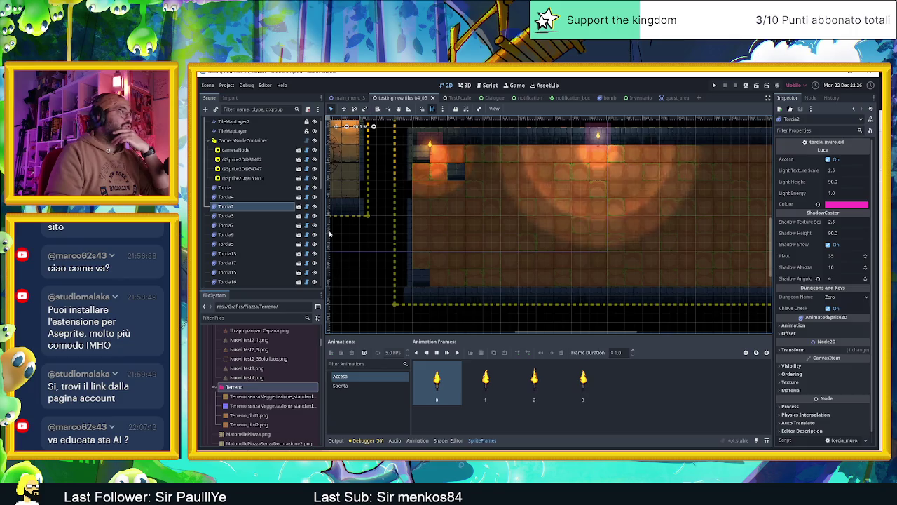
scroll(258, 152, "up", 1)
left_click(233, 131)
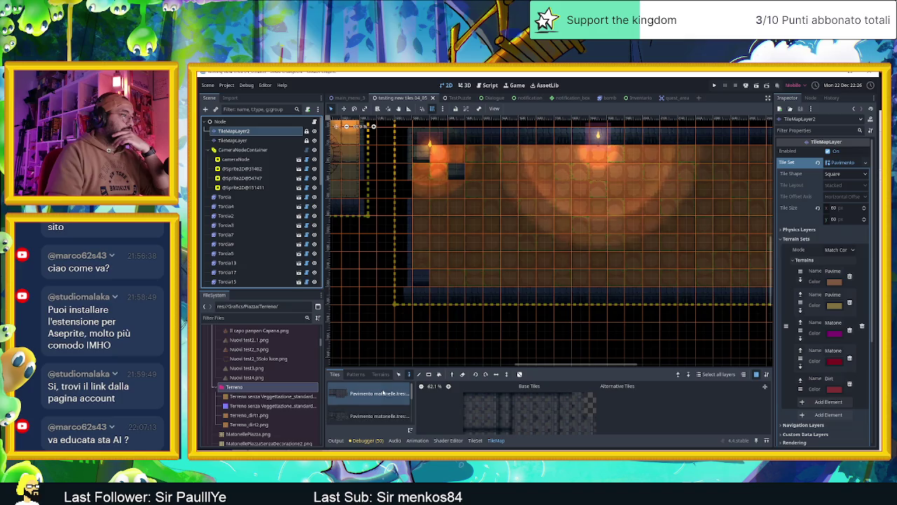
Show the Pavimento mattonelle atlas in a taller TileSet panel and zoom into it
left_click(475, 441)
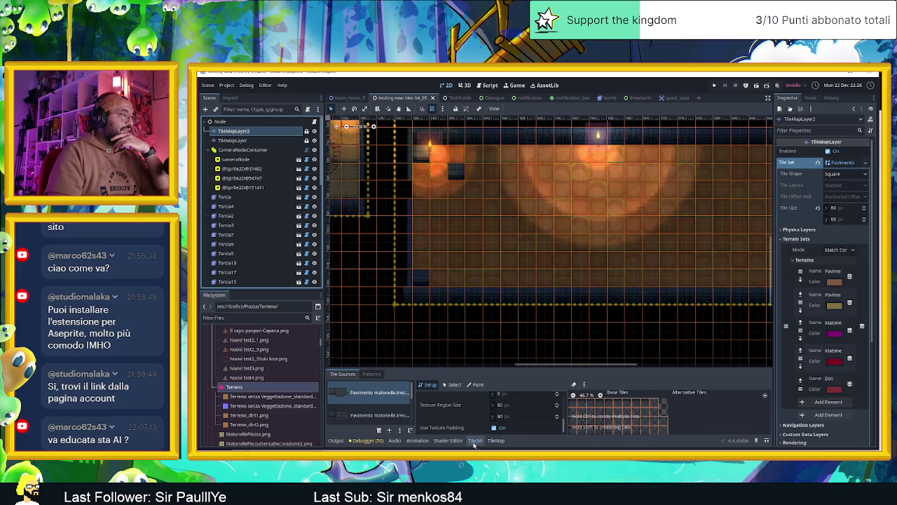
left_click(352, 415)
scroll(652, 419, "down", 2)
left_click_drag(656, 366, 656, 327)
scroll(630, 393, "up", 1)
scroll(665, 383, "up", 1)
scroll(665, 383, "up", 2)
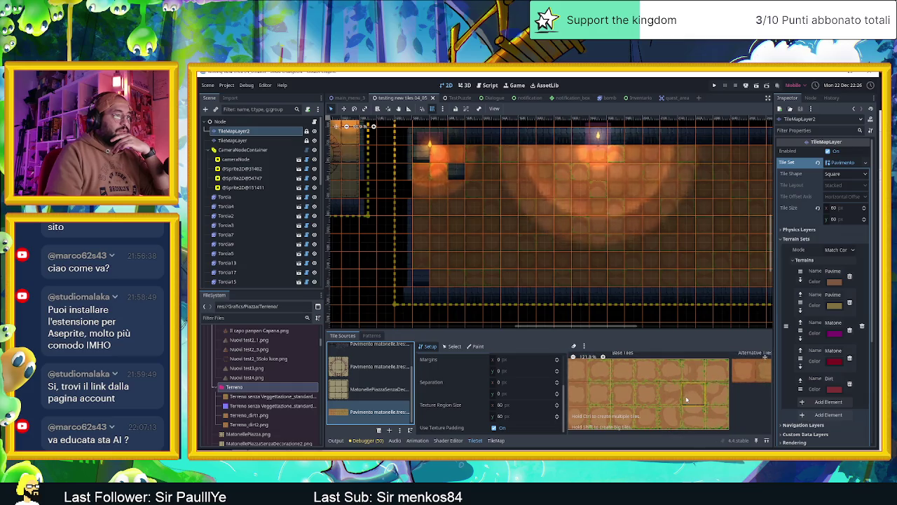
scroll(666, 399, "up", 1)
scroll(638, 395, "up", 1)
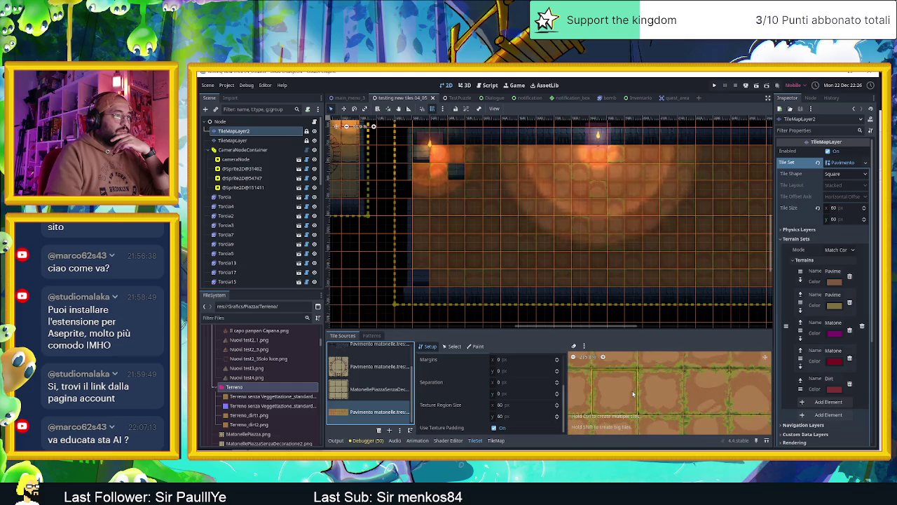
key("alt+Tab")
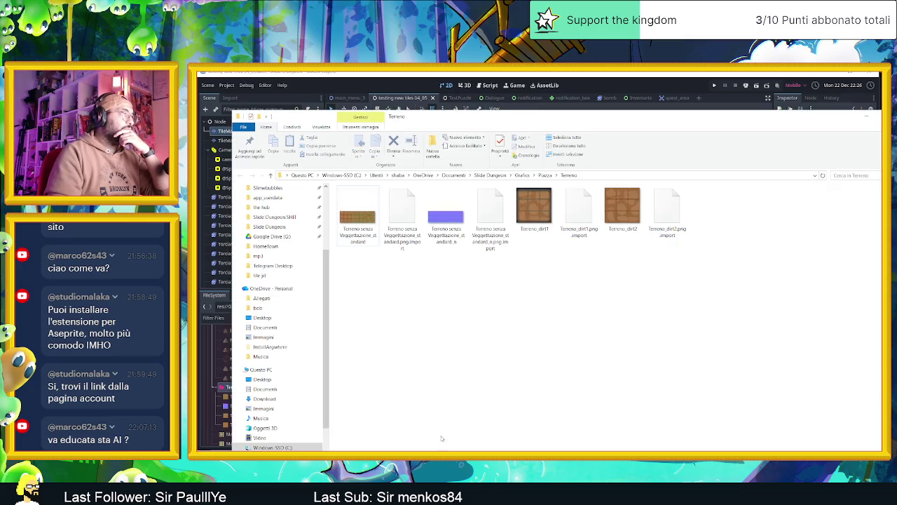
Return to Godot and expand the texture of the third floor tile source
left_click(361, 209)
left_click(865, 117)
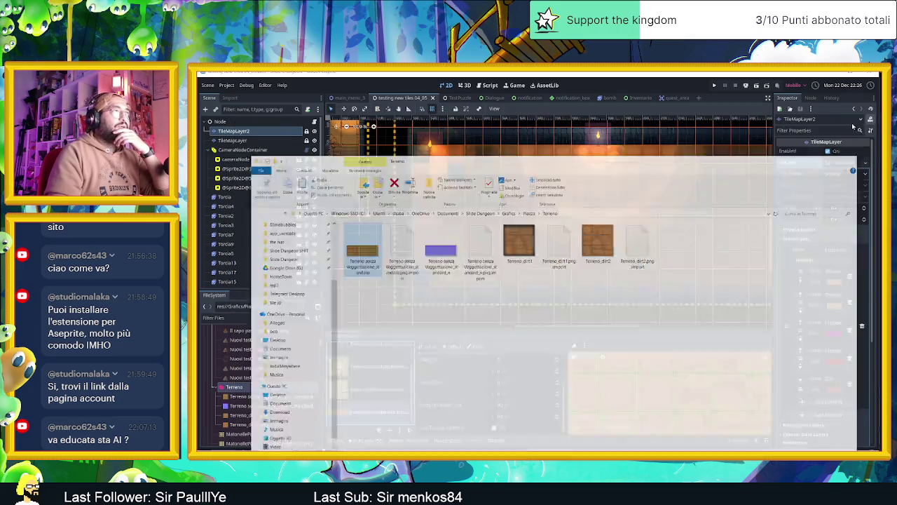
left_click(342, 413)
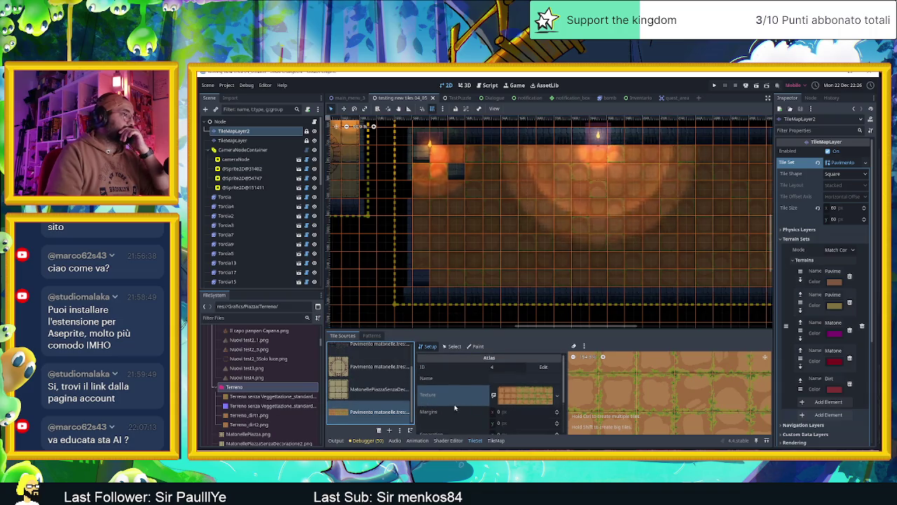
left_click(536, 395)
Set the Terreno senza Veggettazione_standard PNG as the atlas's Diffuse Texture
scroll(532, 396, "down", 2)
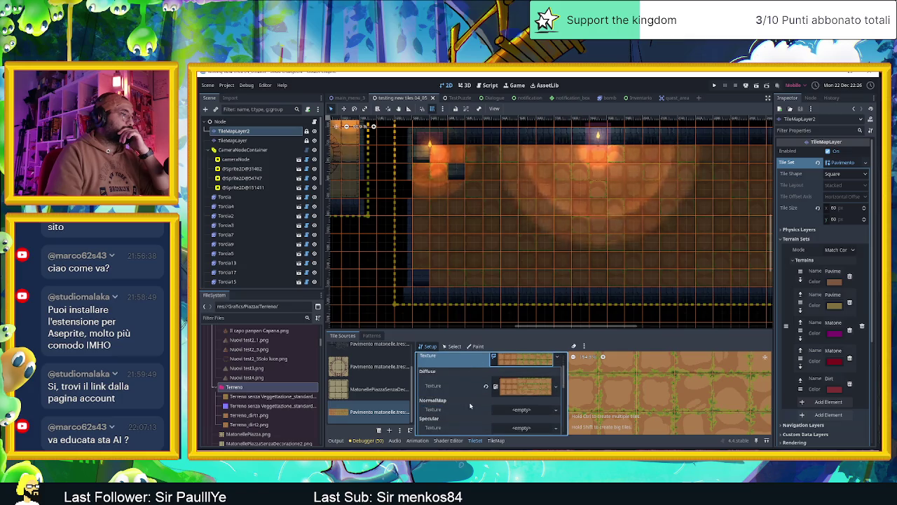
left_click_drag(235, 396, 530, 391)
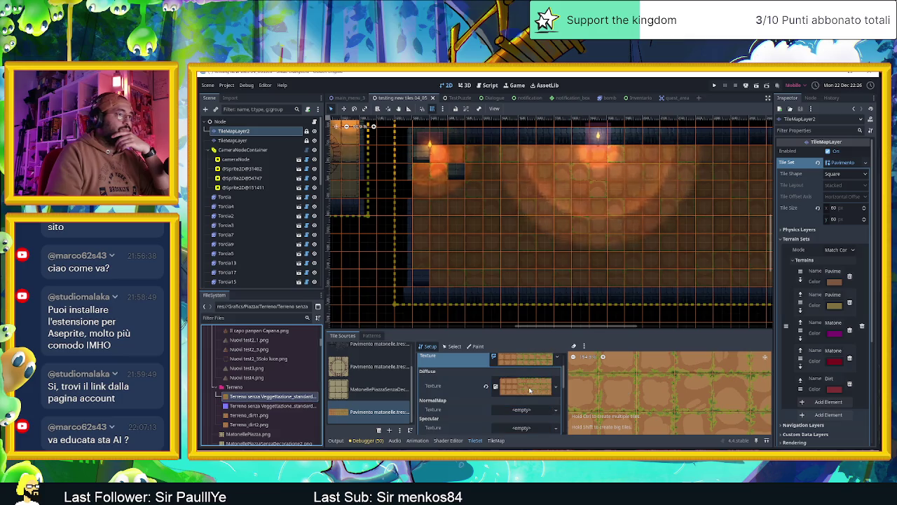
left_click(486, 386)
left_click_drag(249, 397, 387, 405)
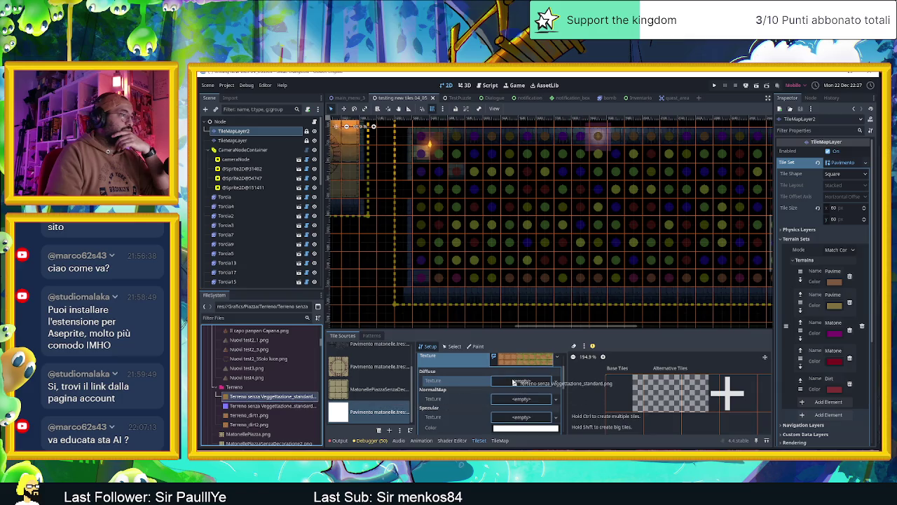
left_click_drag(513, 382, 518, 384)
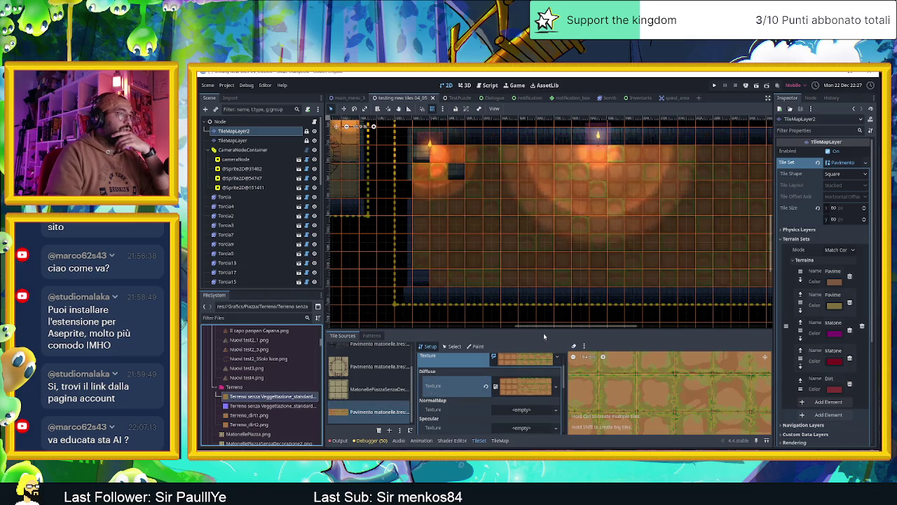
left_click(585, 312)
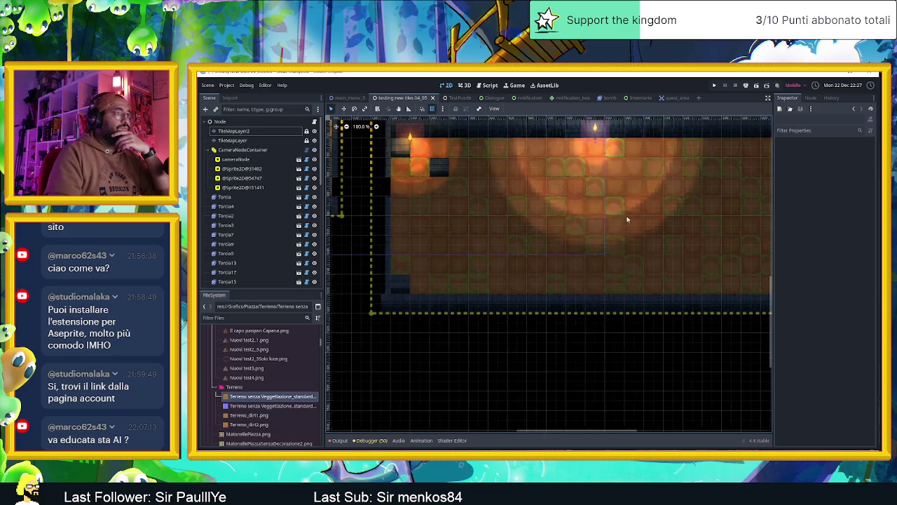
Save and run the current scene, check the revised floor tiles, then close the game
scroll(543, 212, "up", 5)
scroll(561, 267, "up", 5)
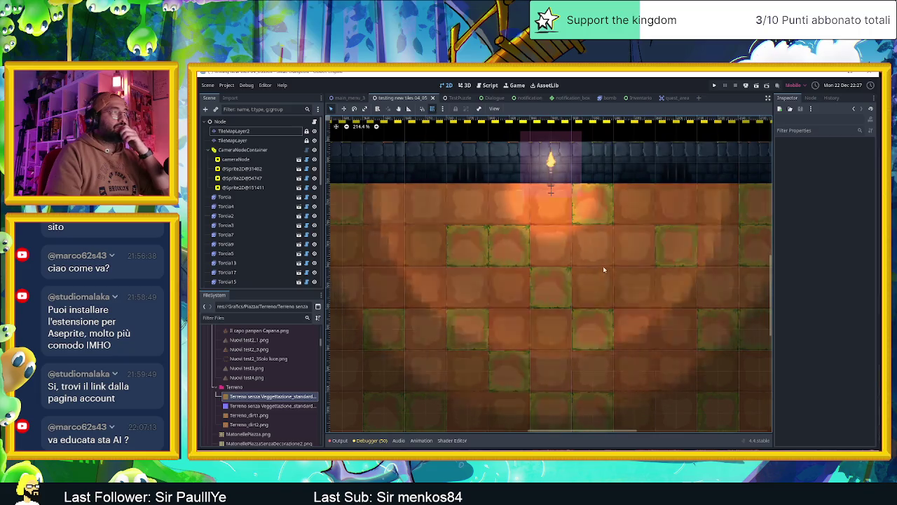
left_click(756, 85)
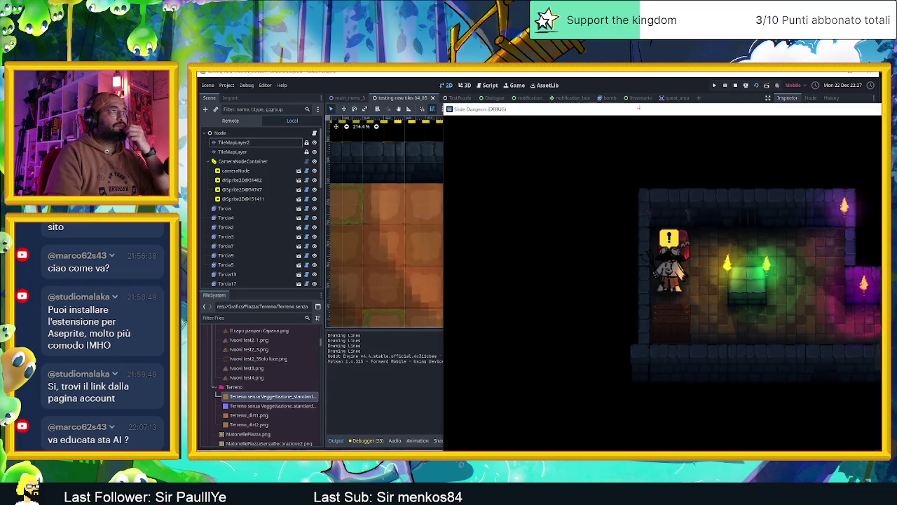
left_click_drag(639, 107, 402, 89)
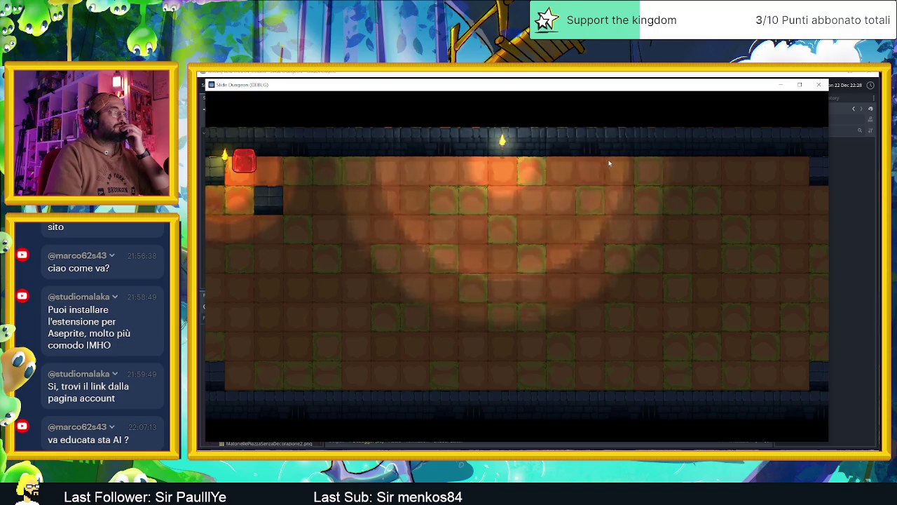
left_click(819, 85)
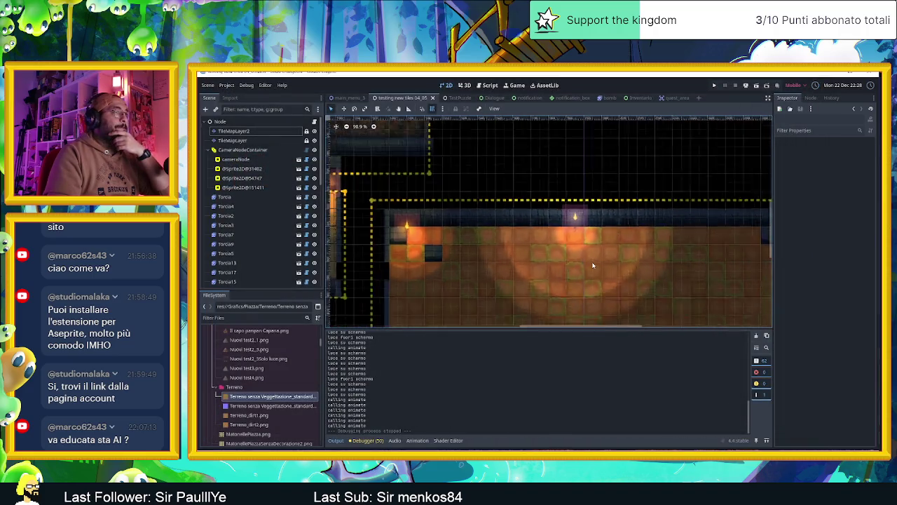
Fit the room in view and select TileMapLayer2 with the dirt floor tile source
key("shift+f")
left_click(258, 134)
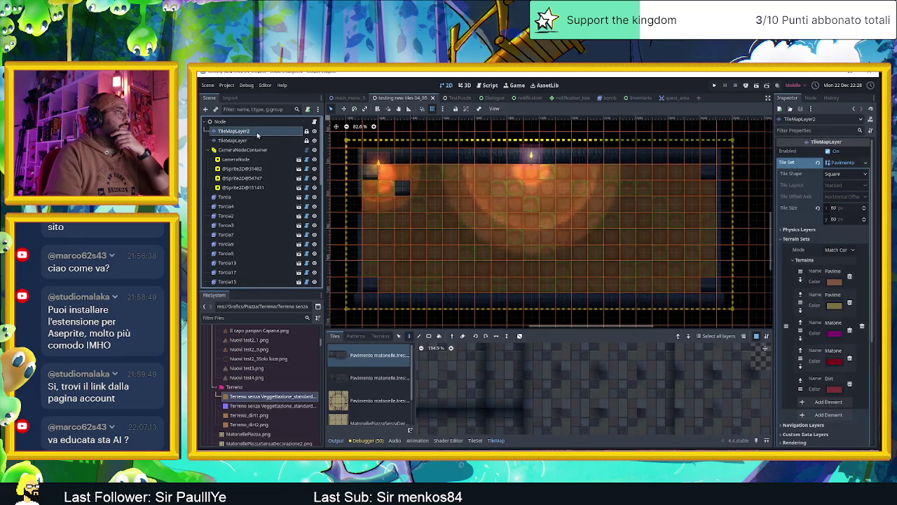
scroll(370, 393, "down", 2)
left_click(370, 413)
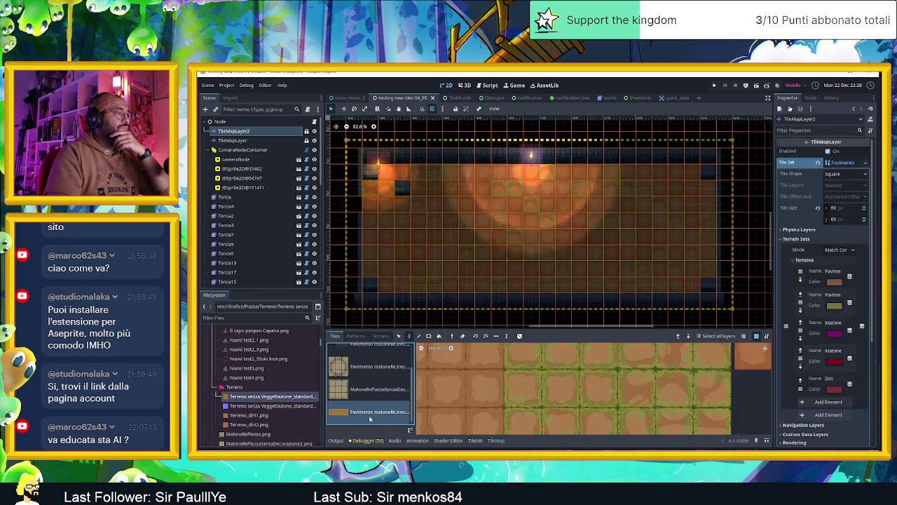
scroll(519, 372, "down", 2)
scroll(519, 371, "down", 3)
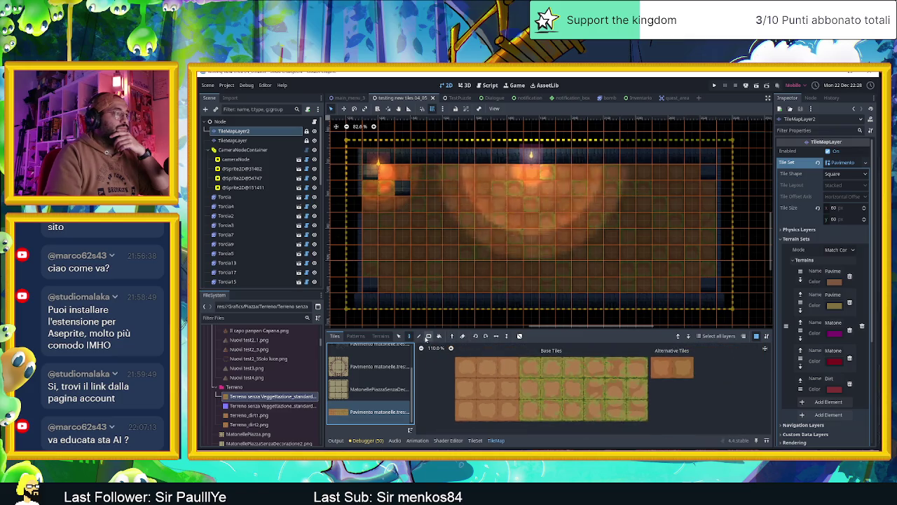
Pick the Dirt terrain and paint it across a row of floor cells
left_click(381, 335)
left_click(381, 419)
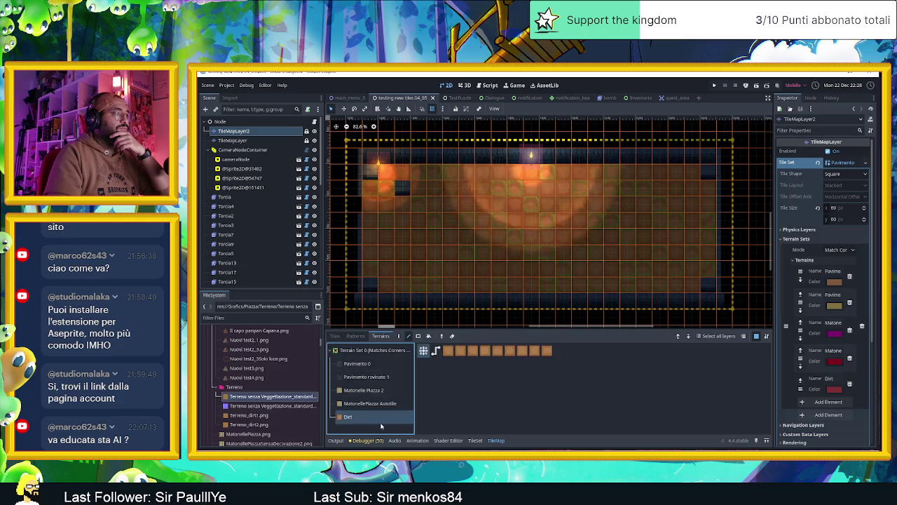
scroll(483, 245, "up", 2)
scroll(491, 238, "up", 2)
scroll(476, 237, "up", 1)
left_click_drag(556, 237, 631, 239)
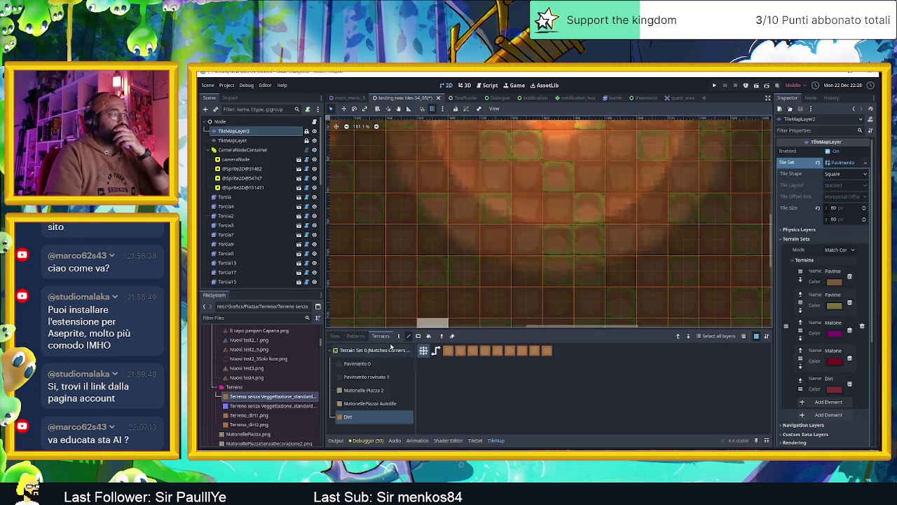
Paint two dirt tile variants from the atlas onto a floor row and a single cell
left_click(475, 440)
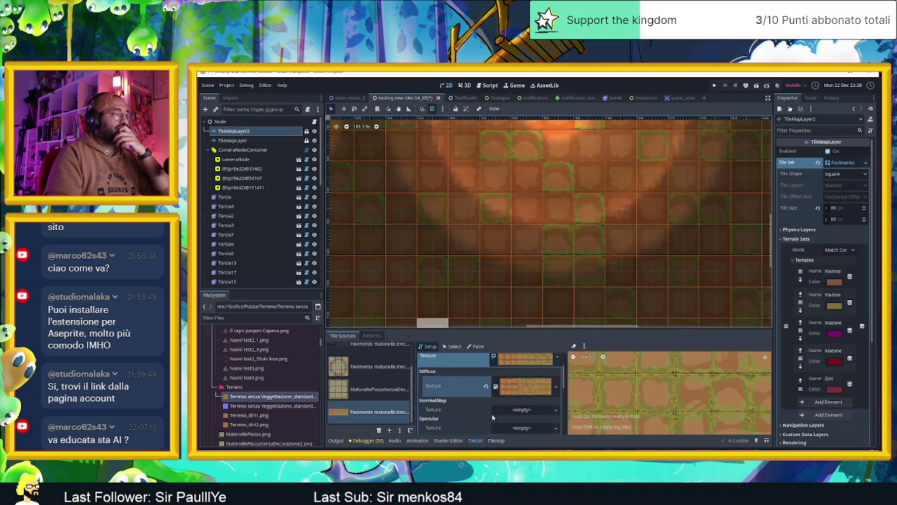
left_click(497, 440)
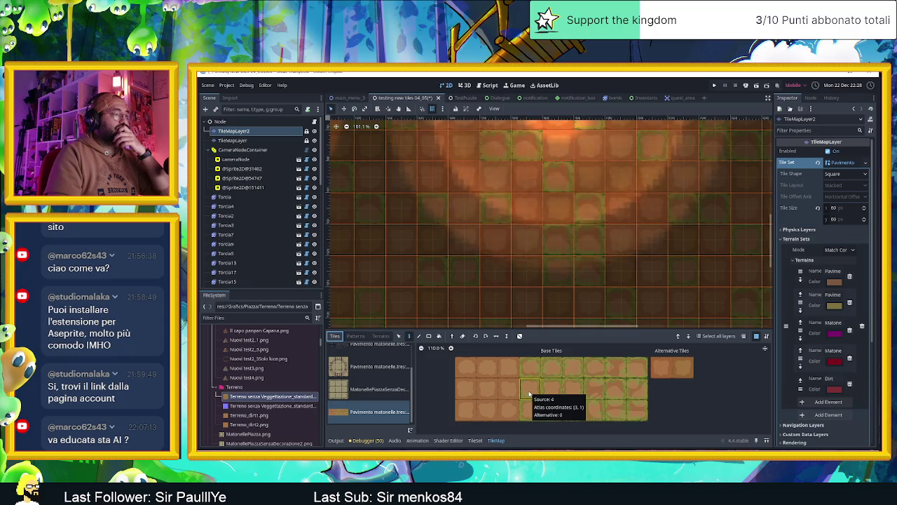
left_click(551, 389)
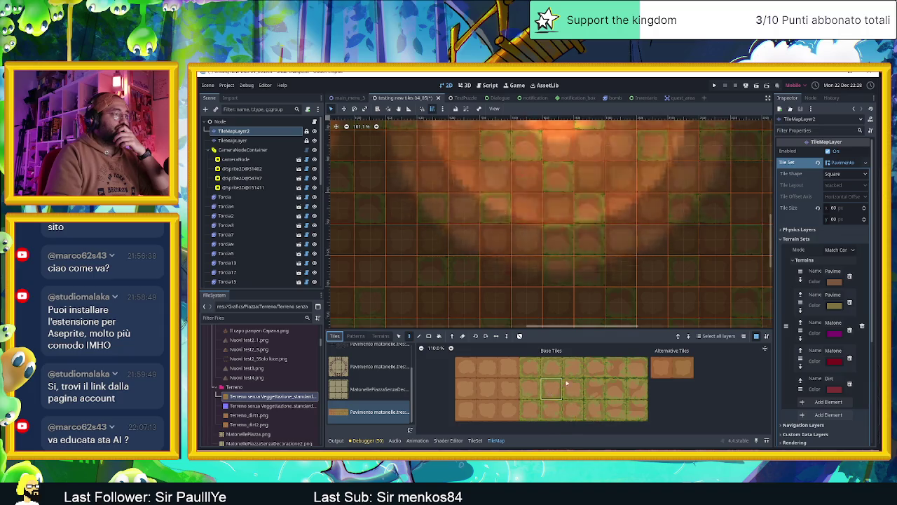
left_click_drag(505, 206, 627, 204)
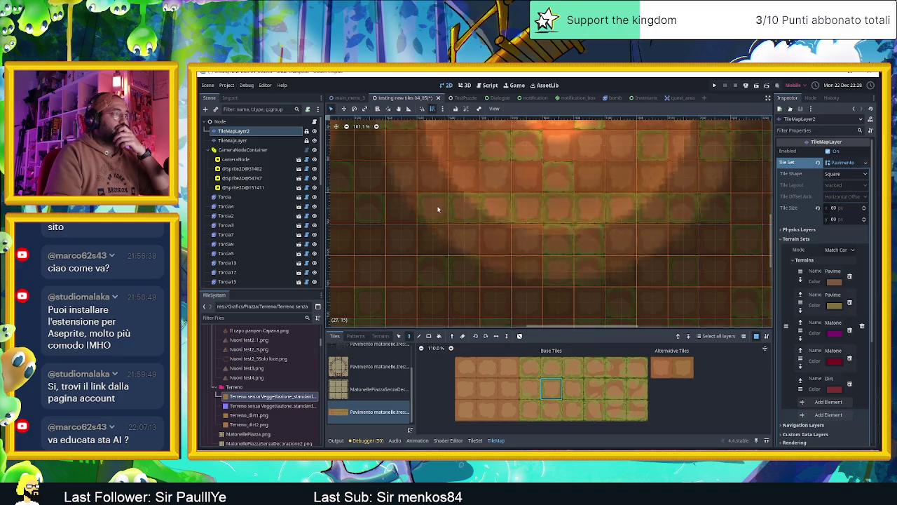
left_click(492, 388)
left_click(563, 145)
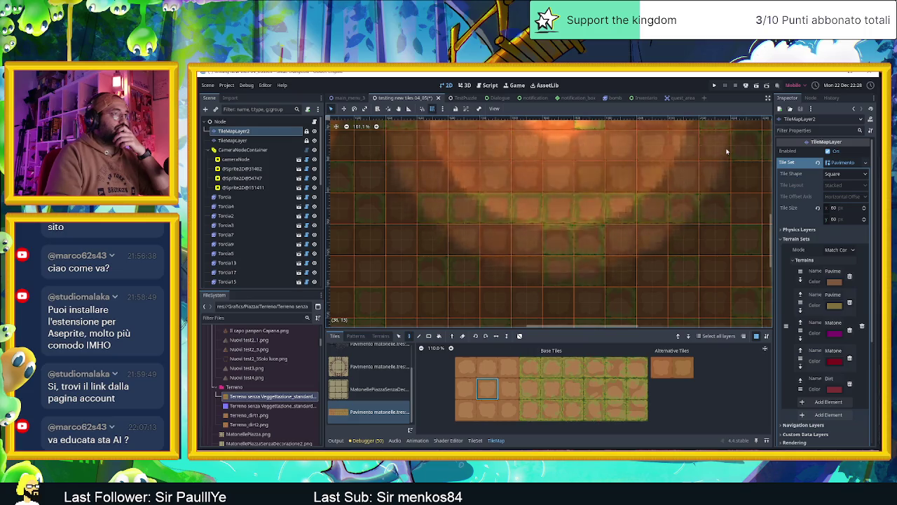
Hide the CanvasModulate node so the room is no longer darkened
scroll(685, 183, "down", 2)
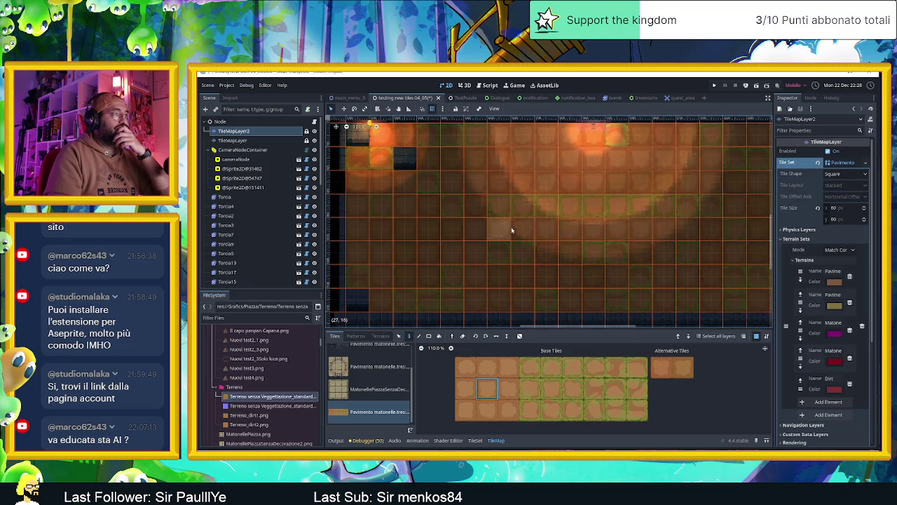
scroll(630, 203, "up", 2)
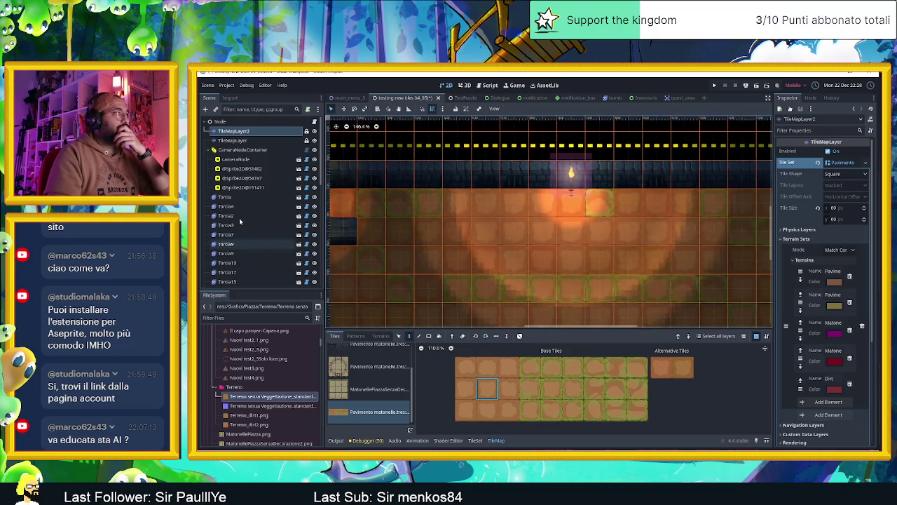
scroll(256, 229, "down", 3)
scroll(256, 229, "down", 2)
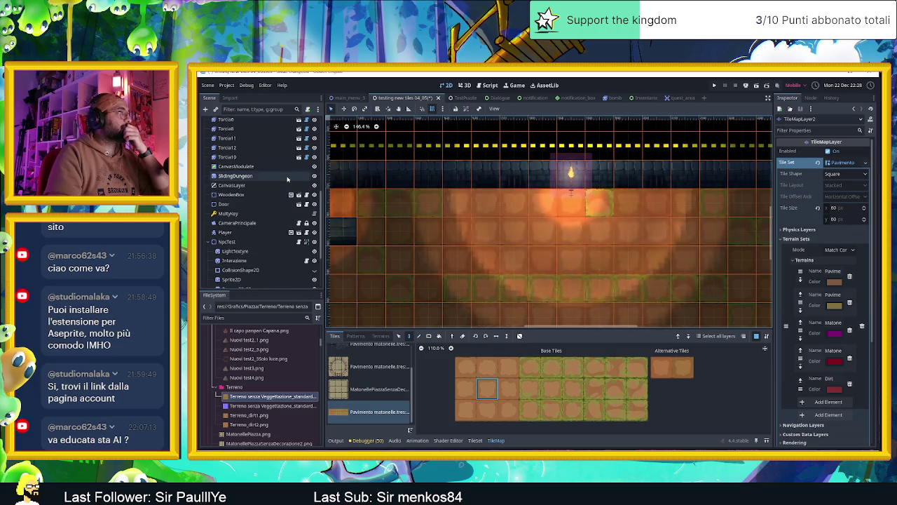
scroll(312, 171, "up", 1)
left_click(314, 166)
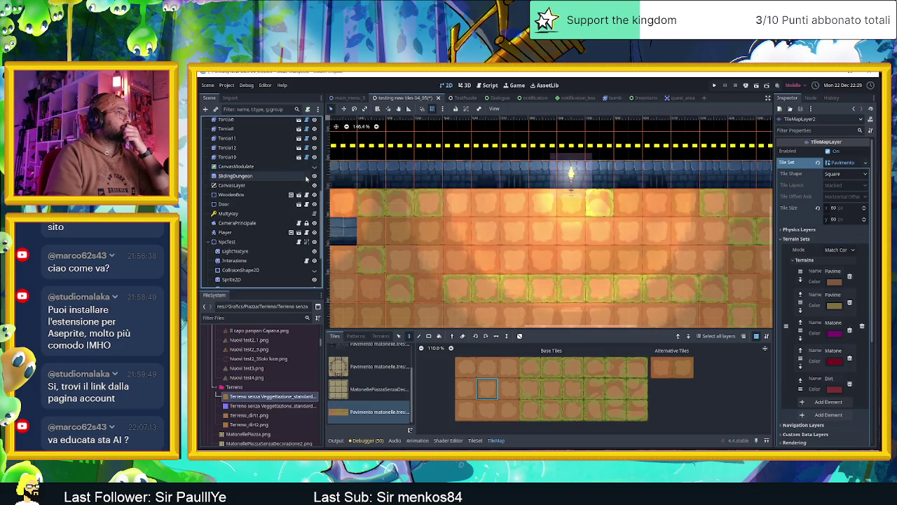
scroll(593, 265, "down", 2)
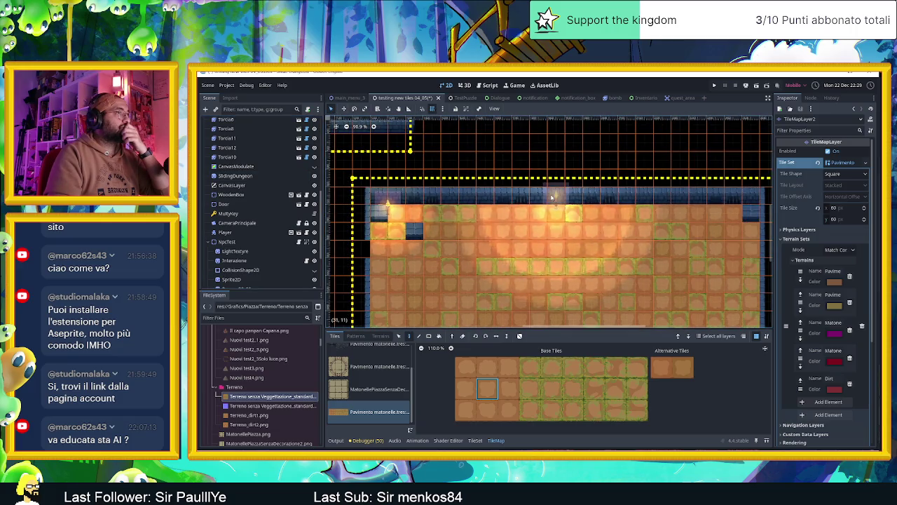
scroll(238, 140, "up", 5)
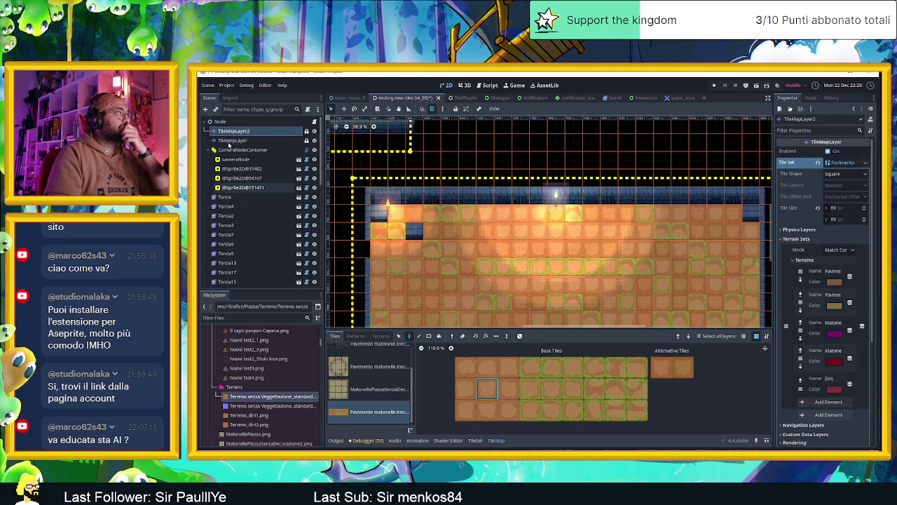
left_click(556, 195)
left_click(828, 159)
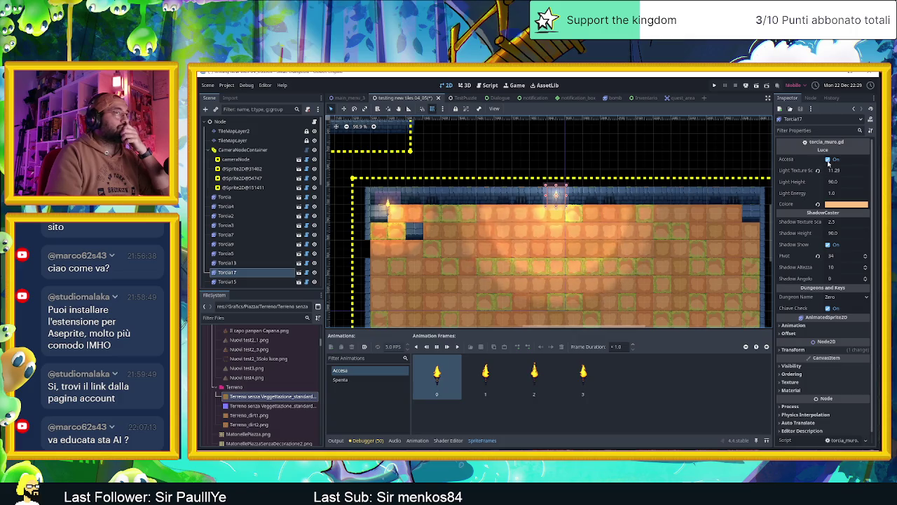
scroll(596, 210, "up", 2)
scroll(533, 238, "up", 2)
scroll(511, 259, "up", 2)
scroll(466, 226, "up", 2)
scroll(466, 226, "up", 1)
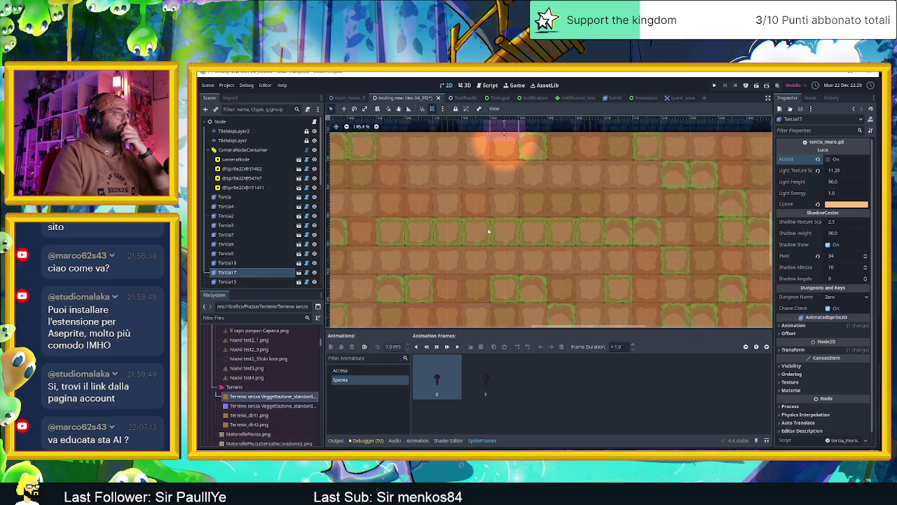
scroll(491, 231, "up", 1)
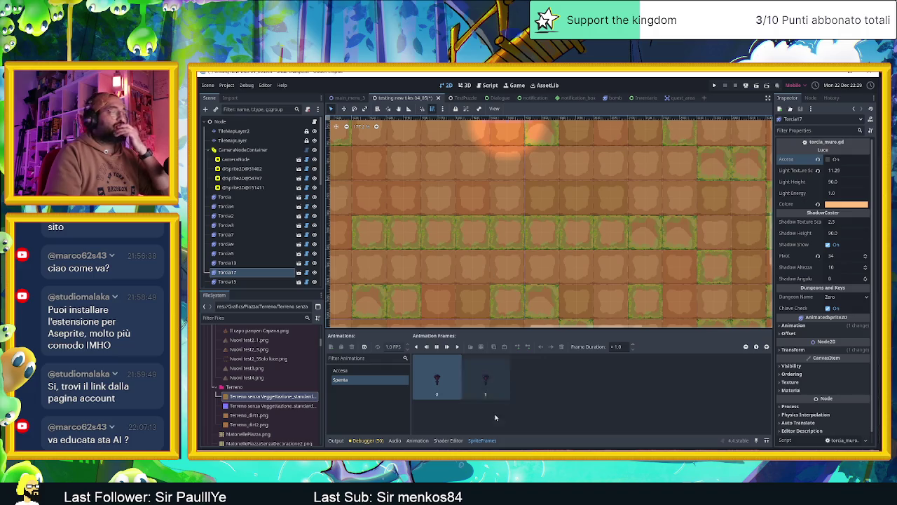
key("alt+Tab")
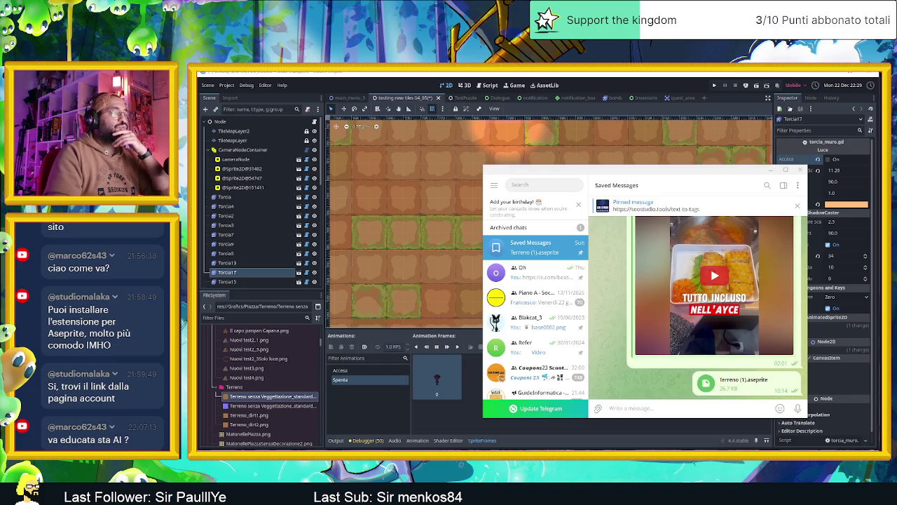
key("alt+Tab")
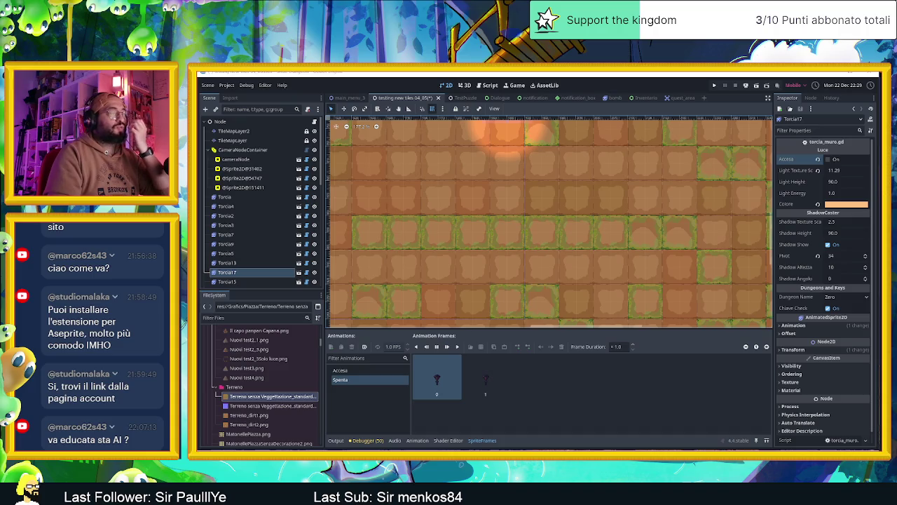
key("alt+Tab")
key("alt+Tab")
key("alt+Tab")
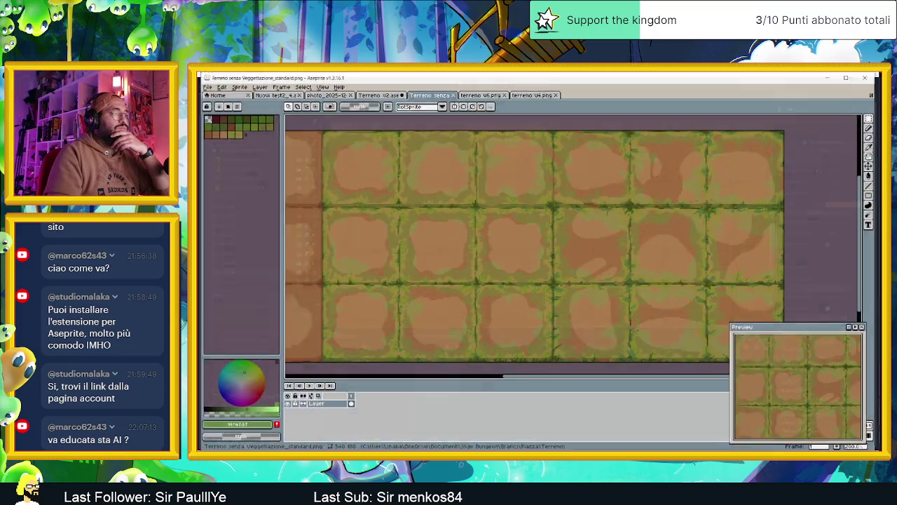
In Terreno v2.aseprite, lower Layer 5's opacity to about 45% in Hue mode
scroll(472, 270, "down", 1)
scroll(473, 270, "down", 1)
scroll(472, 271, "up", 1)
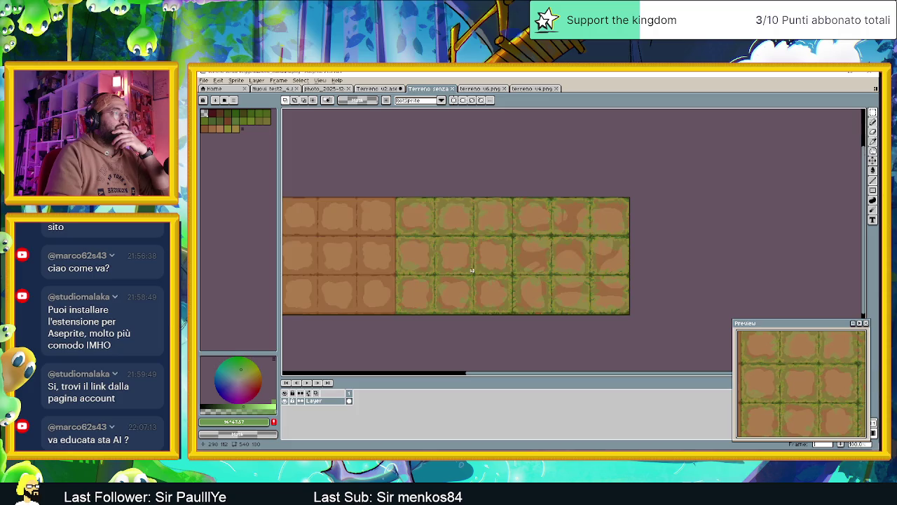
scroll(472, 271, "up", 1)
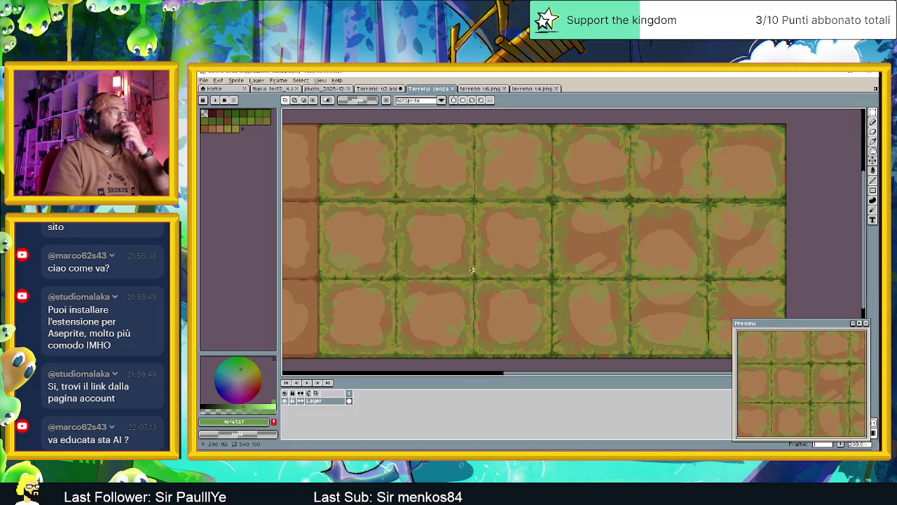
left_click(378, 89)
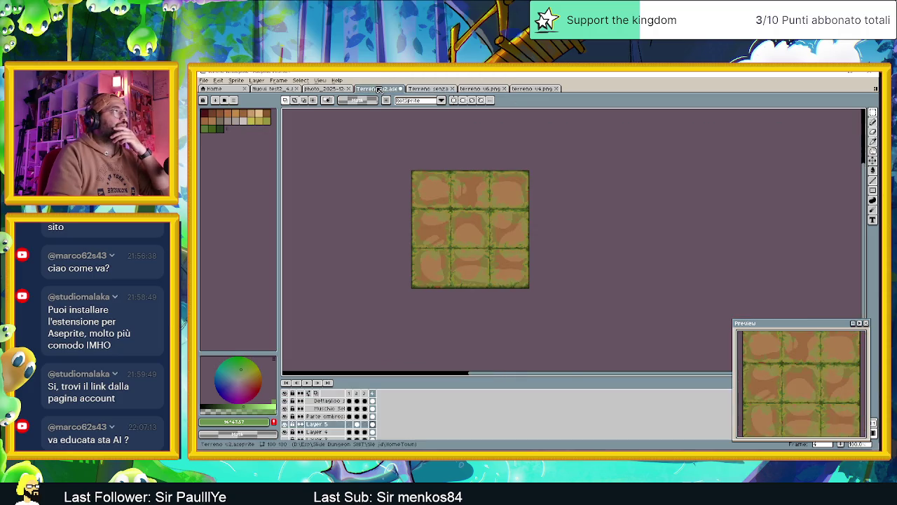
scroll(499, 231, "up", 1)
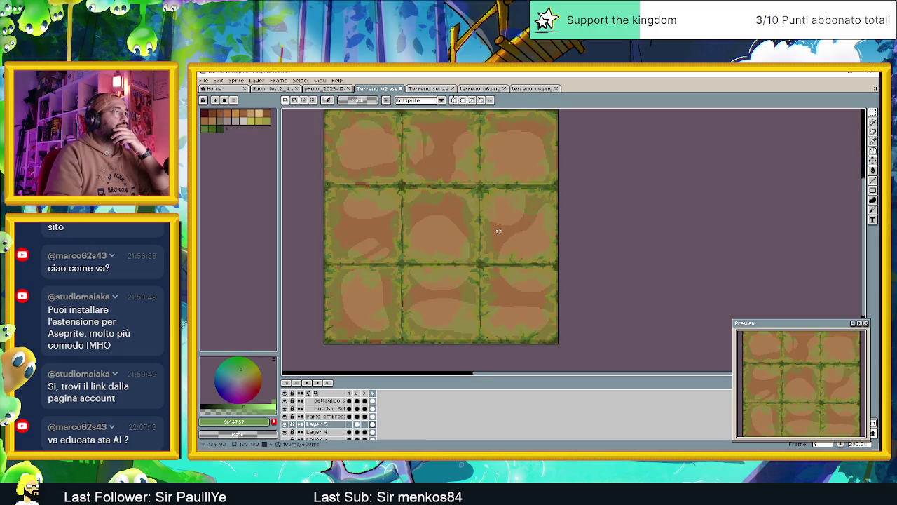
double_click(329, 426)
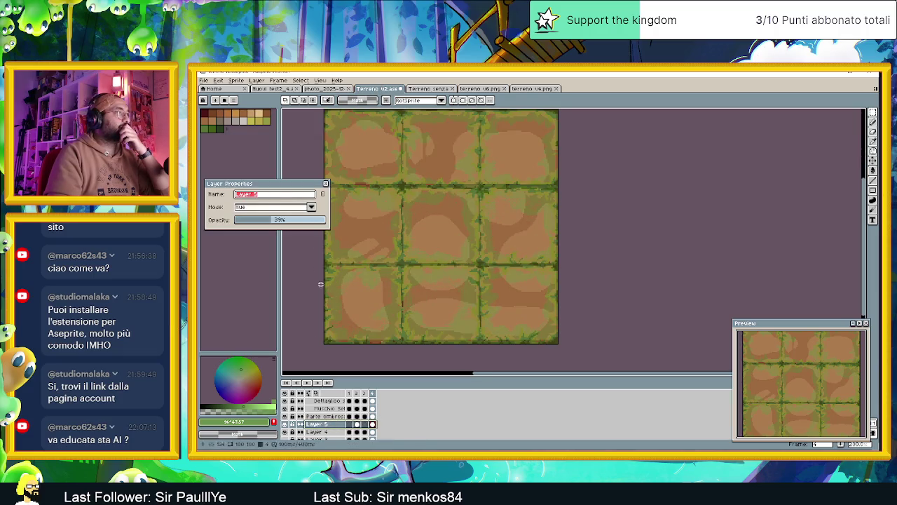
left_click_drag(278, 221, 288, 221)
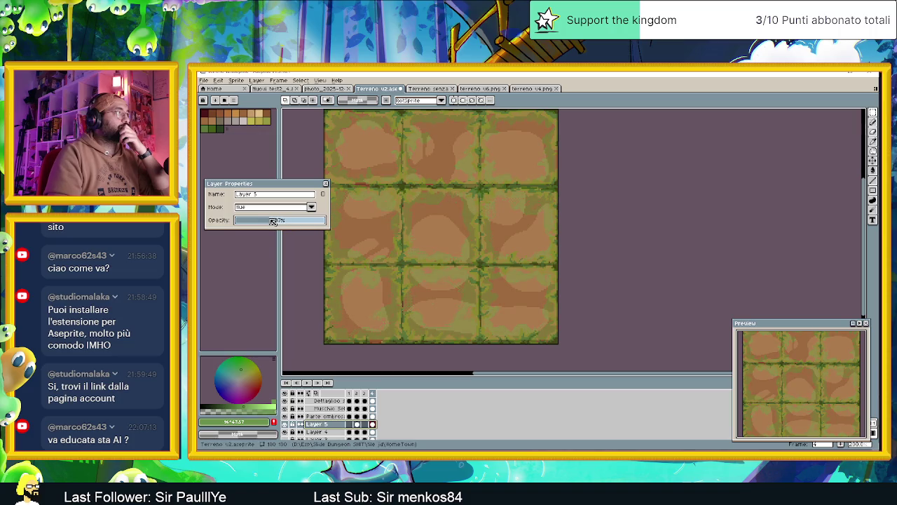
left_click(328, 184)
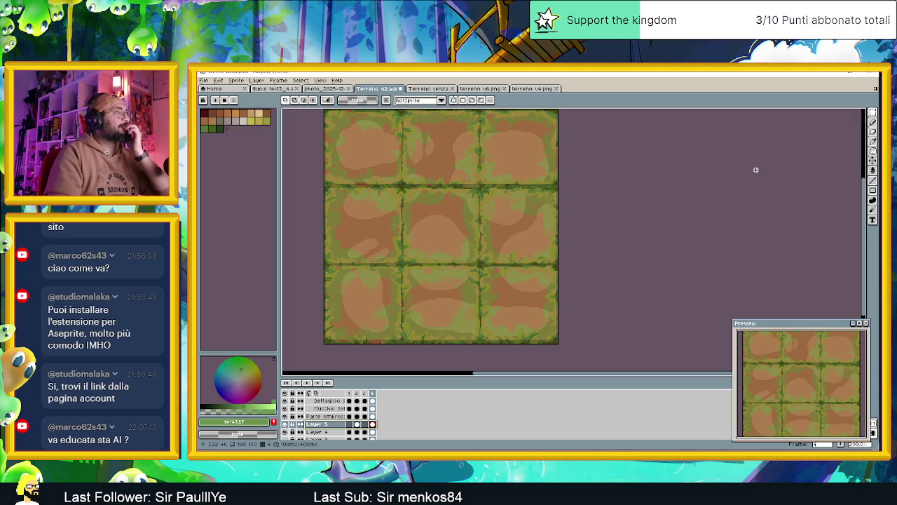
left_click_drag(621, 163, 645, 184)
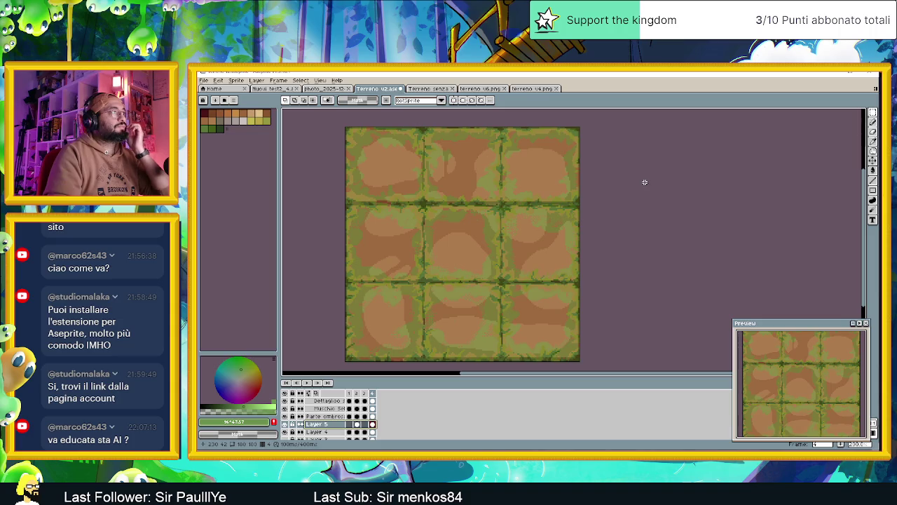
Set Layer 5 to Normal blend mode at 100% opacity
double_click(317, 425)
left_click(261, 218)
left_click_drag(311, 217, 328, 219)
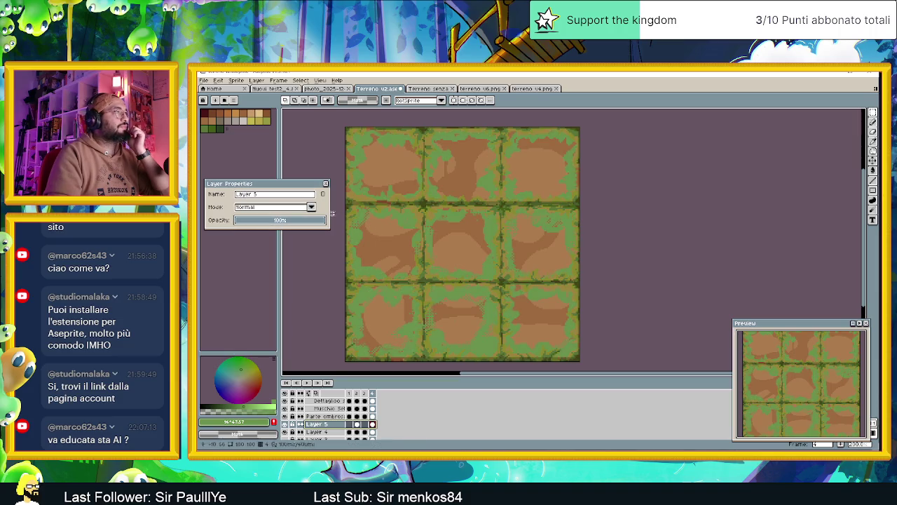
left_click(326, 185)
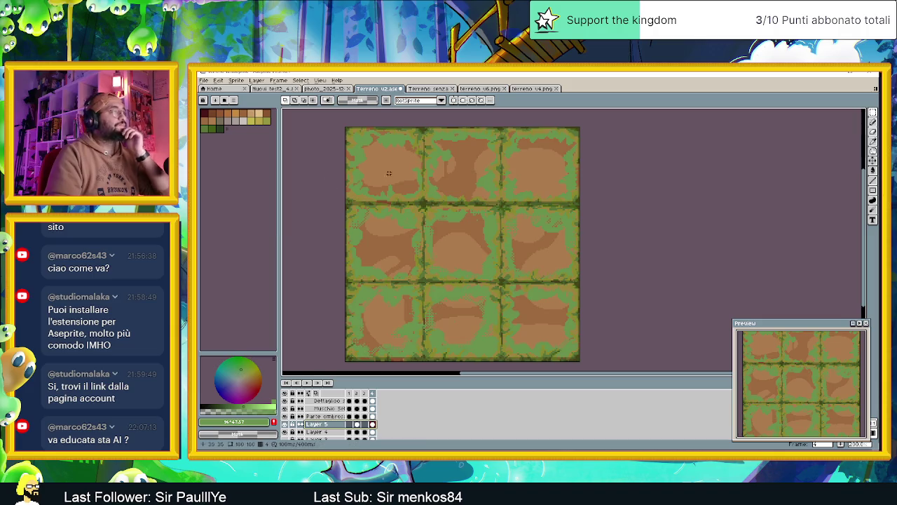
Replace a grass green across the tiles with a lighter olive green via Replace Color
left_click(430, 147, "alt")
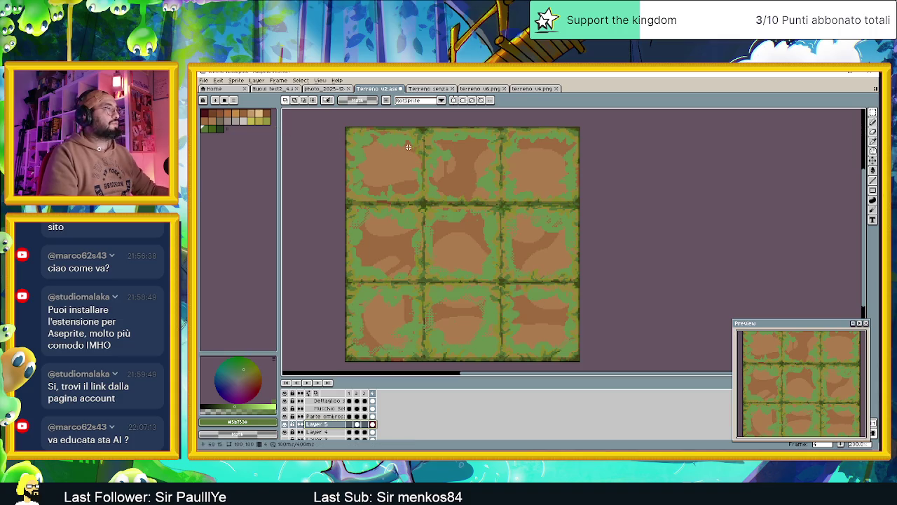
key("b")
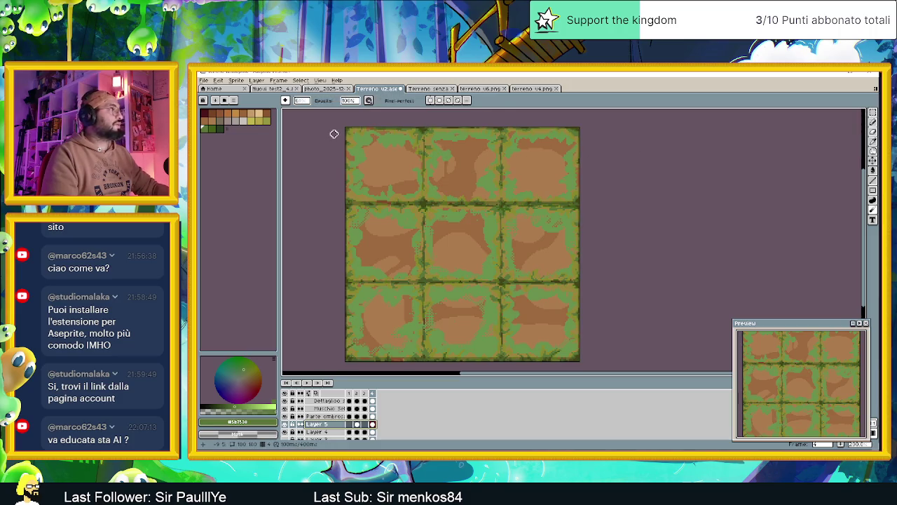
key("shift+r")
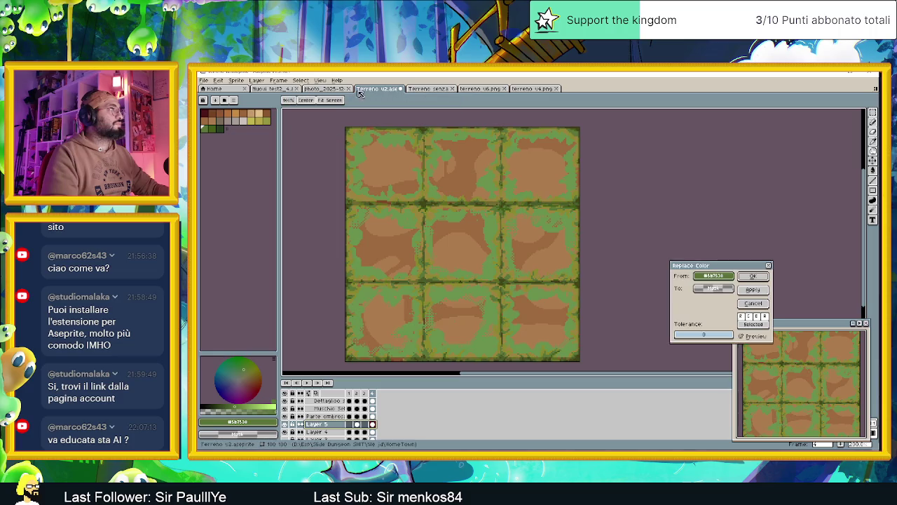
left_click_drag(717, 269, 707, 227)
left_click(490, 179)
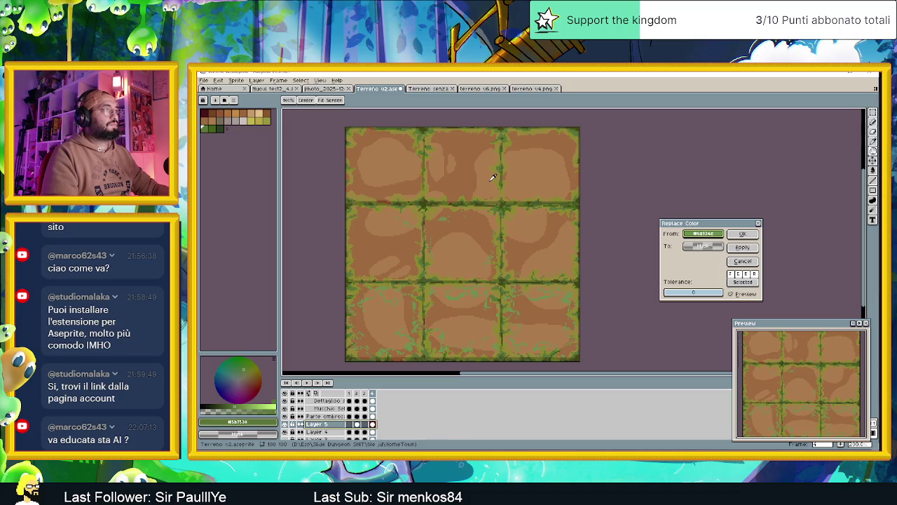
right_click(214, 128)
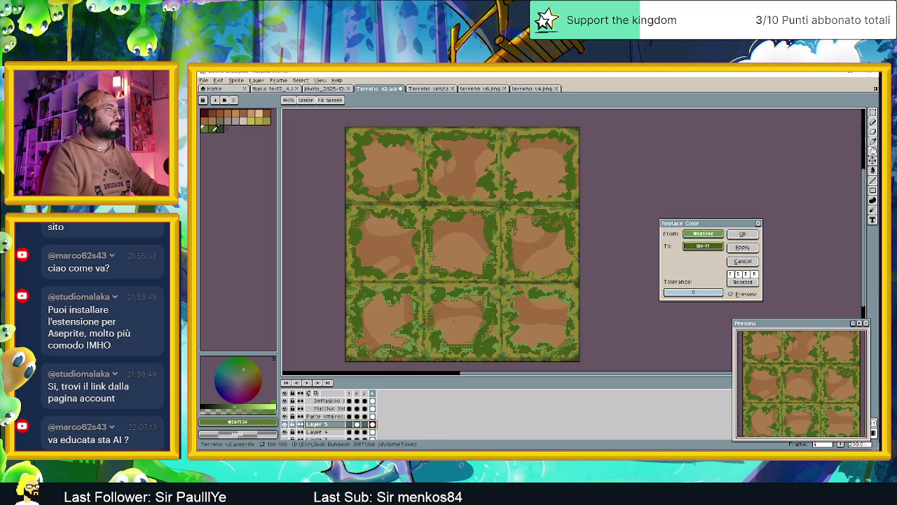
right_click(208, 128)
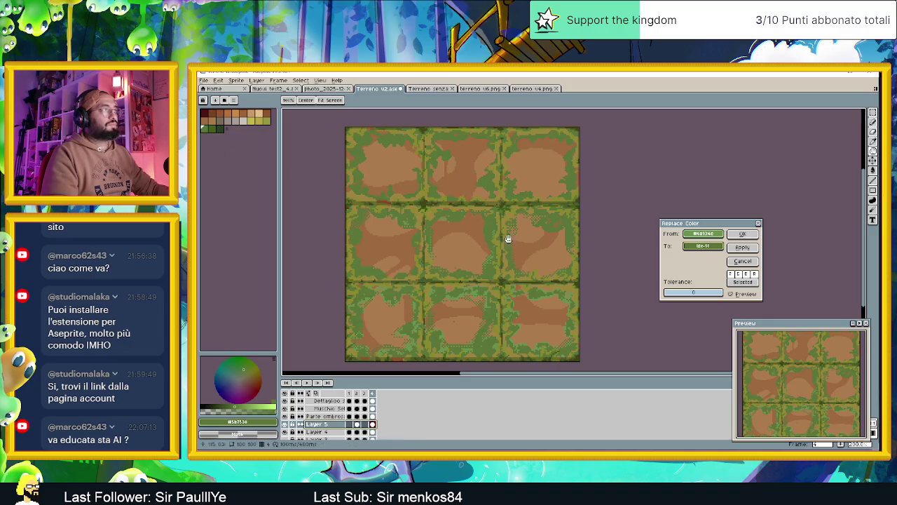
left_click(743, 234)
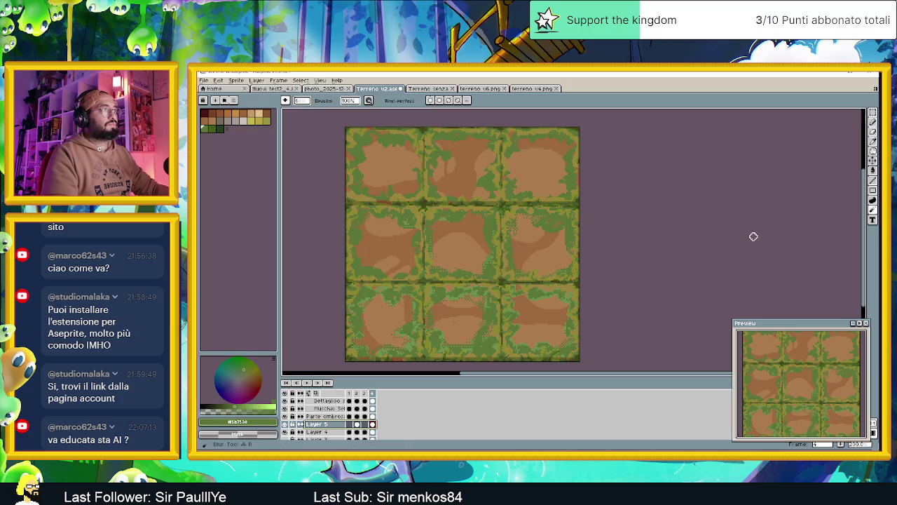
Select frame 2's Layer 5 cel and drop the layer's opacity to about 70%
scroll(581, 270, "down", 3)
scroll(581, 270, "up", 2)
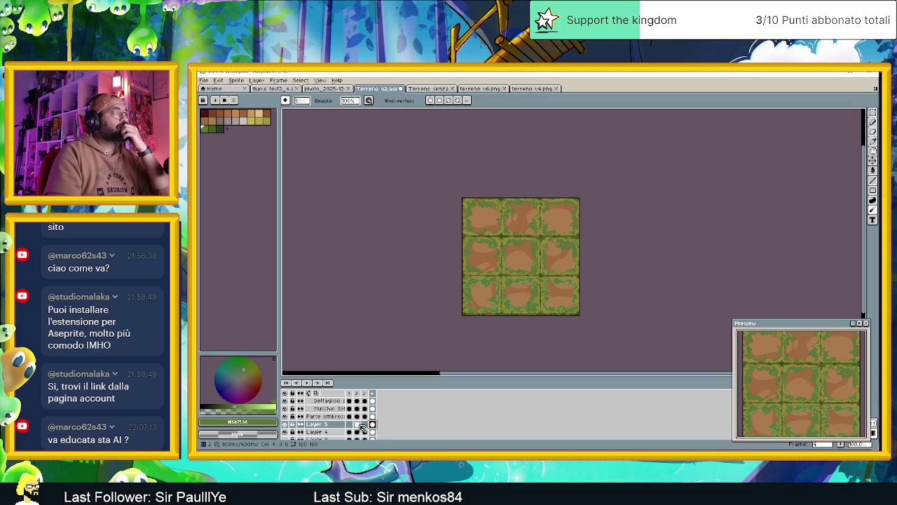
left_click(357, 424)
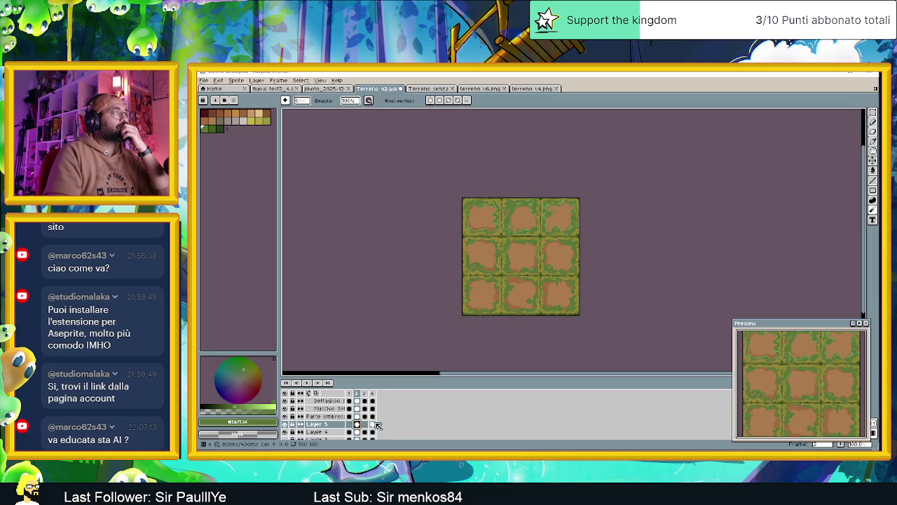
scroll(561, 302, "up", 1)
double_click(318, 425)
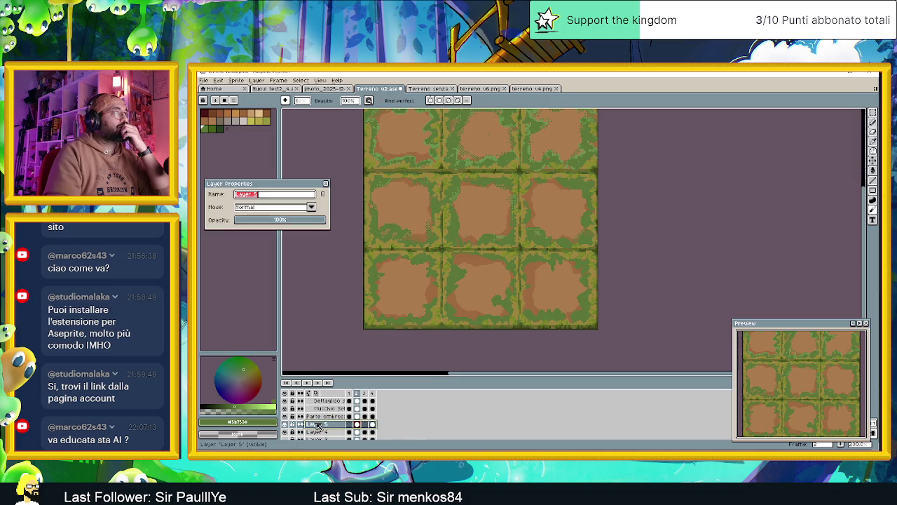
left_click(301, 220)
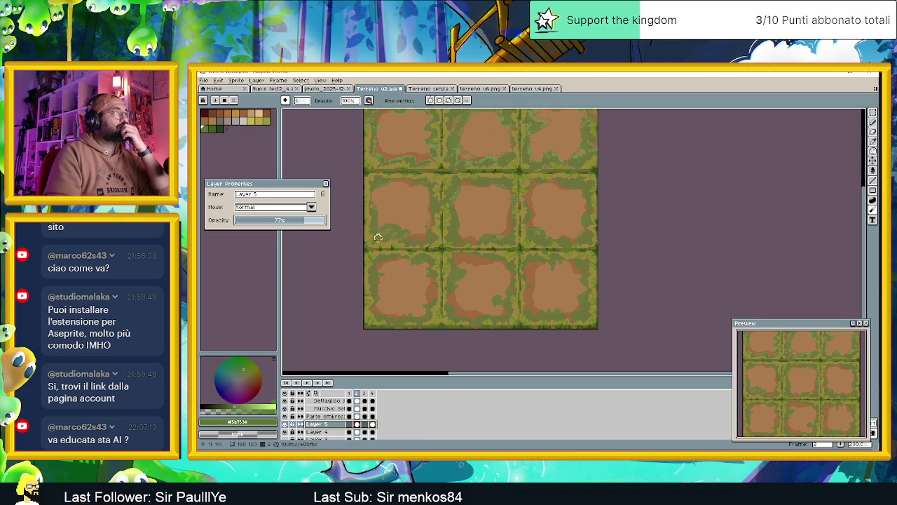
Fine-tune Layer 5's opacity, raising it to 100% then settling near 85%
scroll(395, 243, "up", 2)
scroll(285, 223, "down", 20)
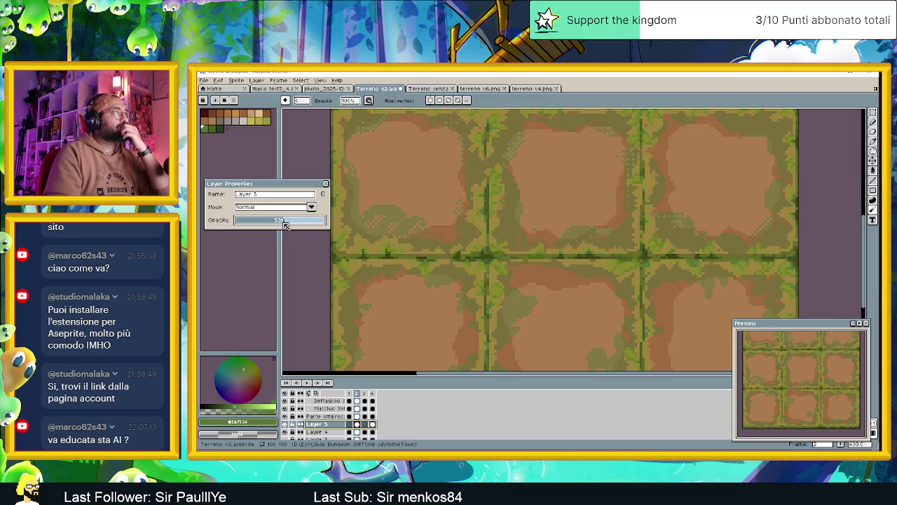
scroll(290, 223, "up", 8)
scroll(303, 224, "up", 12)
left_click_drag(313, 224, 329, 226)
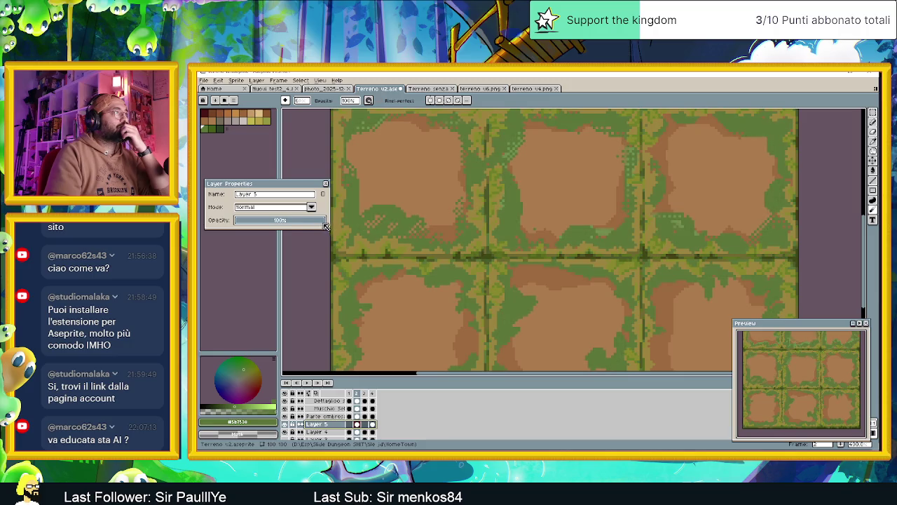
scroll(319, 226, "down", 10)
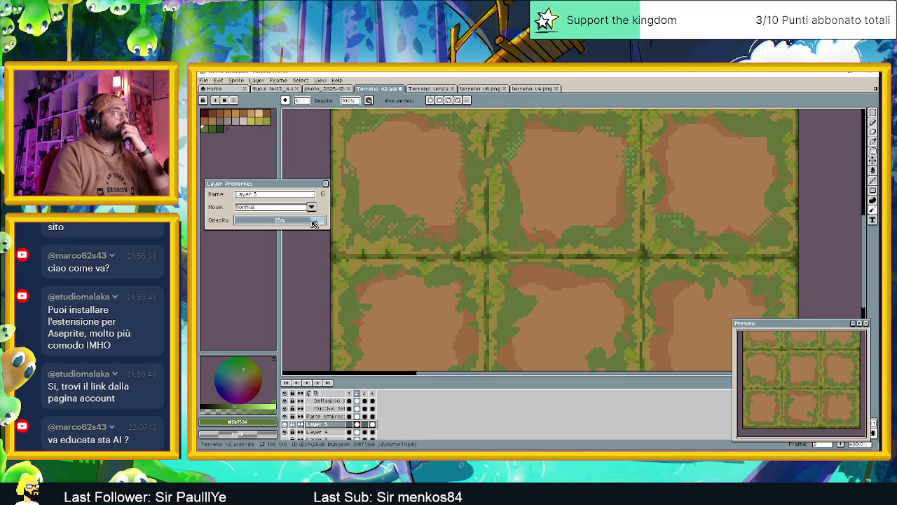
scroll(400, 230, "down", 1)
scroll(399, 231, "down", 1)
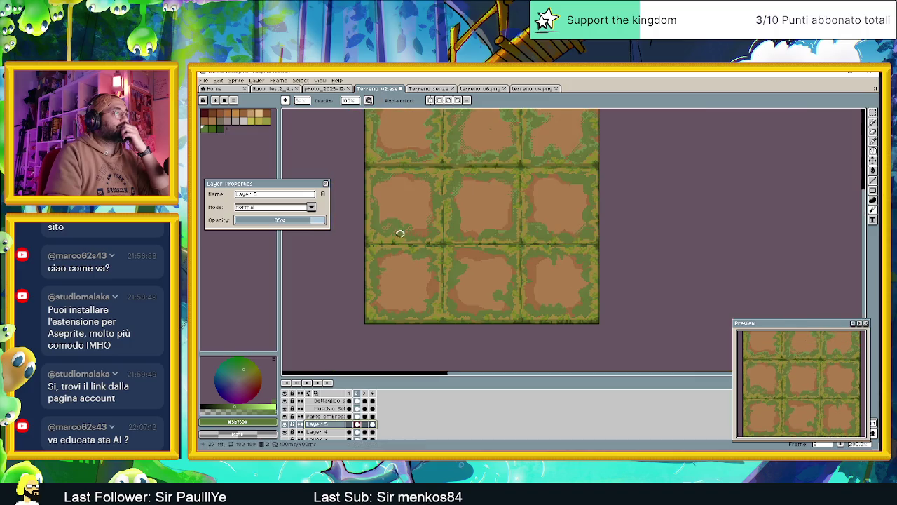
mouse_move(303, 223)
left_mouse_down()
mouse_move(230, 222)
mouse_move(309, 223)
left_mouse_up()
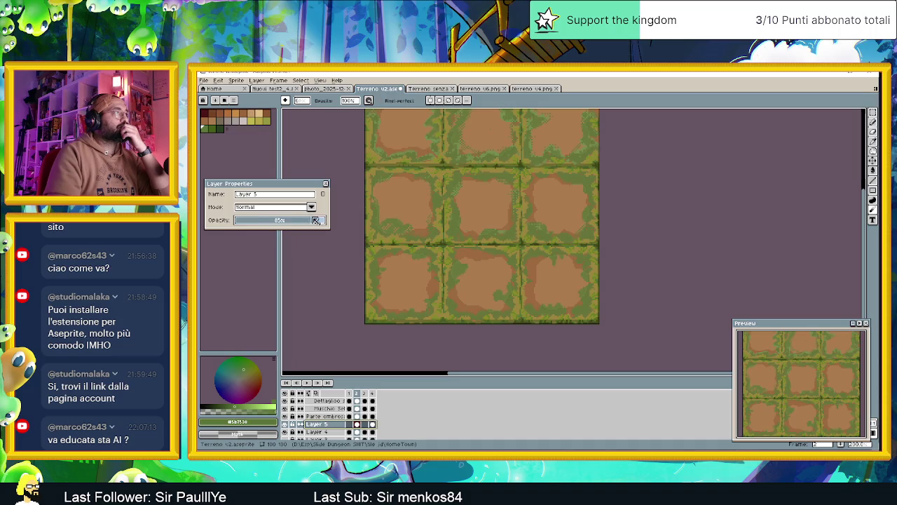
left_click(311, 207)
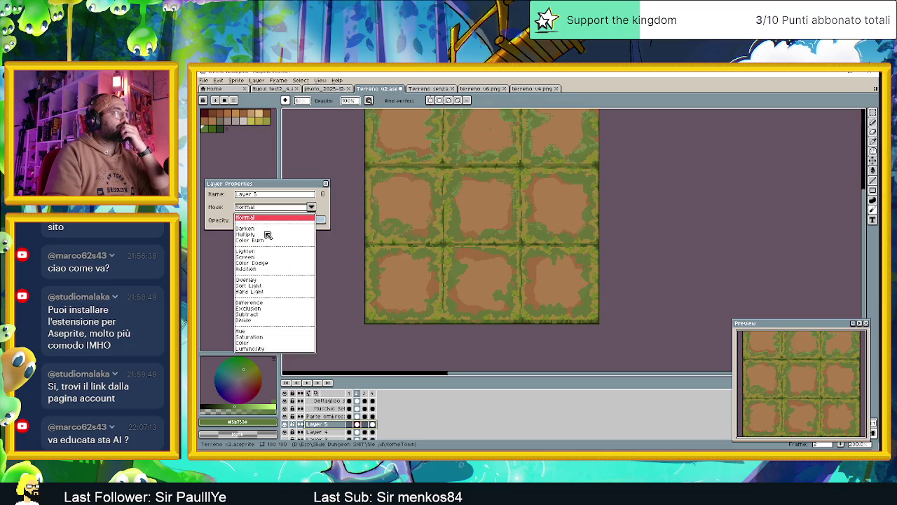
Try Multiply, Color Burn and Hue on Layer 5, then settle on Normal at reduced opacity
left_click(267, 235)
mouse_move(296, 223)
left_mouse_down()
mouse_move(276, 223)
mouse_move(319, 219)
left_mouse_up()
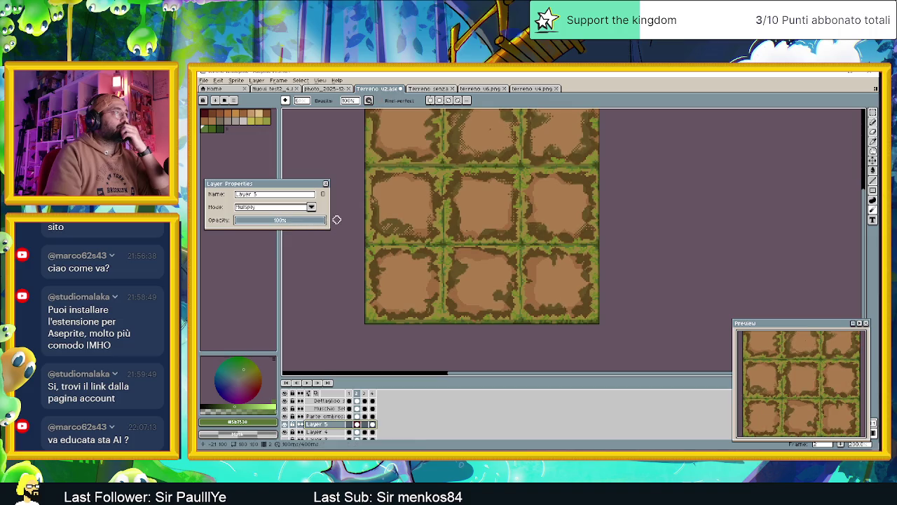
left_click(311, 207)
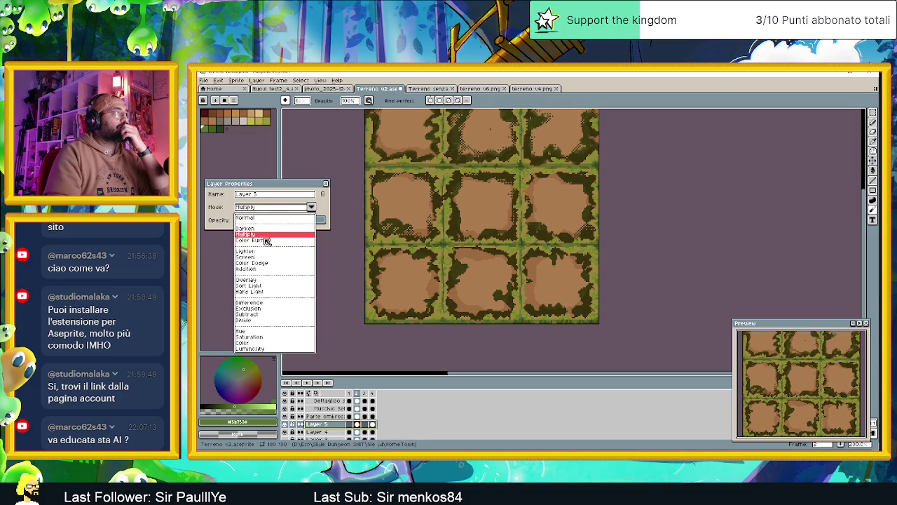
left_click(267, 242)
left_click_drag(304, 223, 261, 223)
left_click(310, 207)
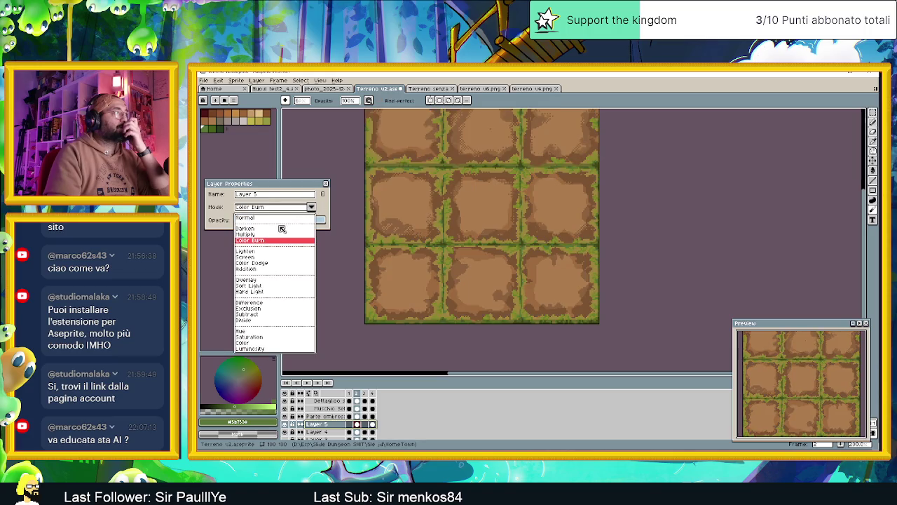
left_click(259, 333)
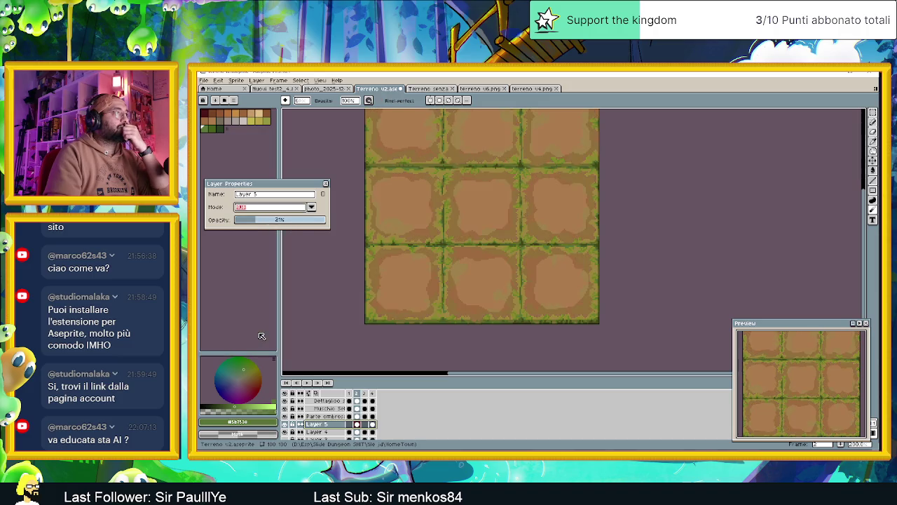
left_click_drag(300, 225, 327, 225)
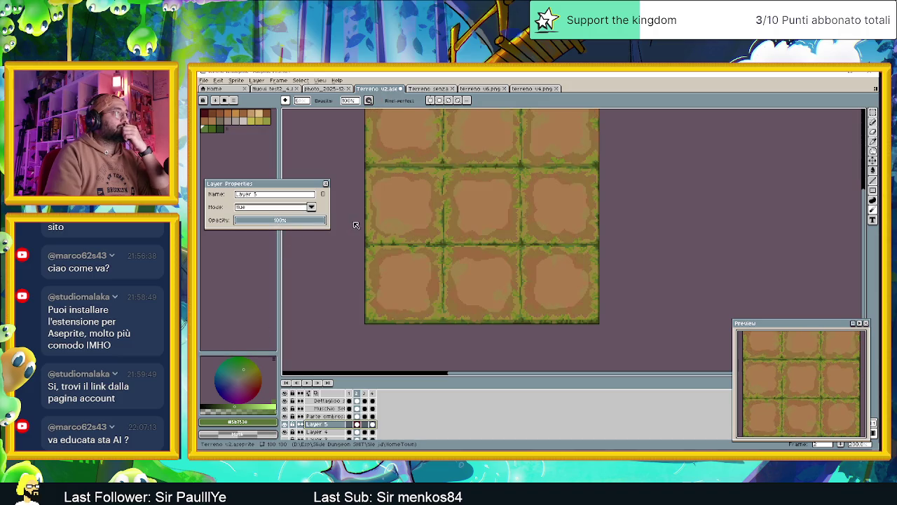
left_click(312, 208)
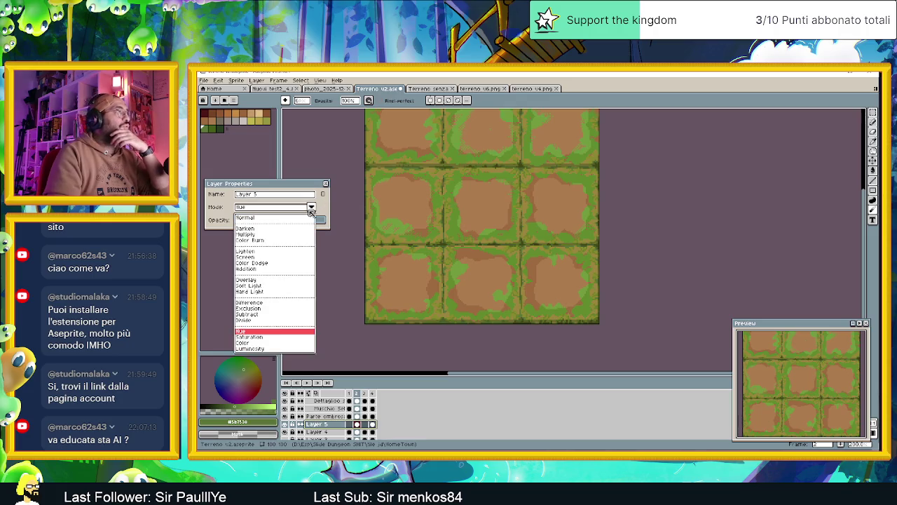
left_click(306, 218)
left_click_drag(307, 223, 302, 223)
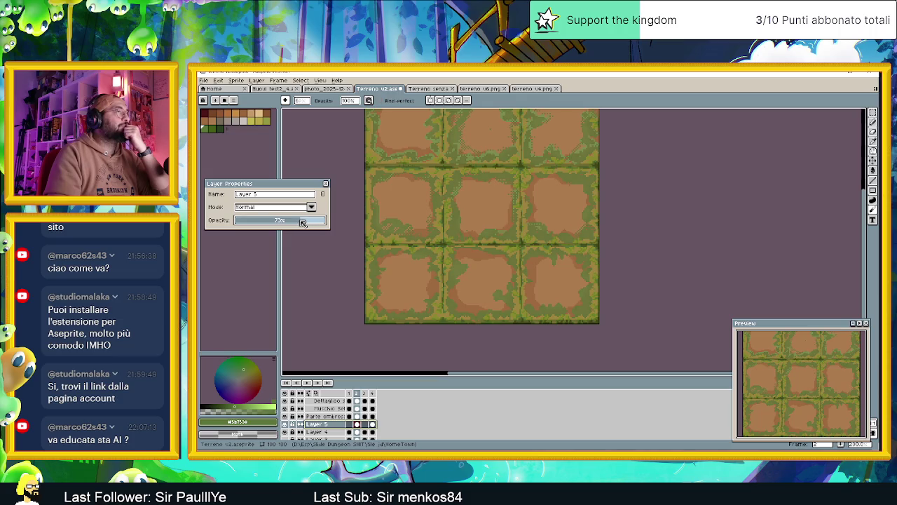
left_click(325, 183)
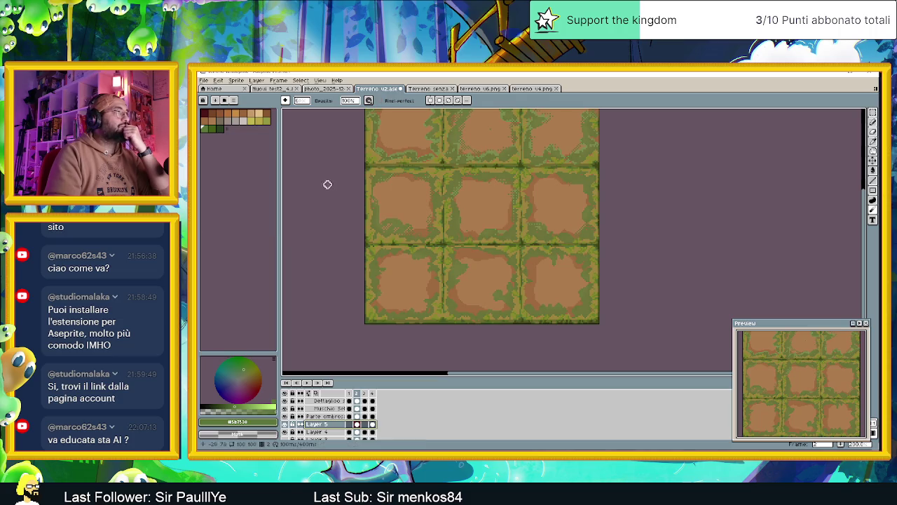
Compare the frame 2 and frame 4 tile variants
scroll(542, 191, "down", 5)
scroll(525, 232, "up", 1)
scroll(519, 233, "up", 1)
scroll(517, 232, "up", 1)
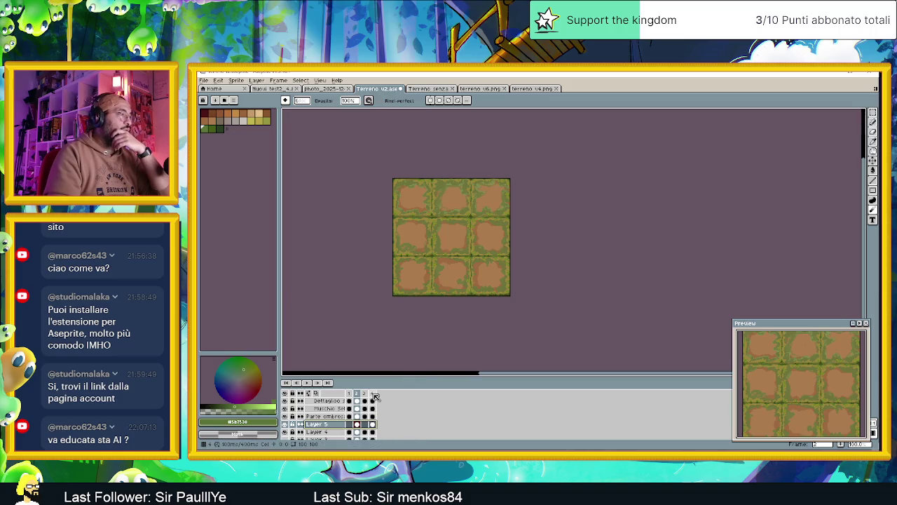
left_click(372, 393)
left_click(359, 394)
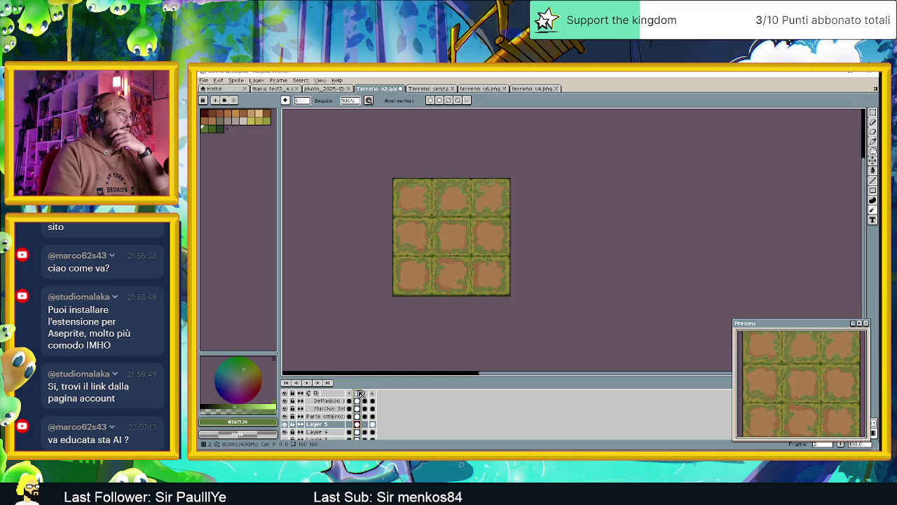
left_click(373, 393)
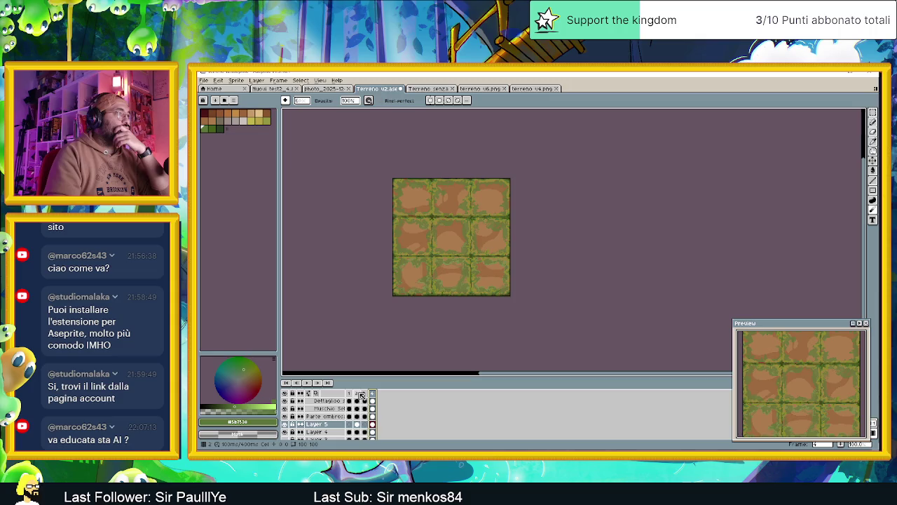
left_click(359, 393)
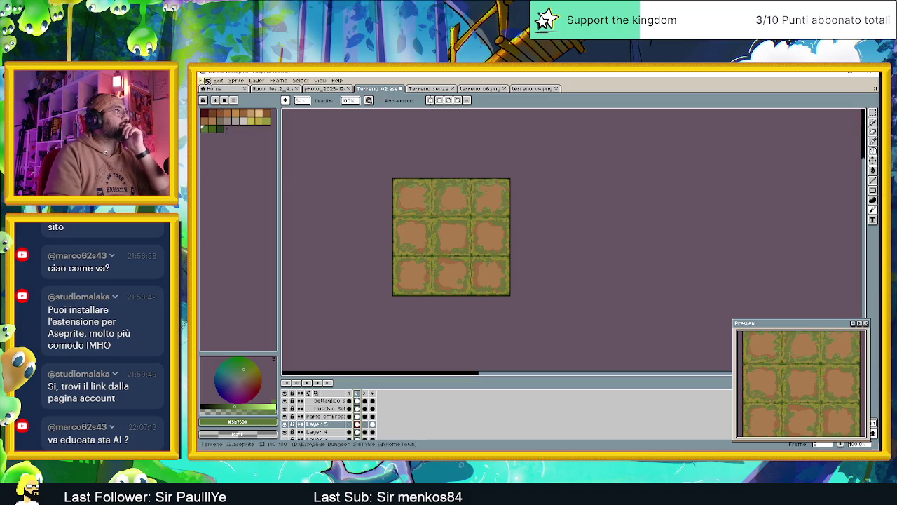
left_click(207, 81)
mouse_move(213, 144)
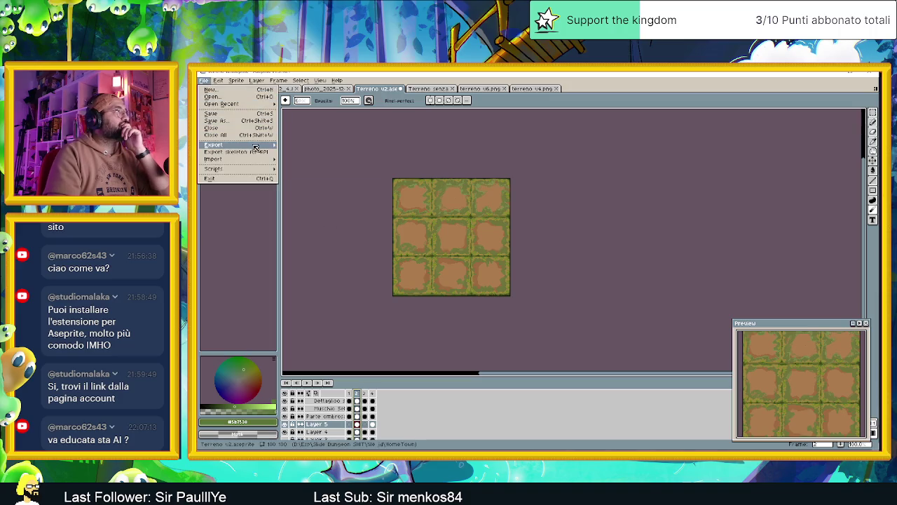
Export the terrain PNG into Nuovi test terreno, renaming it from the v3 name to 'terreno t2 1'
left_click(295, 146)
left_click(446, 170)
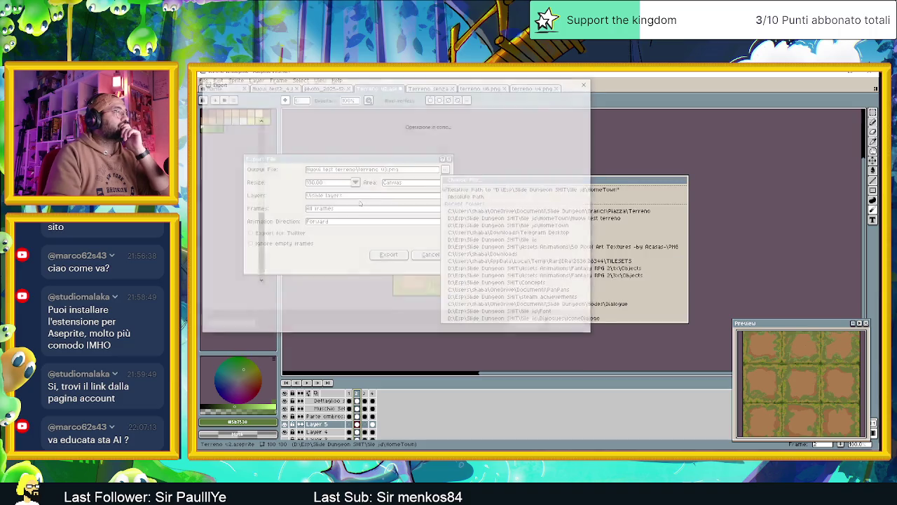
left_click(278, 293)
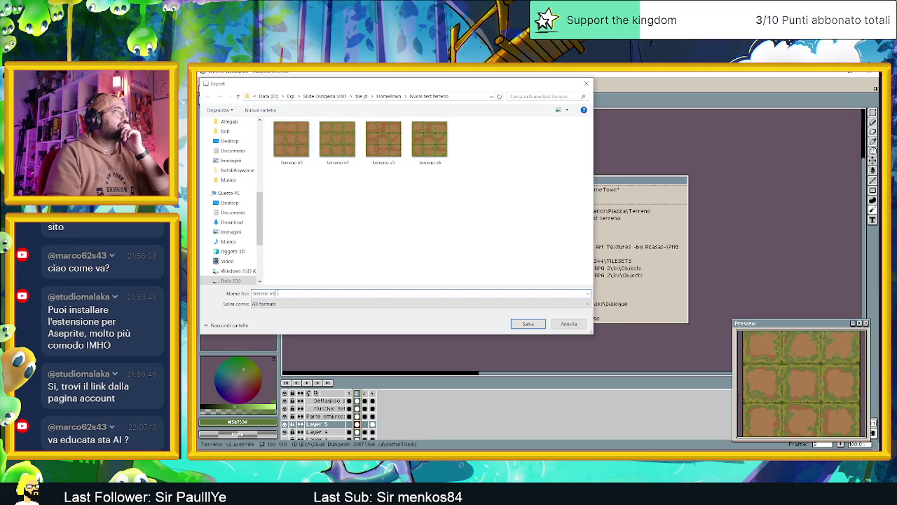
key("BackSpace")
type("3")
left_click(271, 293)
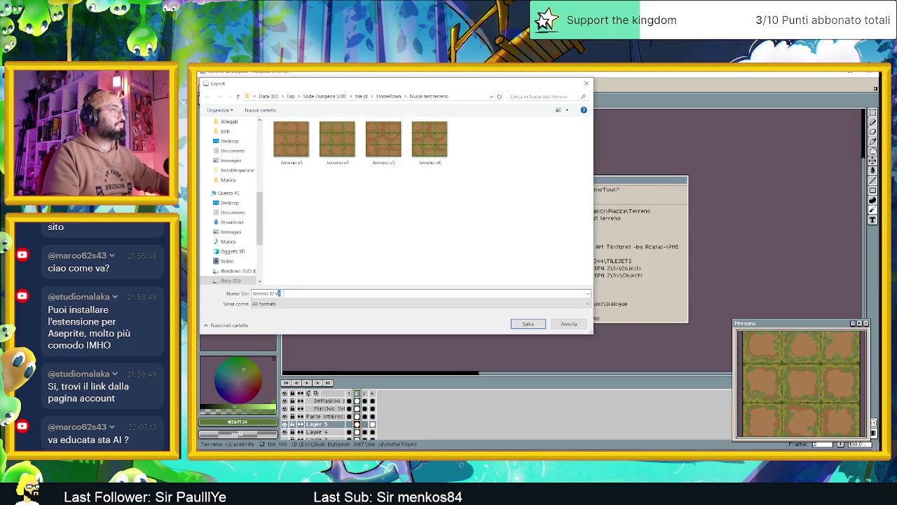
key("BackSpace")
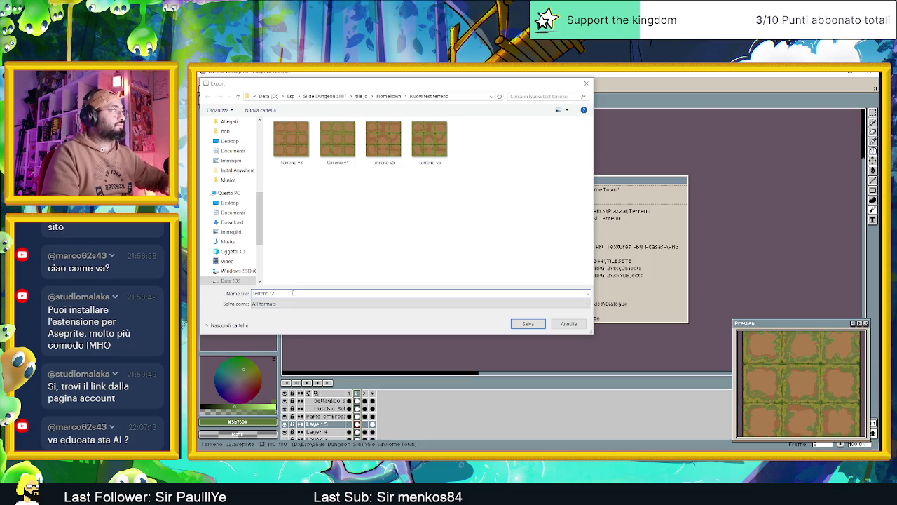
type(" 1")
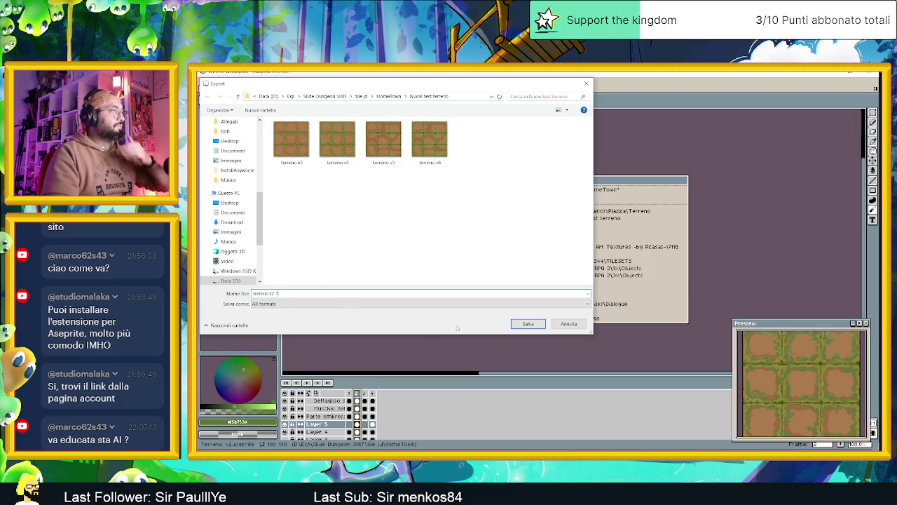
left_click(527, 323)
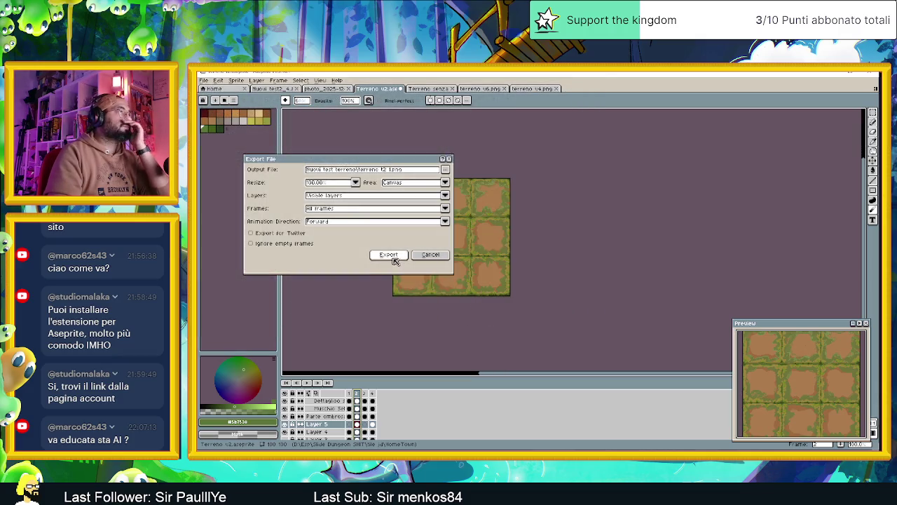
left_click(391, 255)
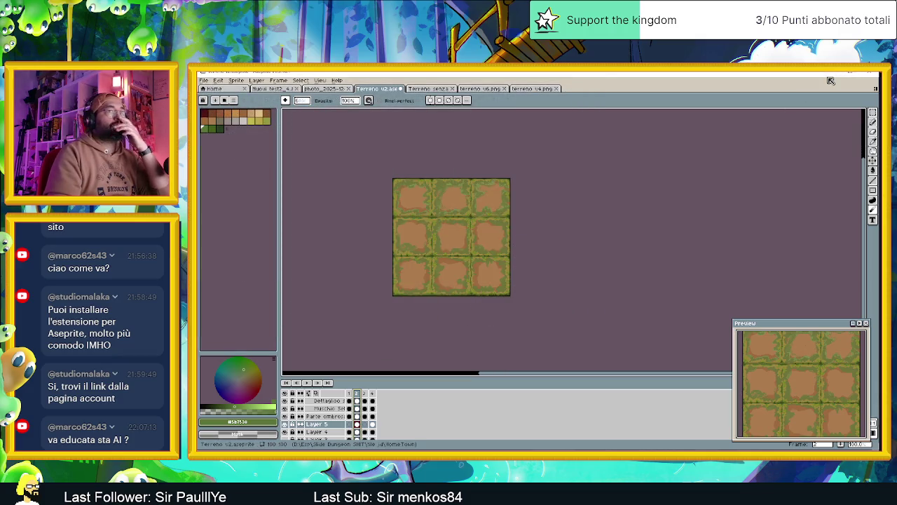
Close two older terrain export images in Aseprite, keeping Terreno senza tileset
left_click(828, 73)
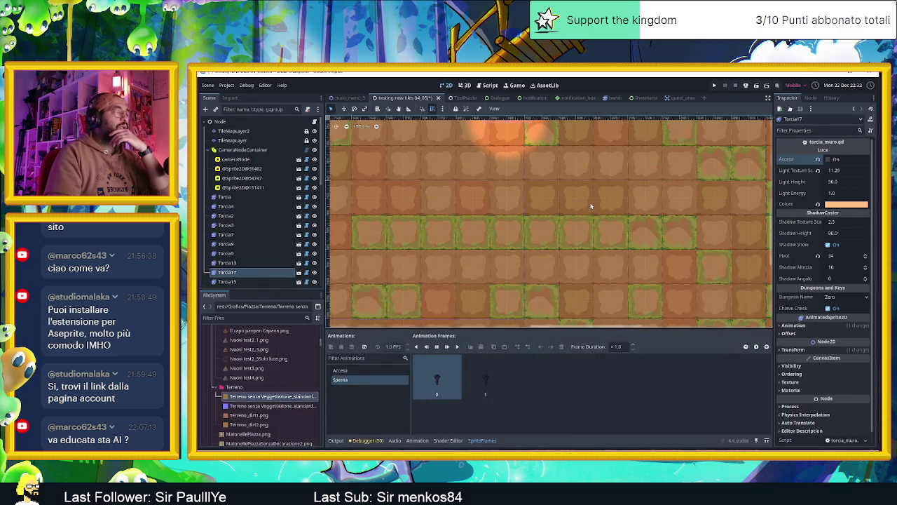
key("alt+Tab")
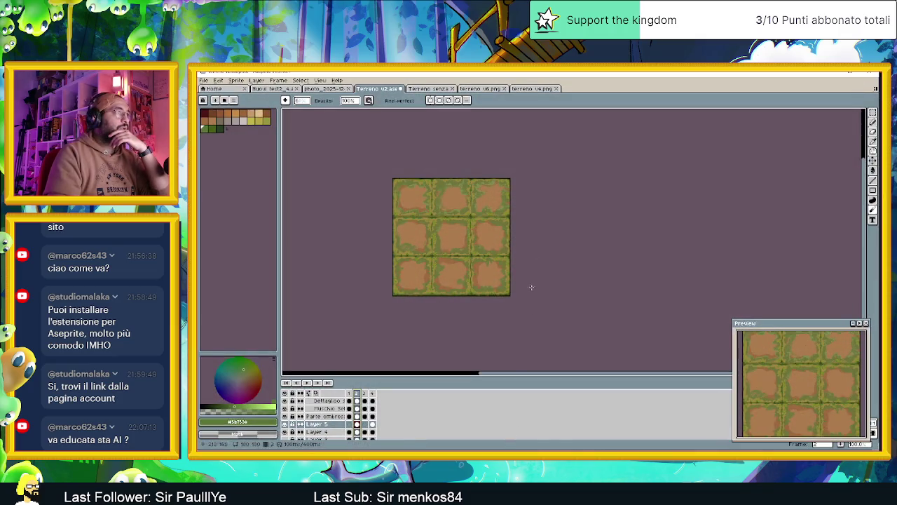
left_click(438, 90)
scroll(505, 211, "down", 2)
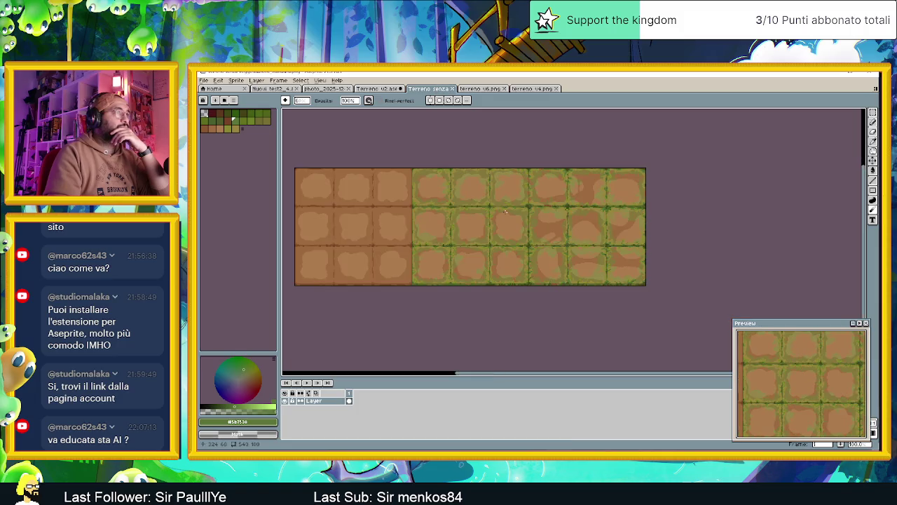
left_click(505, 89)
left_click(505, 89)
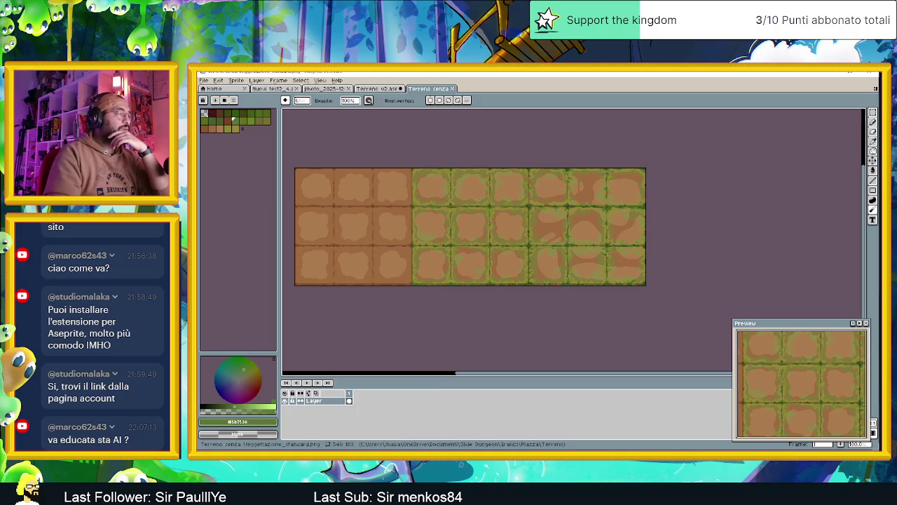
Open terreno t2 2 and terreno t2 4 from Nuovi test terreno in Aseprite
key("alt+Tab")
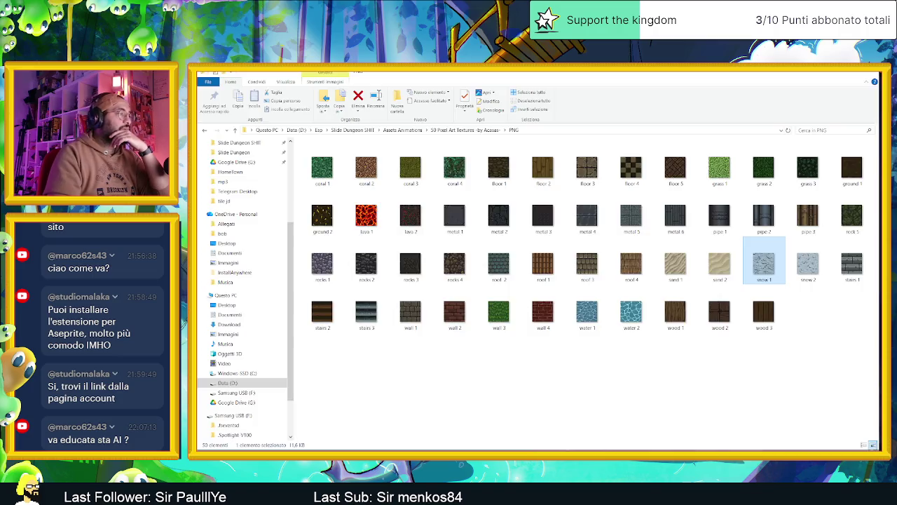
key("alt+Tab")
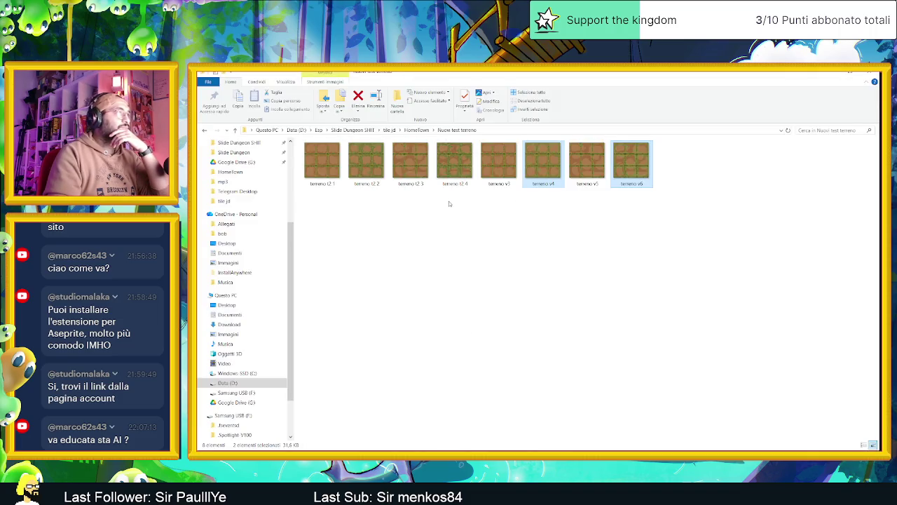
left_click(454, 162)
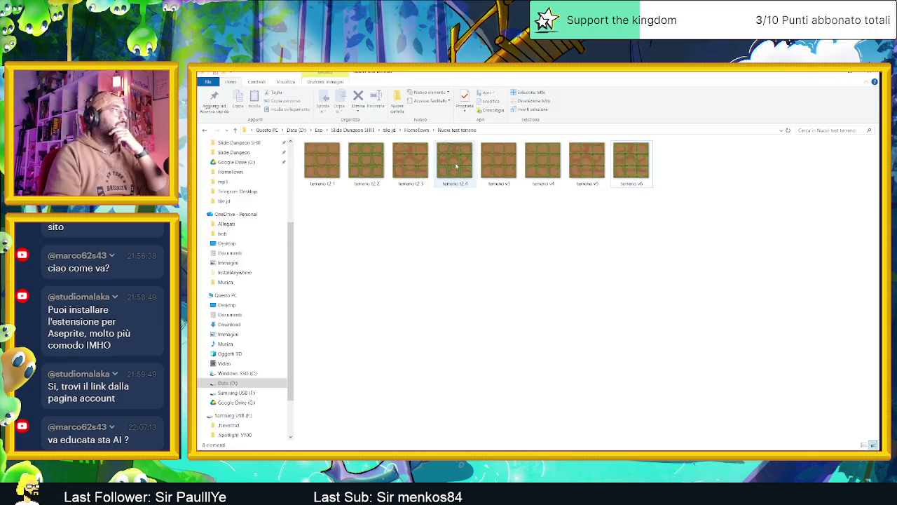
left_click(365, 164, "ctrl")
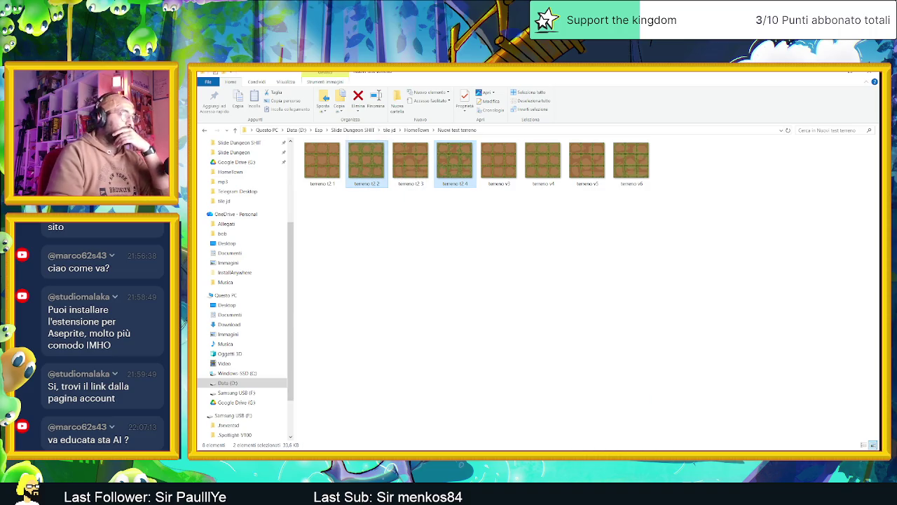
key("Return")
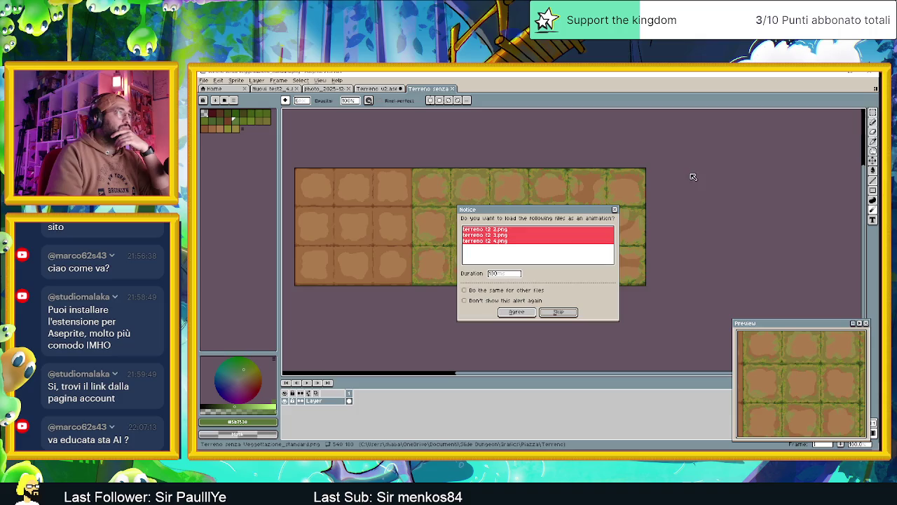
Open the images separately and paste terreno t2 2's 3x3 block into the strip's middle section
left_click(542, 314)
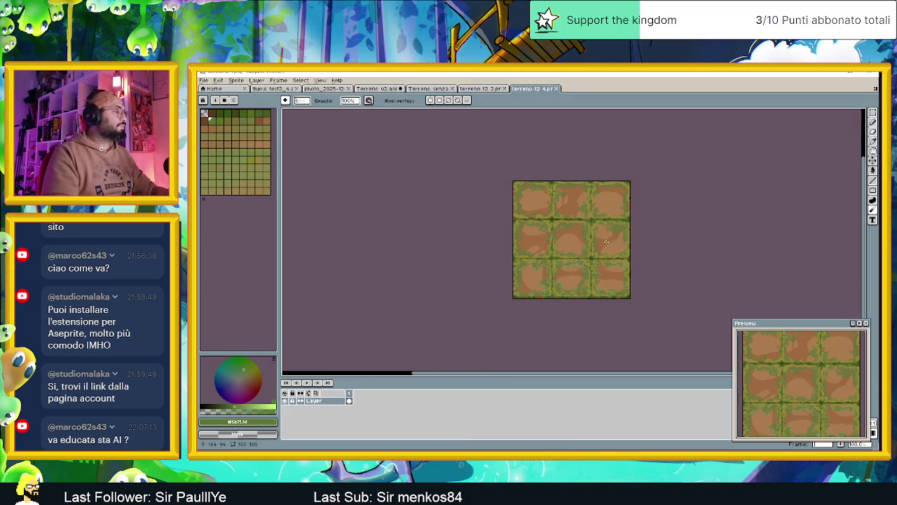
left_click(482, 88)
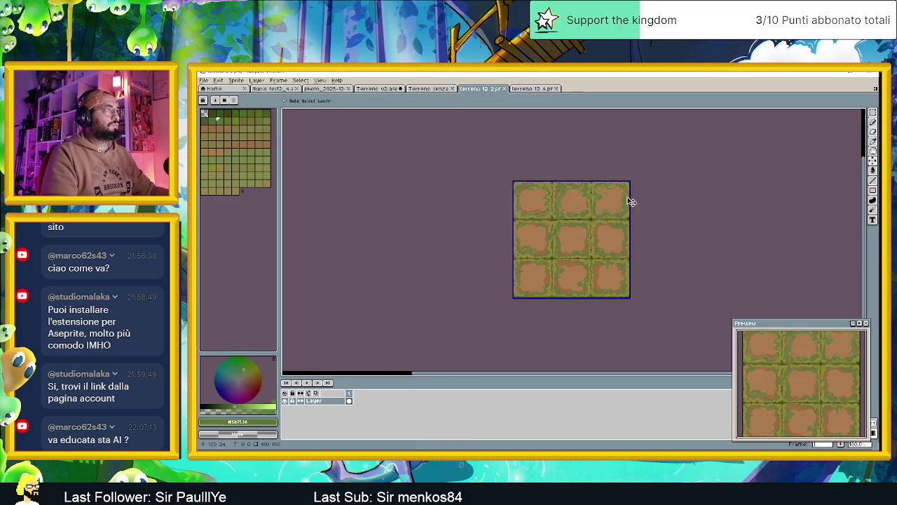
key("ctrl+a")
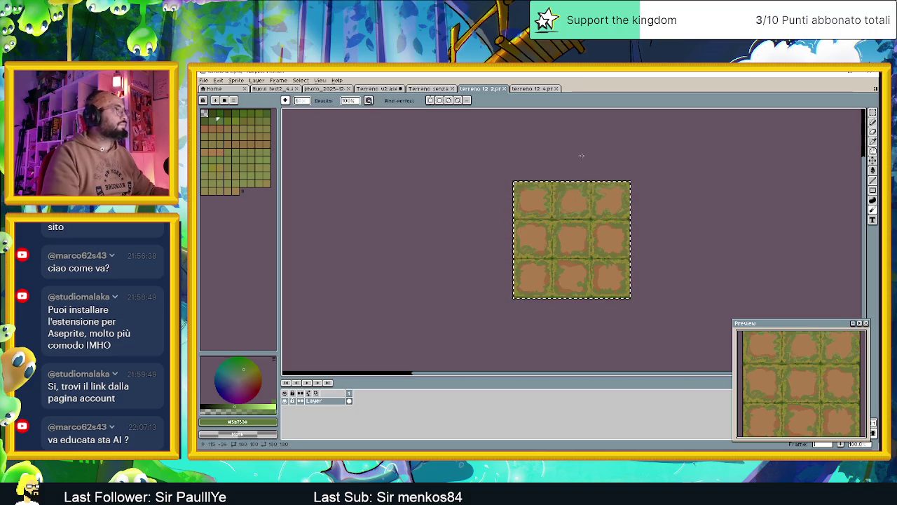
left_click(411, 89)
key("ctrl+v")
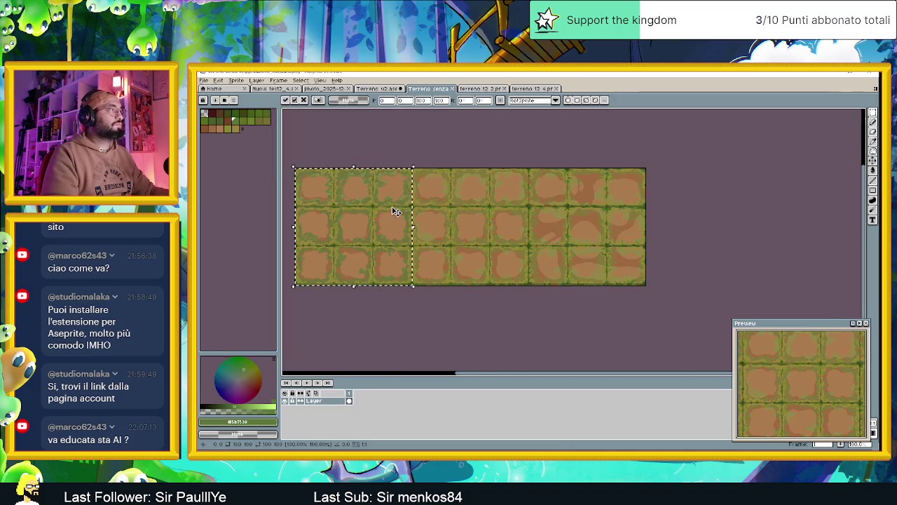
scroll(392, 210, "up", 1)
left_click_drag(354, 201, 559, 198)
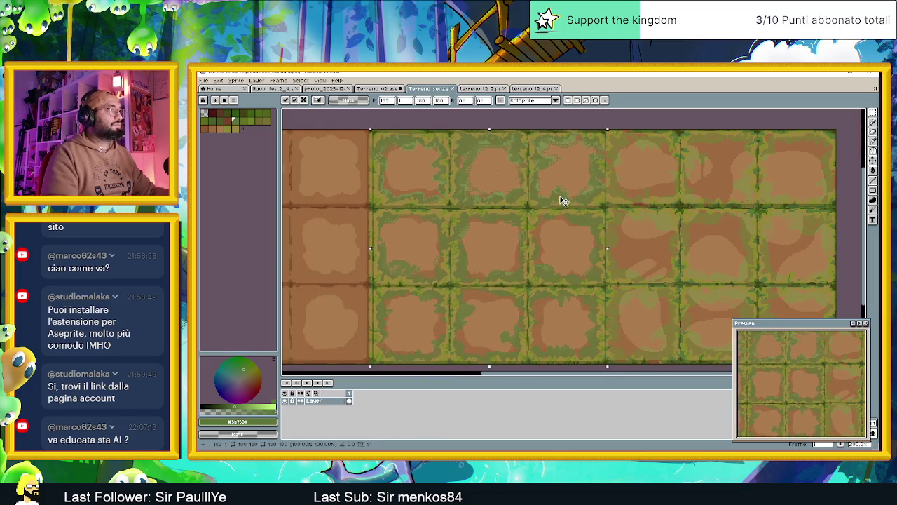
scroll(561, 198, "down", 1)
key("Return")
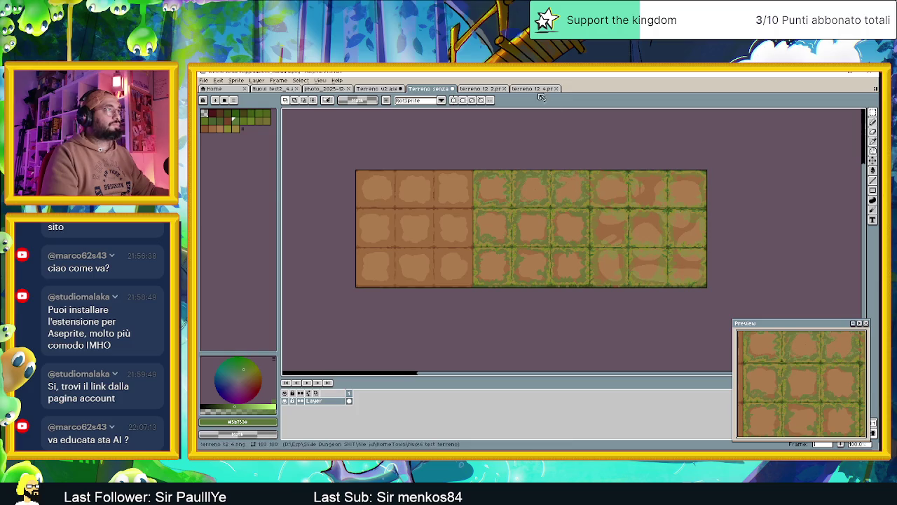
Paste terreno t2 4's 3x3 block over the strip's right section
left_click(533, 88)
key("ctrl+a")
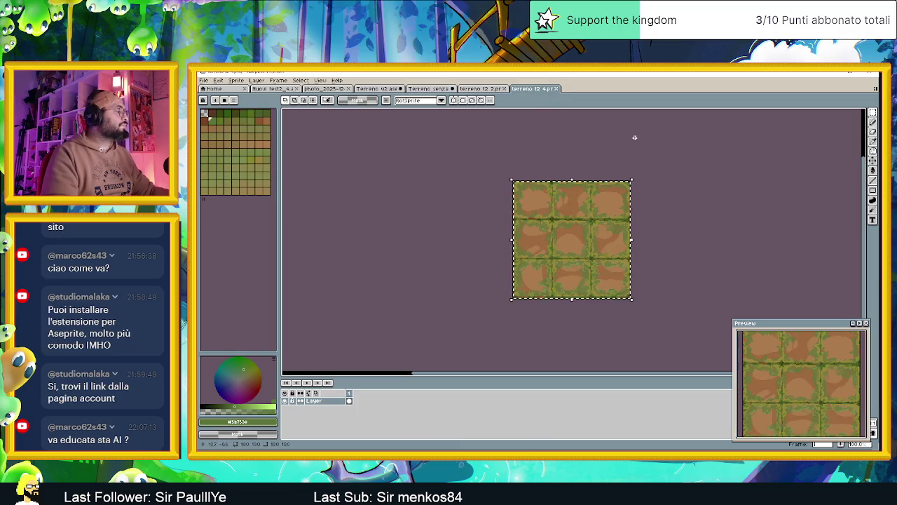
left_click(429, 88)
key("ctrl+v")
left_click_drag(454, 213, 686, 212)
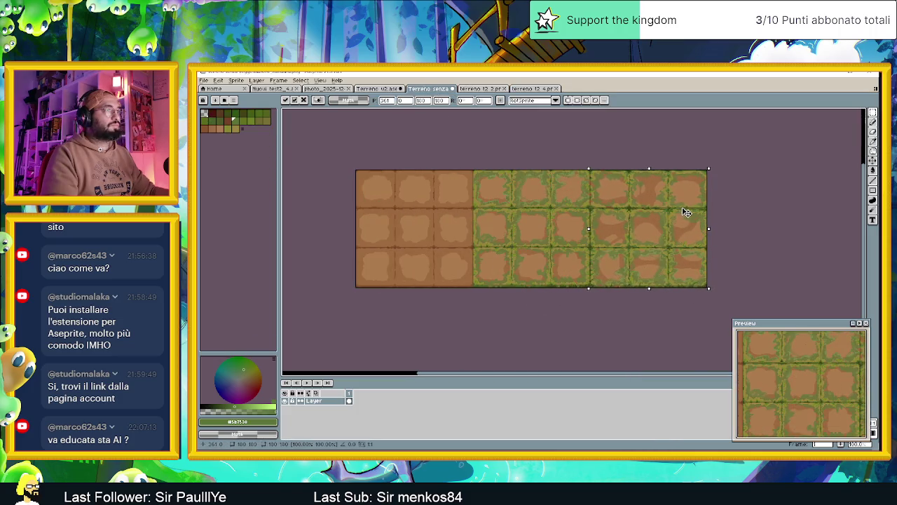
scroll(681, 203, "up", 1)
scroll(577, 194, "up", 1)
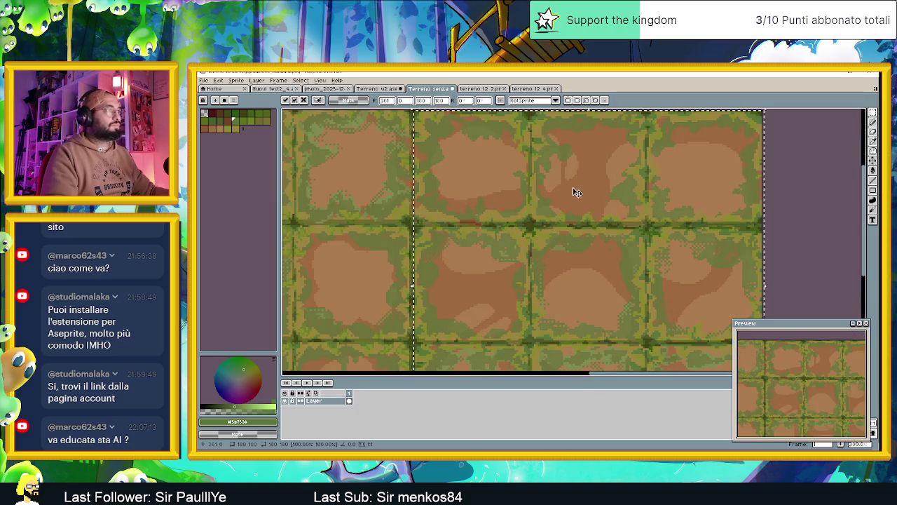
scroll(560, 183, "down", 3)
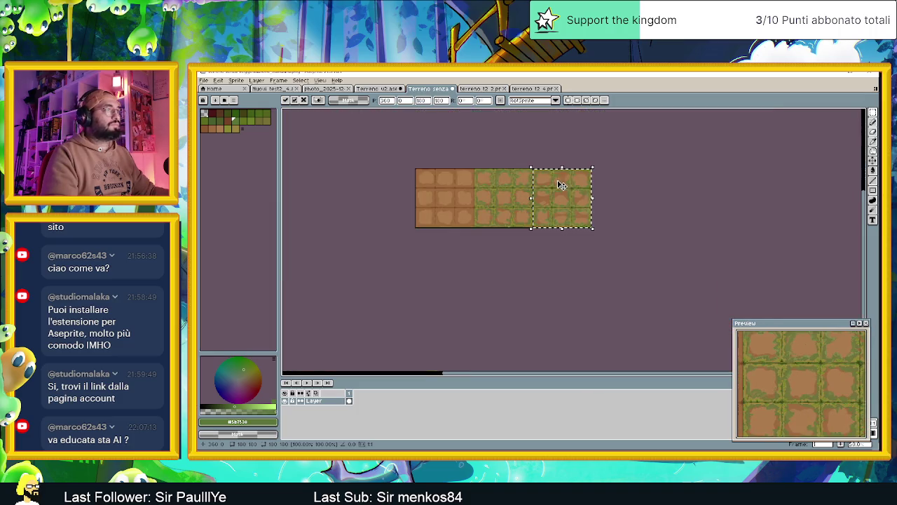
left_click(655, 176)
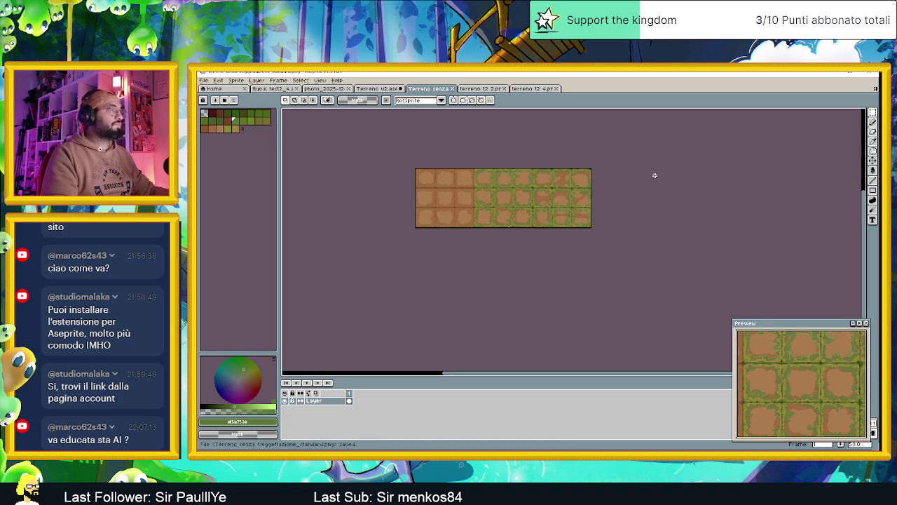
key("alt+Tab")
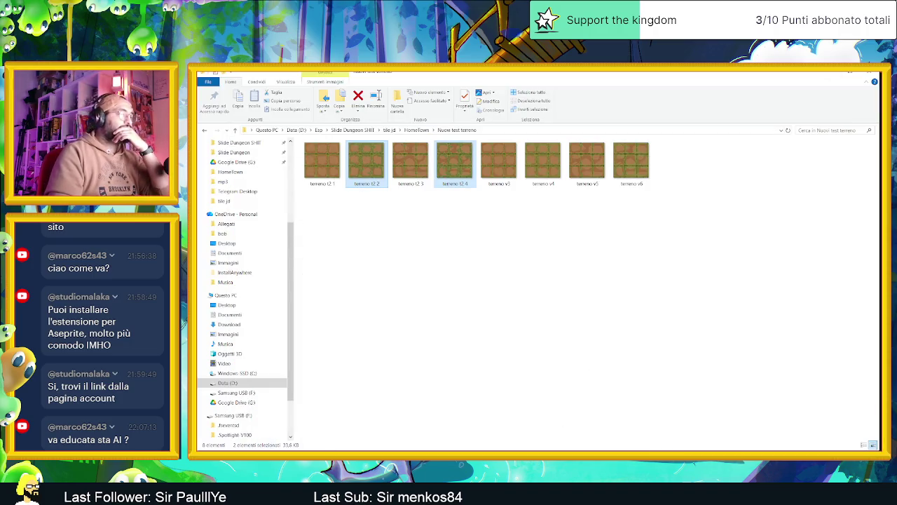
Reassign TileMapLayer2's Pavimento matonelle tile source texture to the revised terrain PNG
key("alt+Tab")
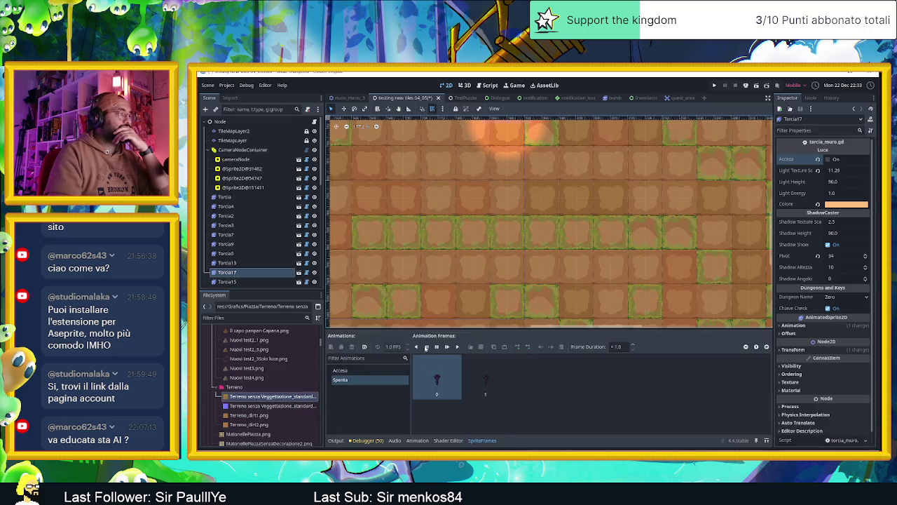
left_click(233, 131)
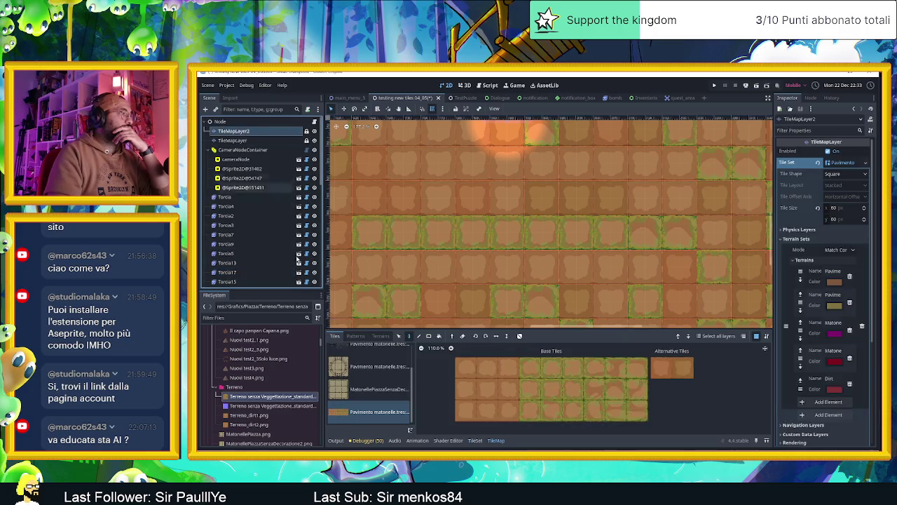
left_click(372, 389)
left_click(363, 411)
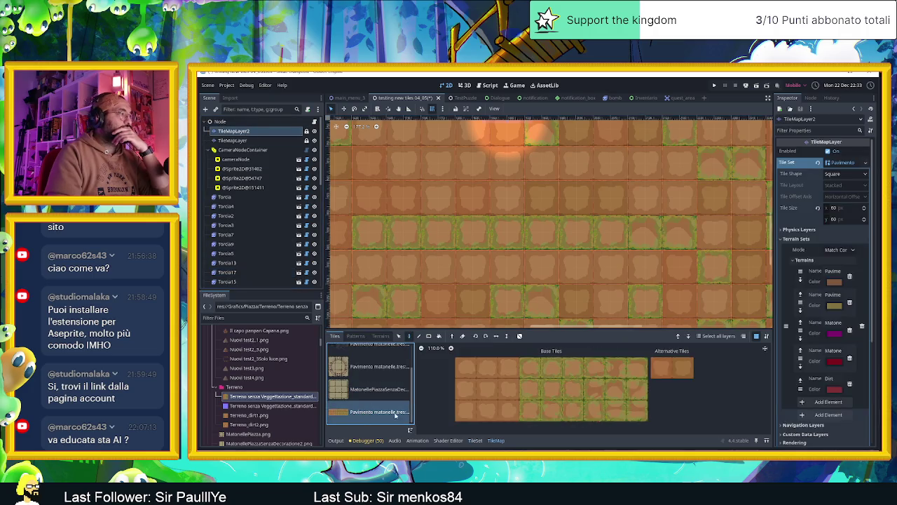
left_click(475, 440)
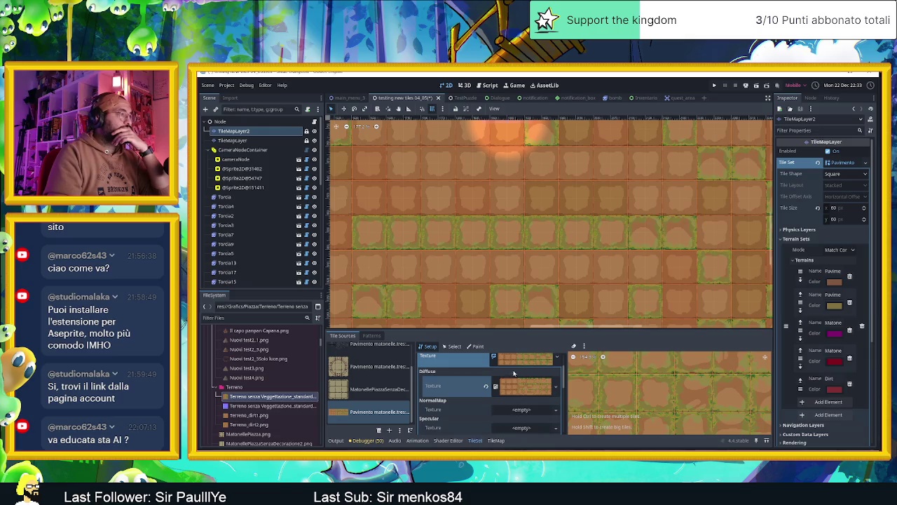
left_click(487, 387)
left_click_drag(269, 405, 522, 387)
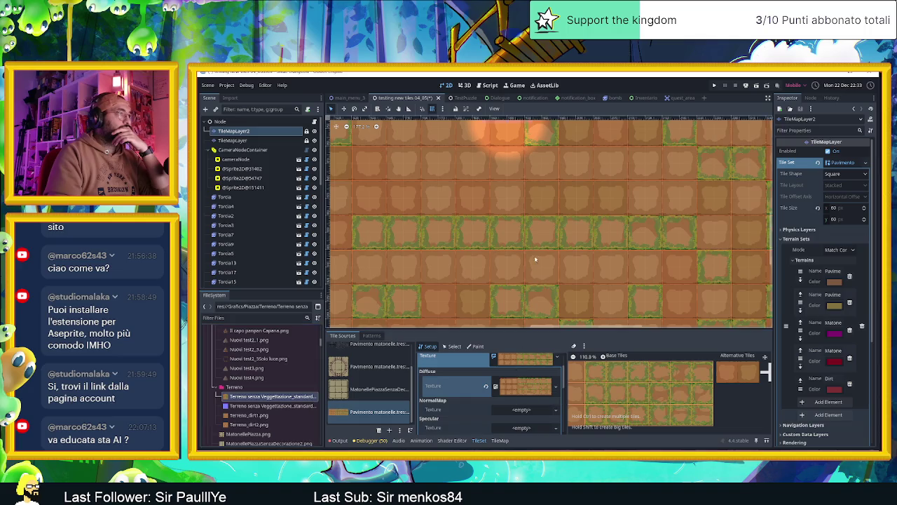
scroll(532, 223, "up", 1)
scroll(563, 197, "up", 1)
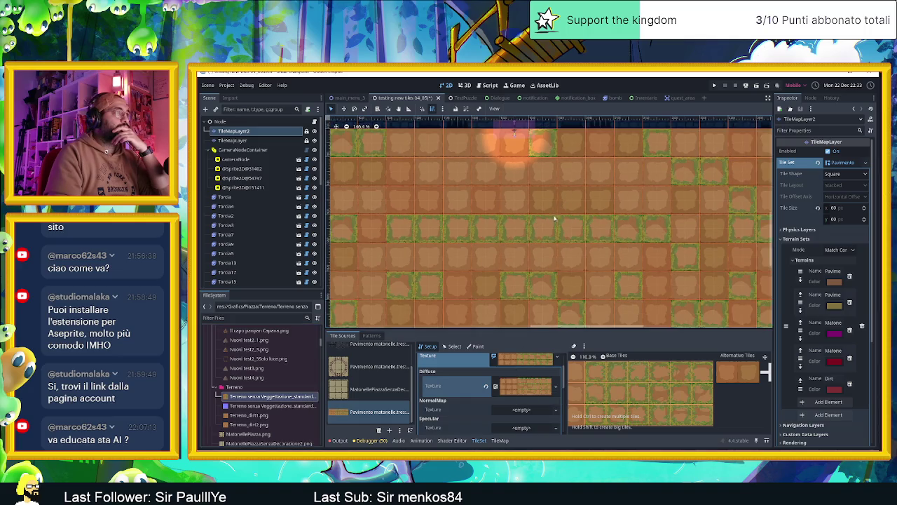
scroll(554, 222, "up", 1)
scroll(554, 222, "up", 1)
scroll(554, 222, "up", 1)
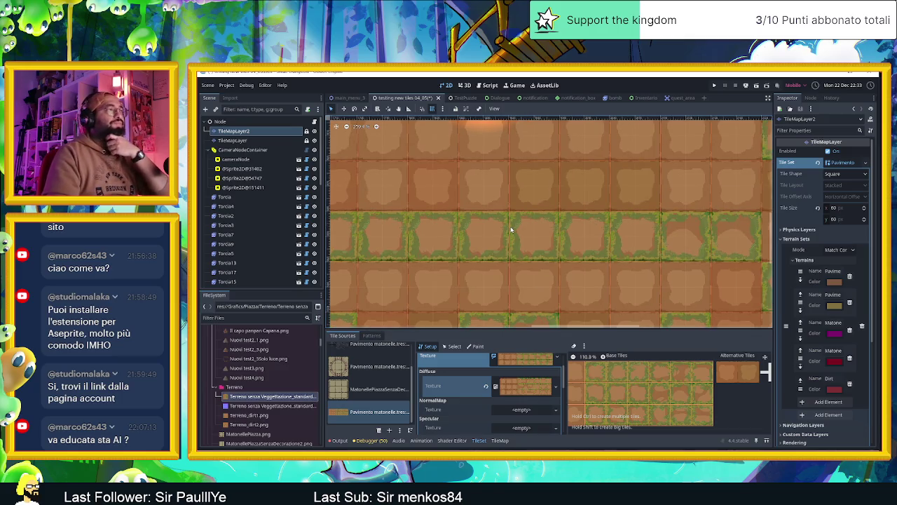
scroll(510, 230, "down", 1)
scroll(510, 229, "down", 1)
scroll(510, 229, "down", 1)
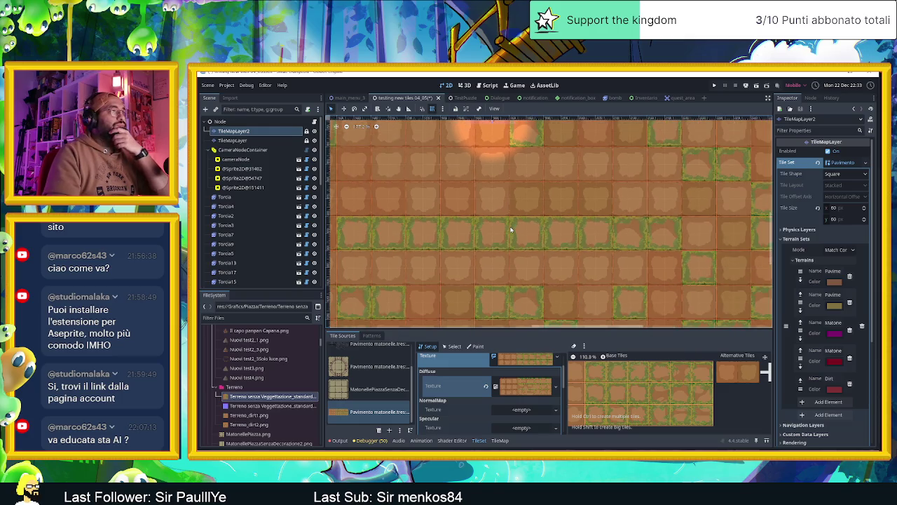
scroll(510, 229, "down", 2)
scroll(508, 229, "down", 4)
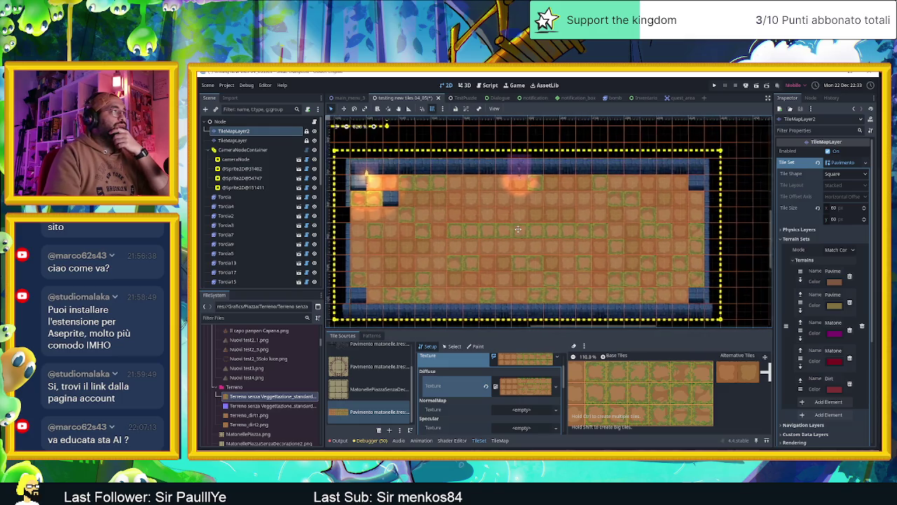
Fill the whole room floor with Dirt terrain using the rectangle tool
left_click(499, 441)
left_click(428, 336)
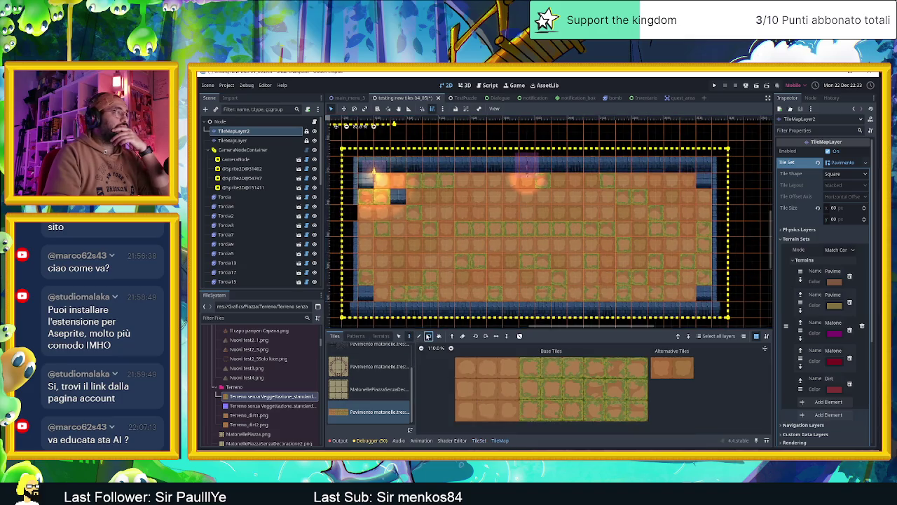
left_click(380, 336)
left_click(370, 417)
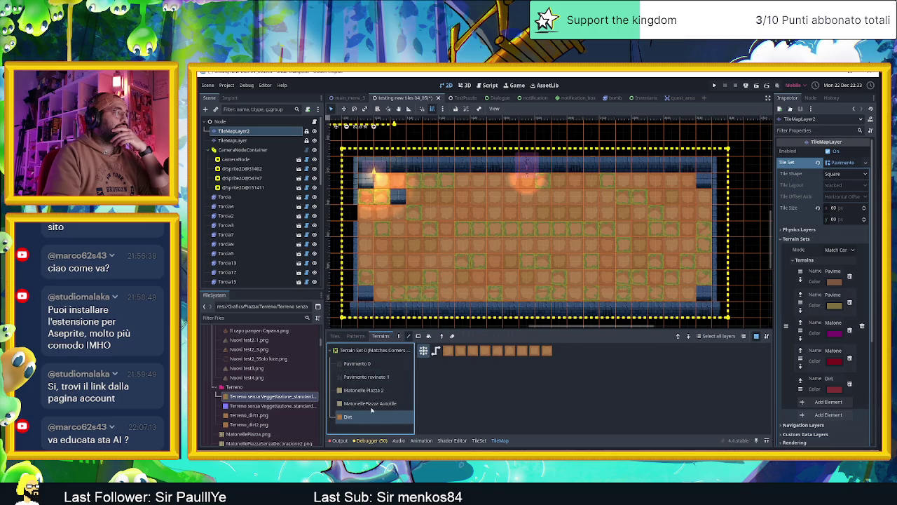
key("r")
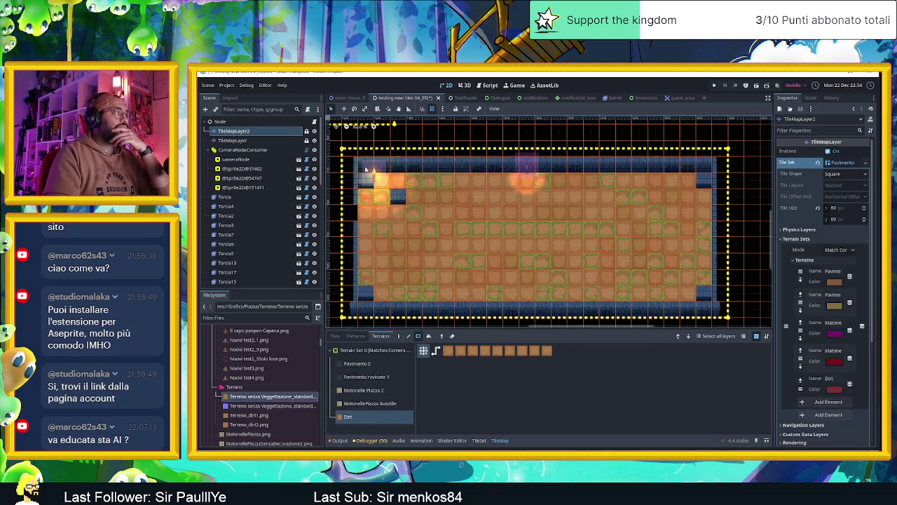
left_click_drag(364, 177, 706, 293)
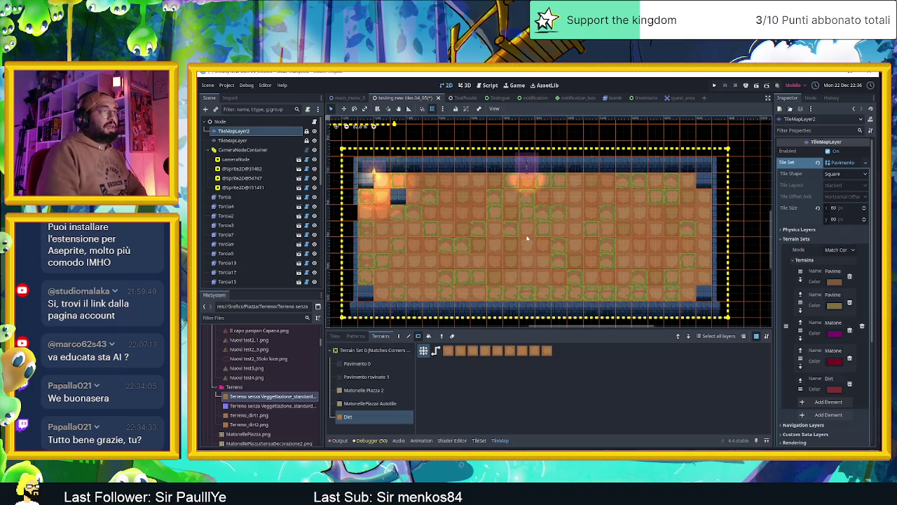
Zoom around the dungeon room to inspect the mixed plain and grass-edged dirt floor
scroll(545, 263, "up", 2)
scroll(594, 267, "up", 3)
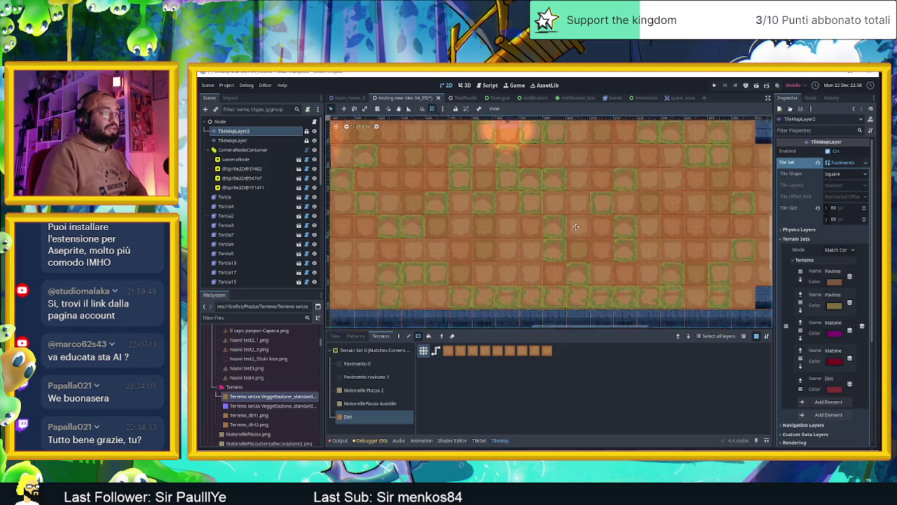
scroll(626, 260, "up", 2)
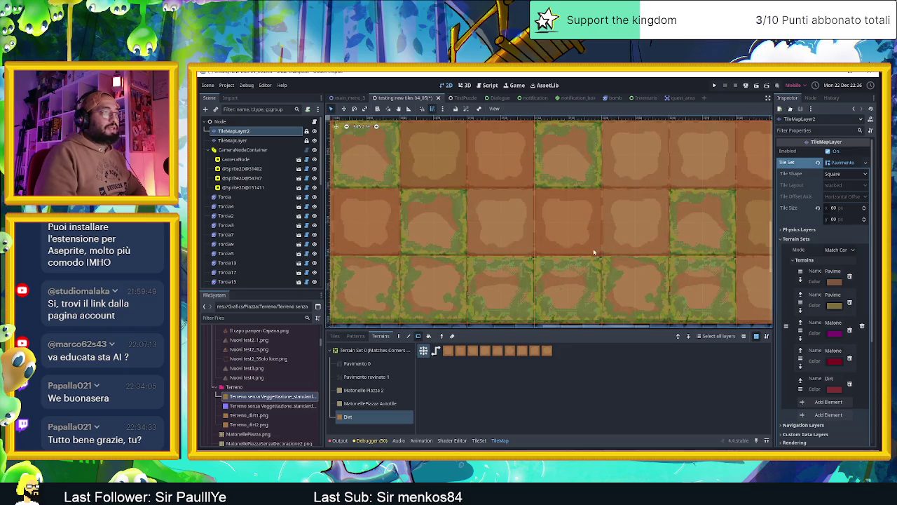
scroll(469, 215, "down", 1)
scroll(455, 217, "down", 1)
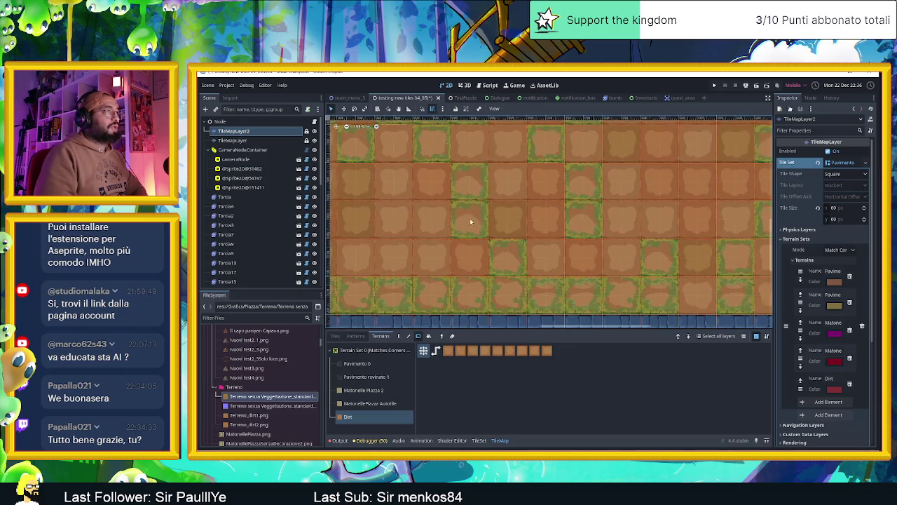
scroll(462, 210, "down", 1)
scroll(465, 198, "down", 1)
scroll(463, 169, "down", 1)
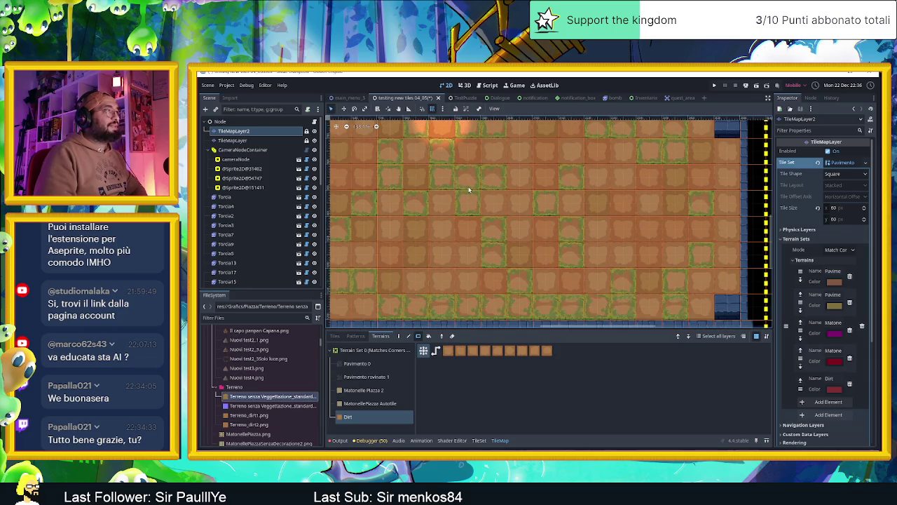
scroll(464, 224, "down", 2)
scroll(471, 204, "down", 1)
scroll(473, 194, "up", 2)
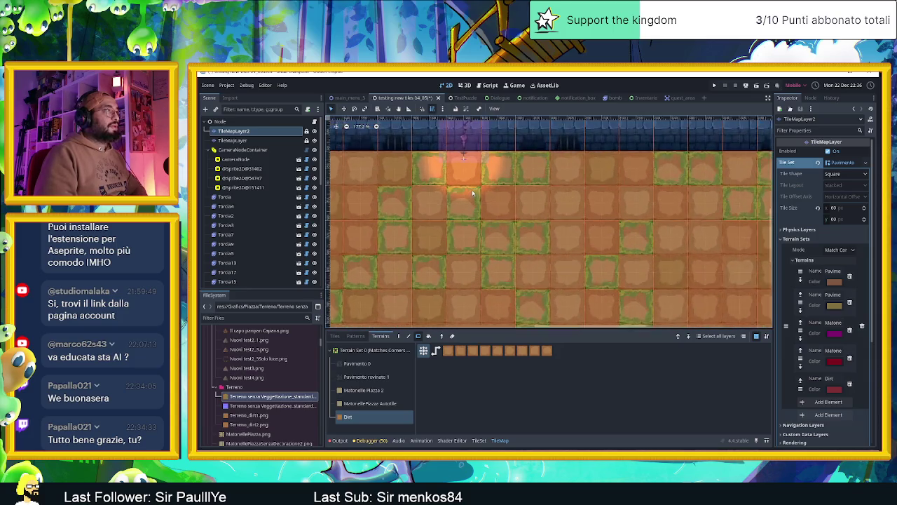
scroll(473, 196, "up", 2)
scroll(501, 214, "up", 2)
scroll(500, 215, "down", 4)
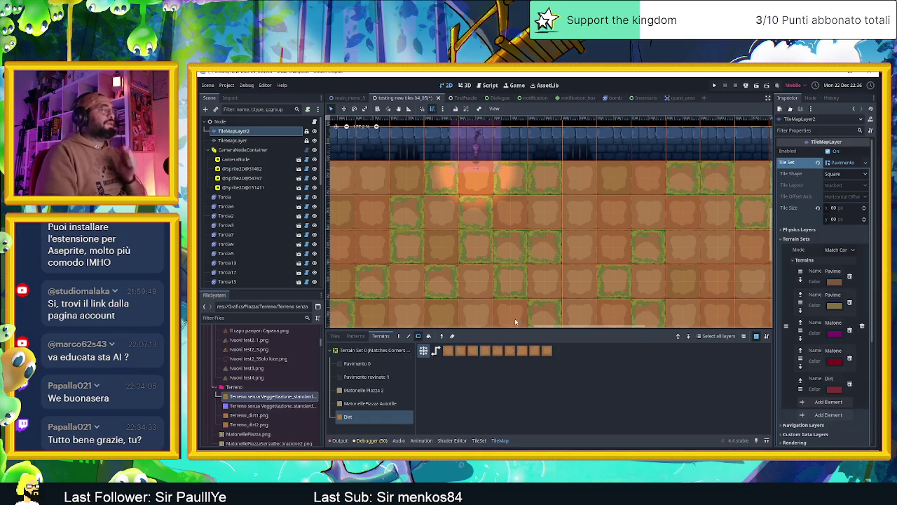
scroll(267, 234, "down", 4)
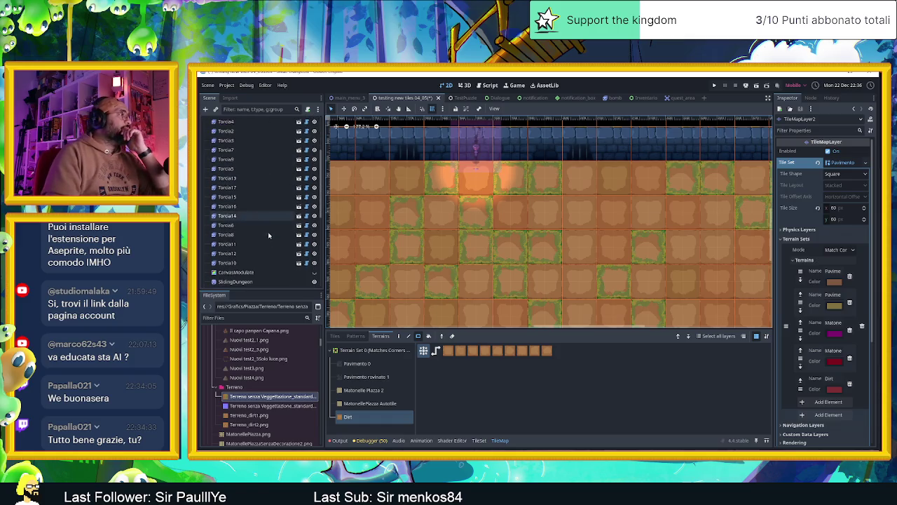
Turn on CanvasModulate to darken the scene and light torch Torcia17 via Accesa
scroll(286, 268, "down", 1)
left_click(238, 251)
left_click(314, 251)
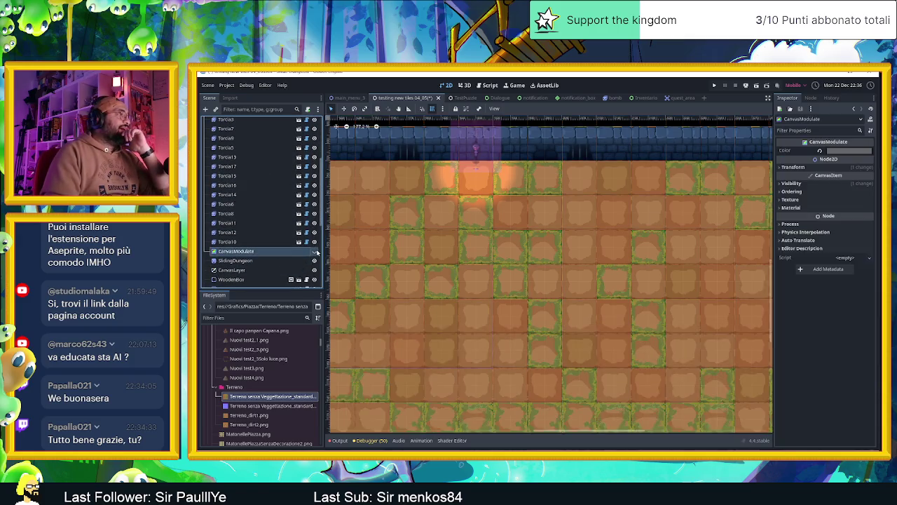
scroll(278, 206, "up", 5)
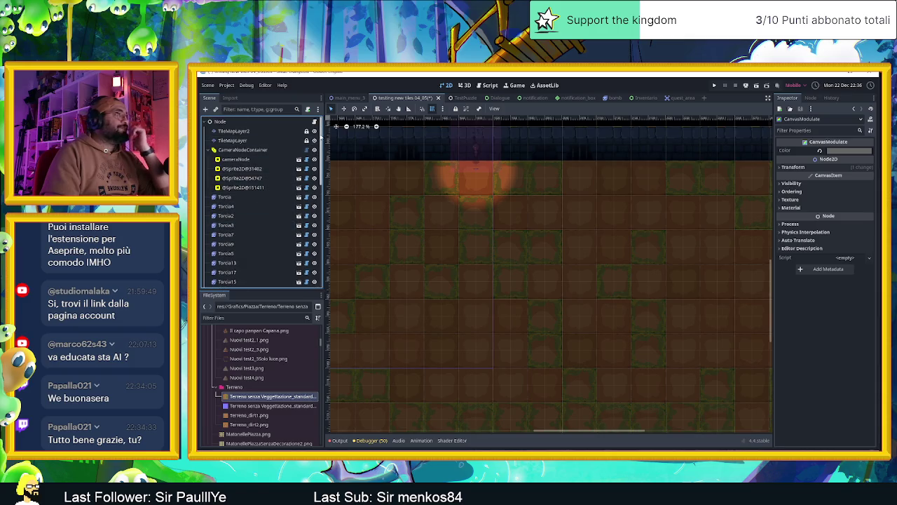
left_click(476, 148)
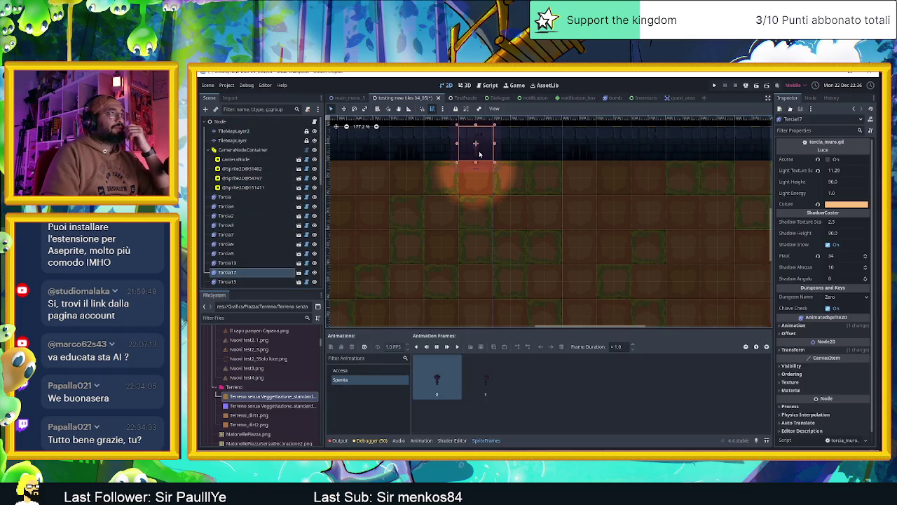
left_click(827, 159)
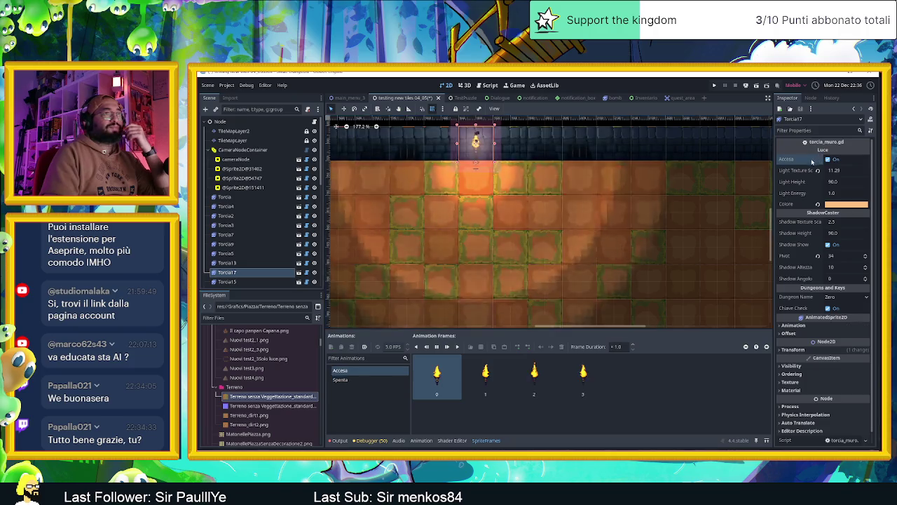
Save and run the current dungeon scene in a debug window
scroll(586, 191, "down", 5)
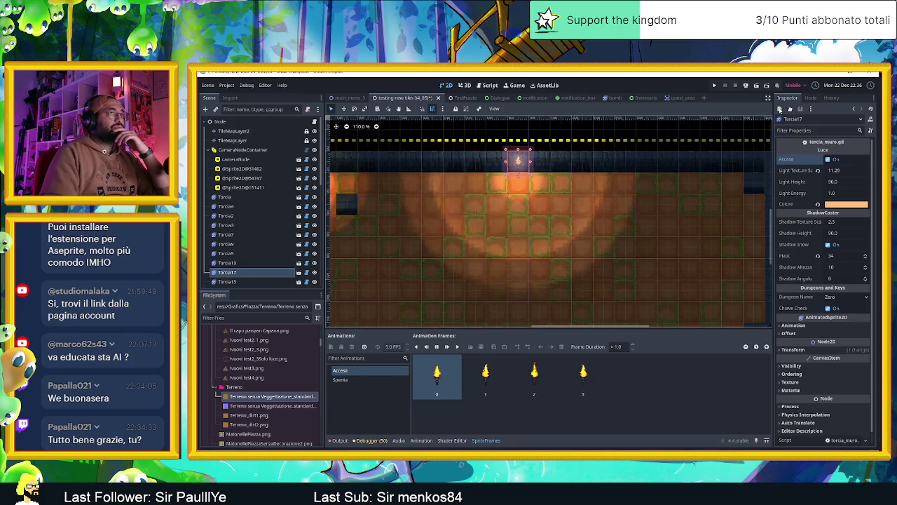
left_click(767, 86)
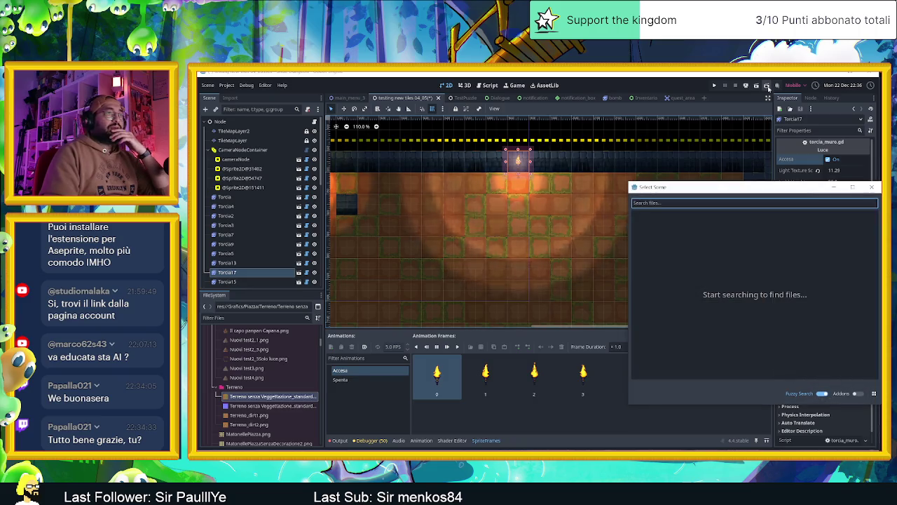
left_click(872, 190)
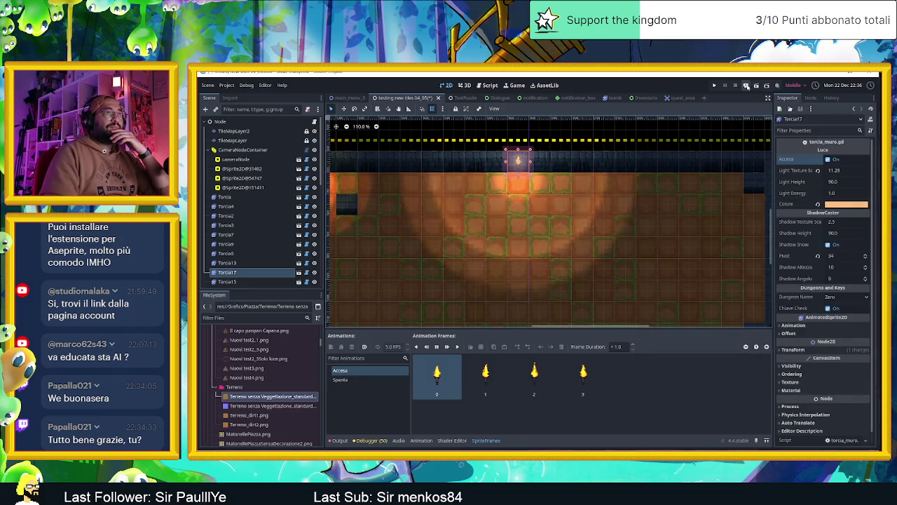
left_click(756, 86)
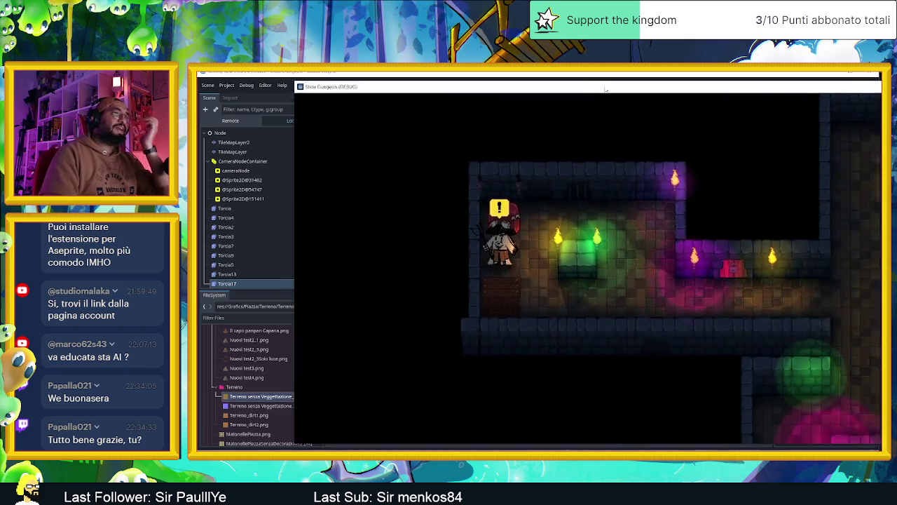
Move the game window over the editor and slide the player around the room's corners
left_click_drag(759, 112, 570, 84)
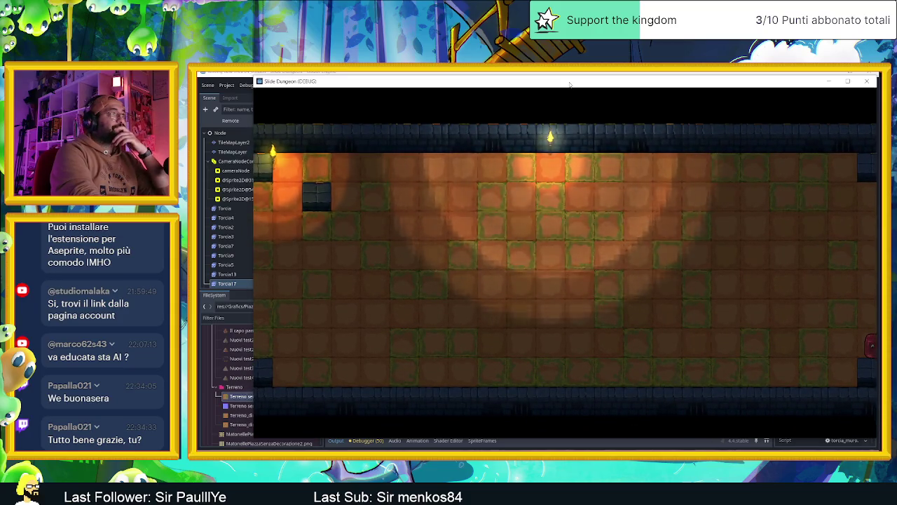
key("Left")
key("Up")
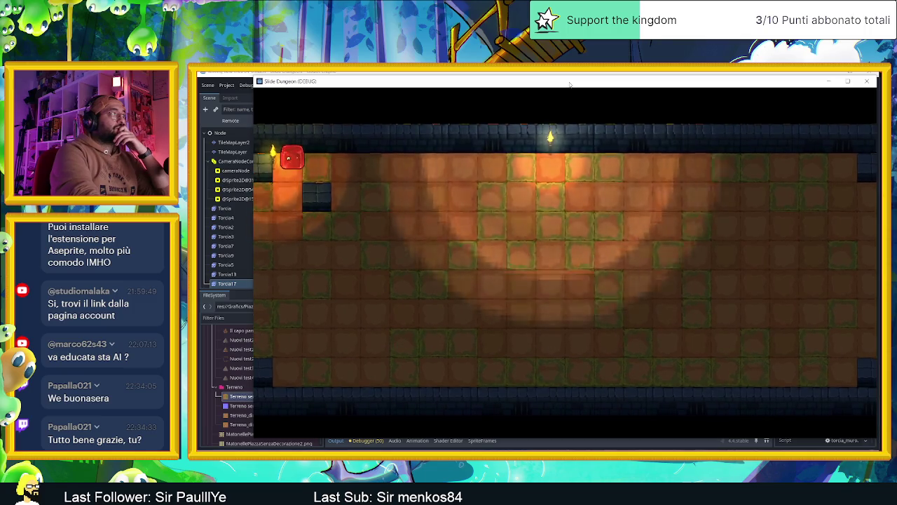
key("Right")
key("Left")
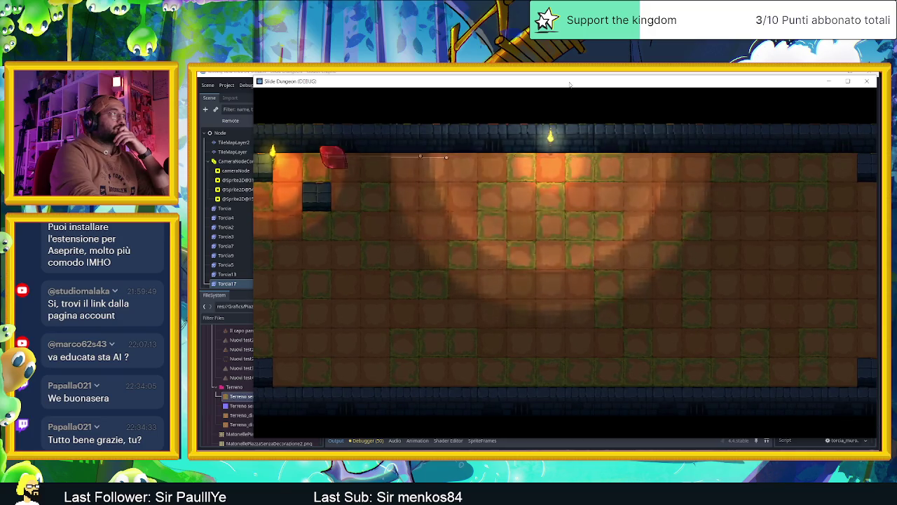
key("Right")
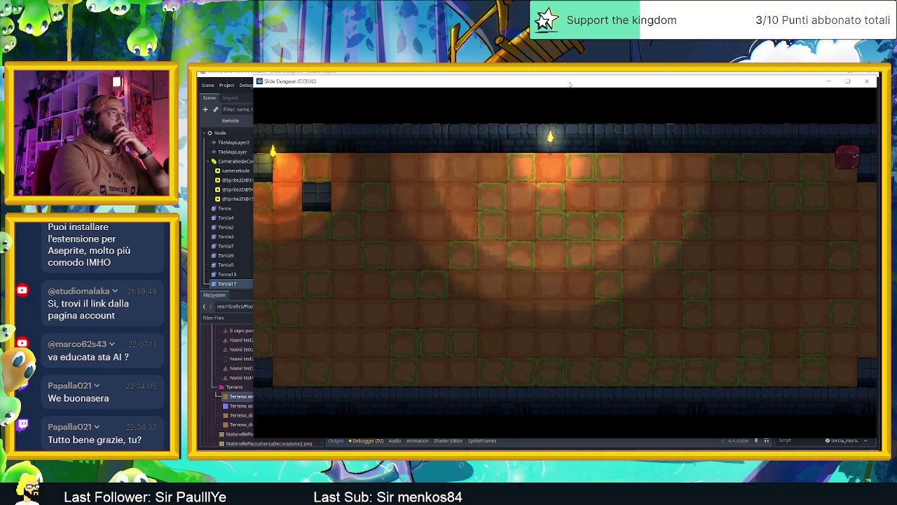
key("Left")
key("Down")
Keep sliding the player between corners, then stop the debug run
key("Right")
key("Up")
key("Left")
key("Down")
key("Up")
key("Right")
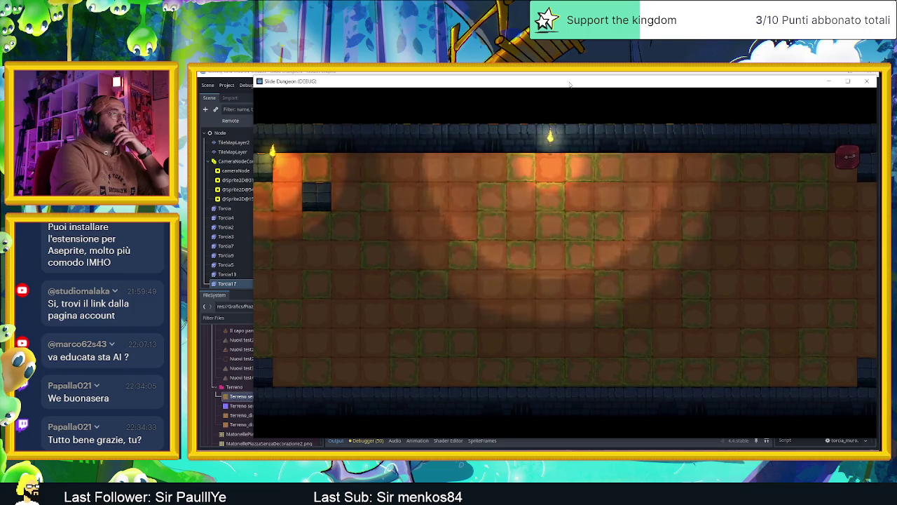
key("Left")
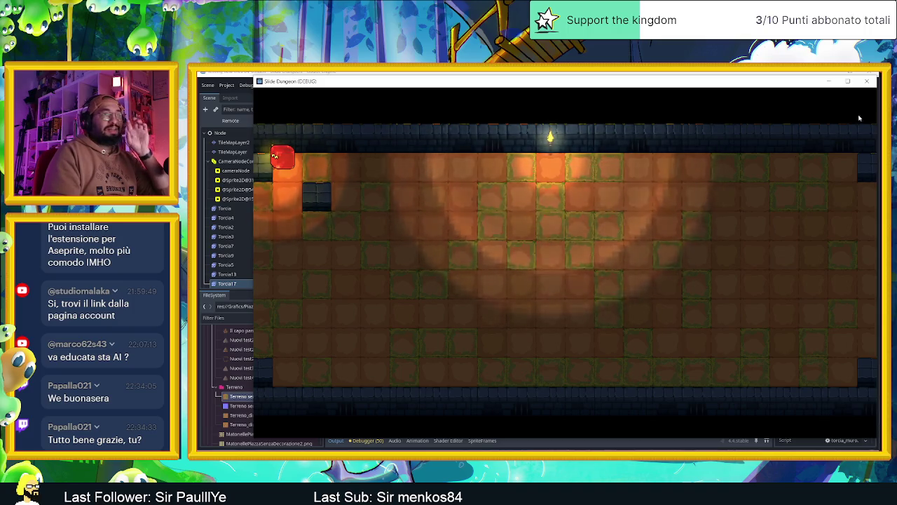
left_click(867, 81)
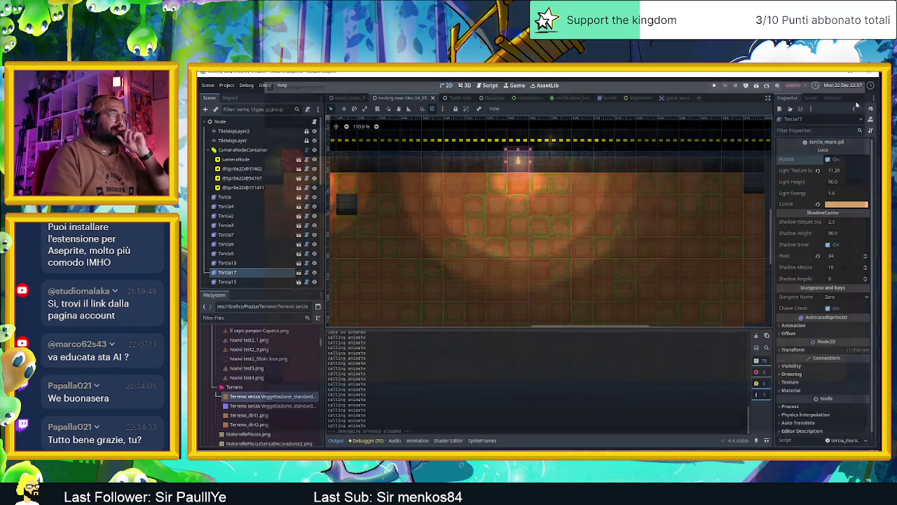
Switch to Aseprite and bring up the Terreno v2 sprite, zoomed in on its 3x3 tiles
key("alt+Tab")
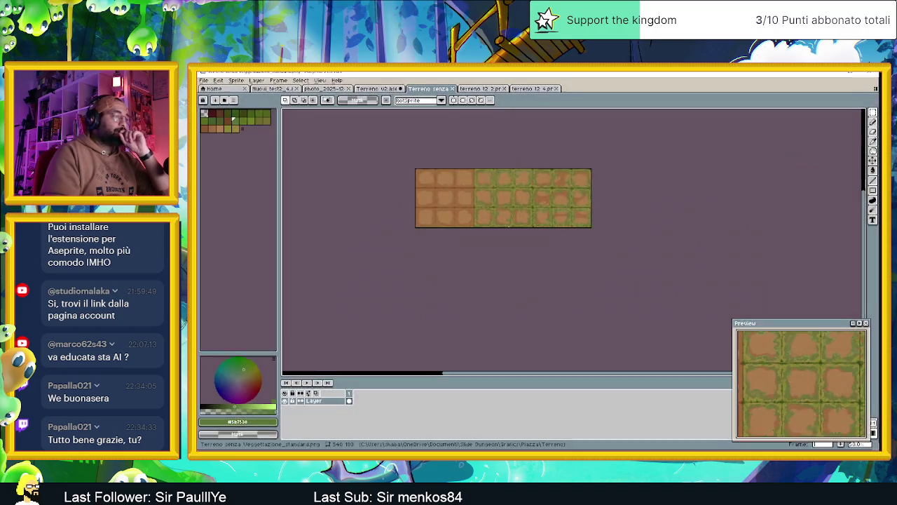
scroll(435, 170, "up", 5)
scroll(435, 196, "down", 1)
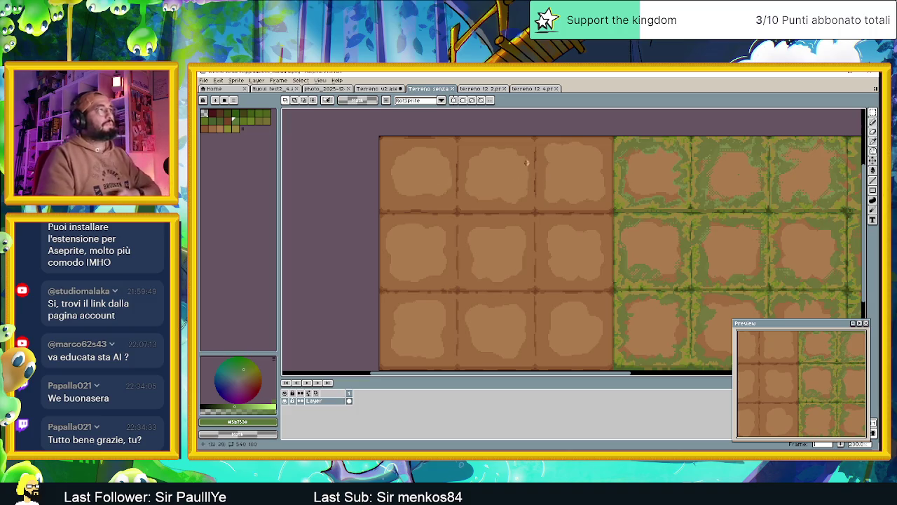
scroll(484, 137, "down", 2)
left_click(379, 88)
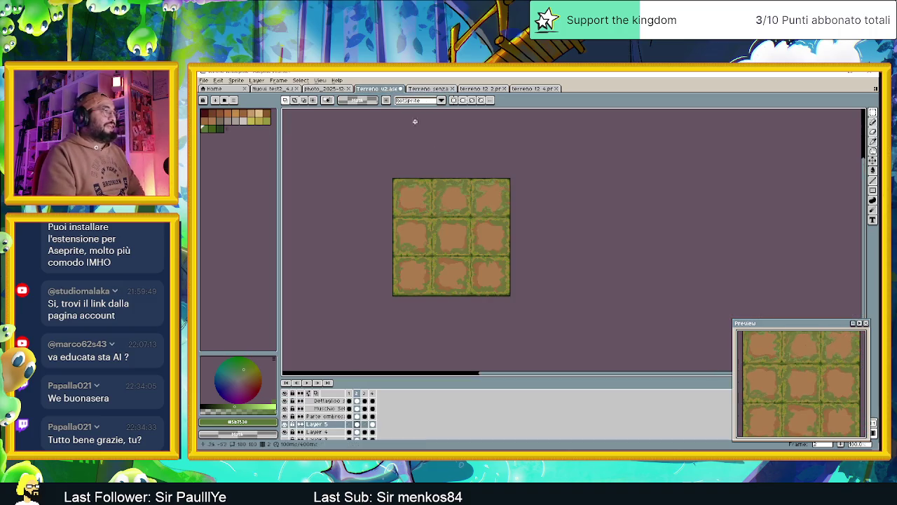
scroll(440, 210, "up", 1)
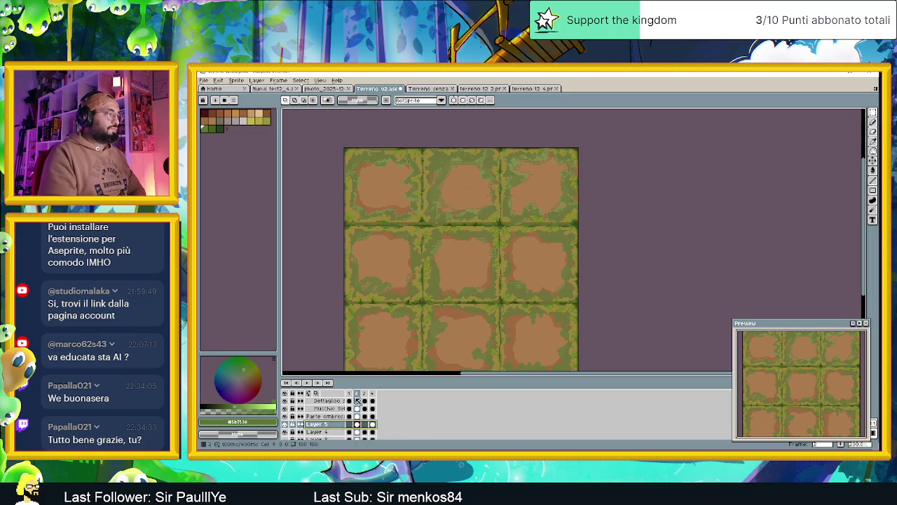
Try moving Layer 5 up the stack and undo it, then toggle Erbetta off and on
double_click(317, 424)
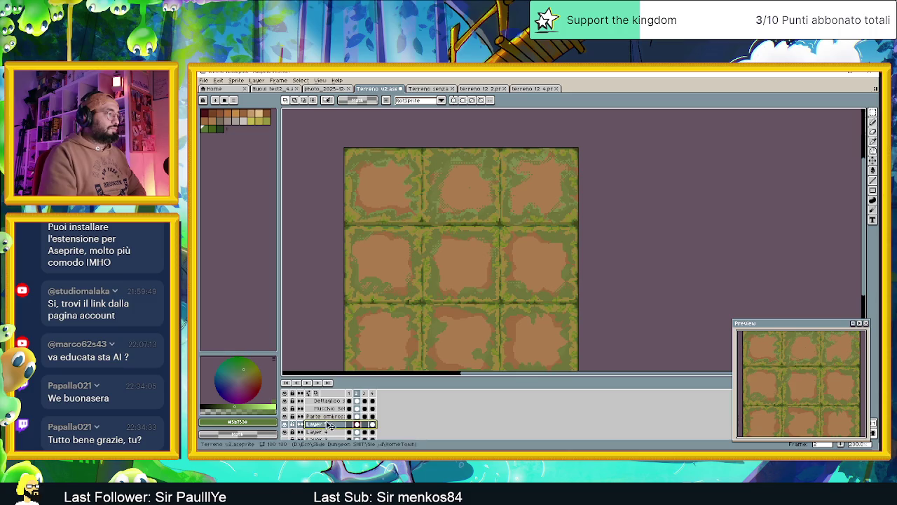
left_click_drag(333, 425, 338, 415)
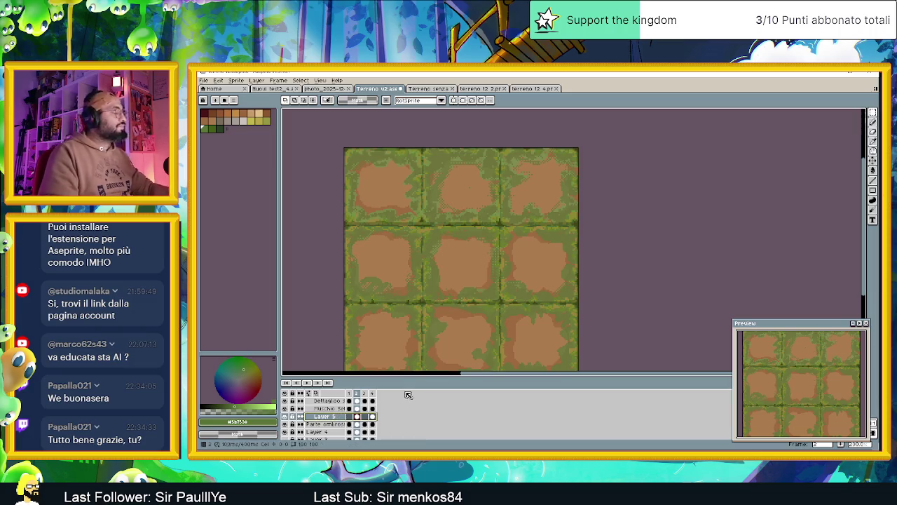
key("ctrl+z")
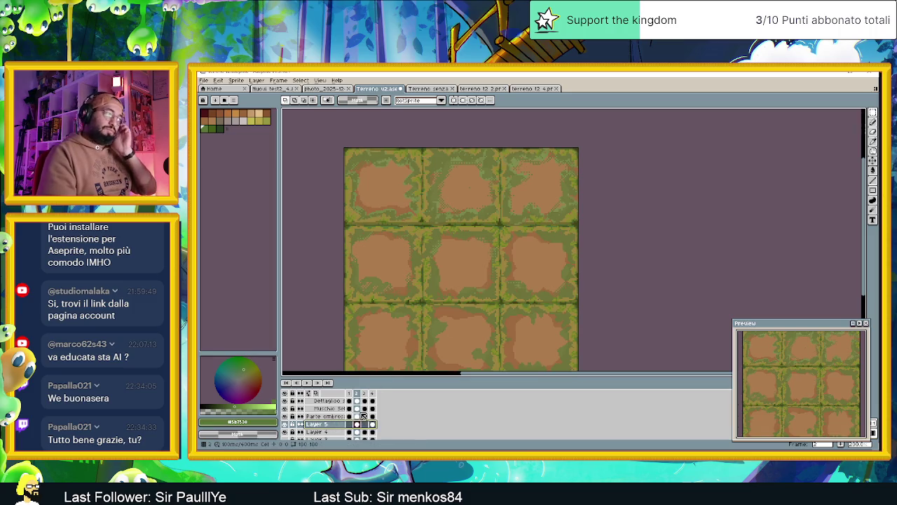
scroll(292, 412, "up", 3)
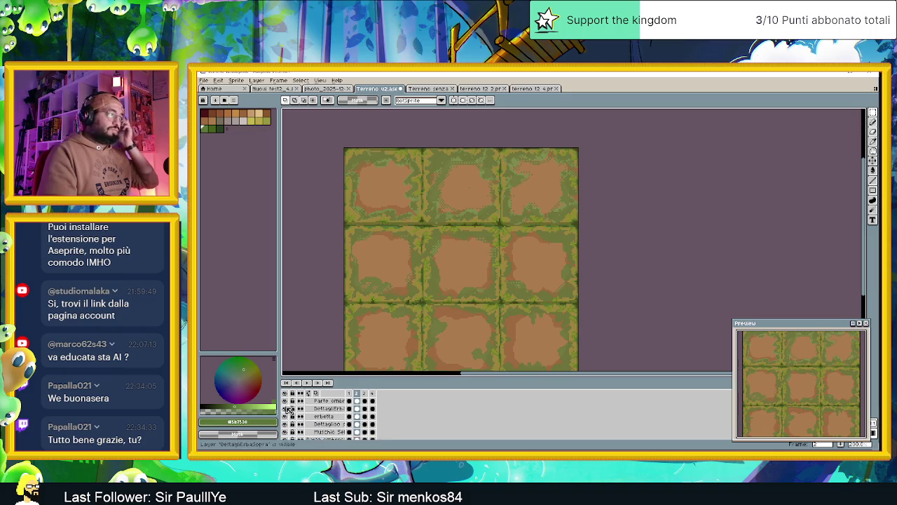
left_click(285, 402)
left_click(286, 402)
scroll(293, 413, "down", 3)
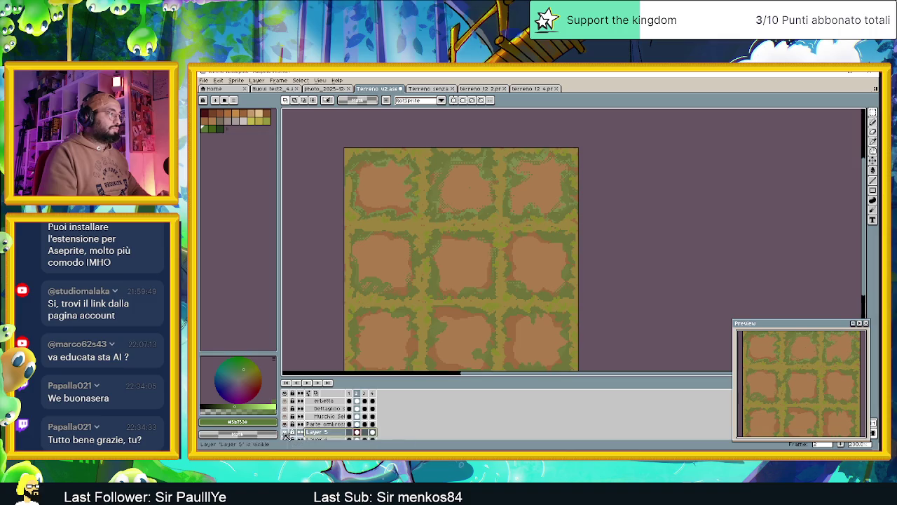
Toggle visibility of Layer 5, the green grass detail and Parte ombrosa to compare shading
left_click(285, 432)
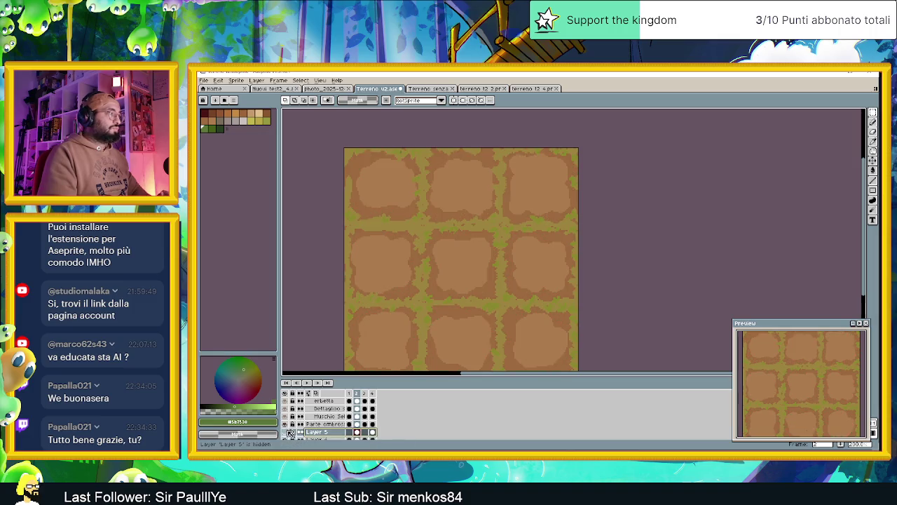
left_click(284, 425)
left_click(285, 425)
left_click(286, 426)
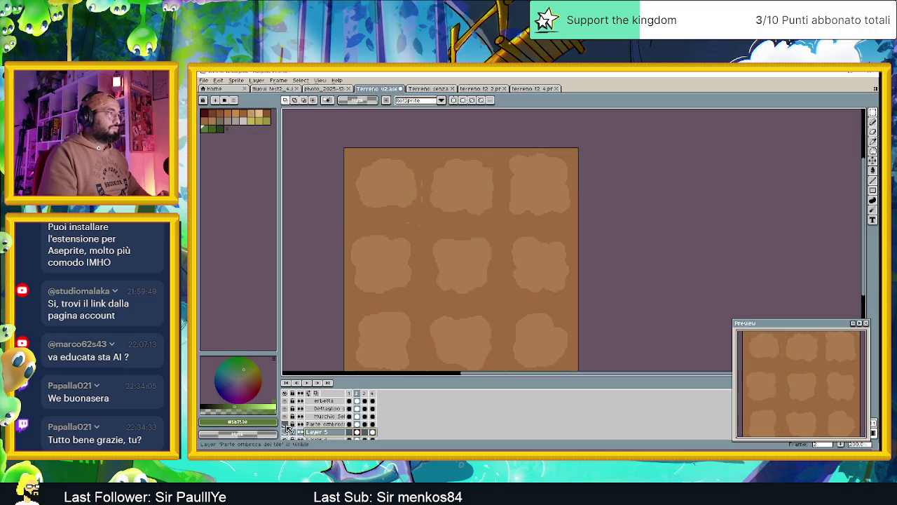
left_click(285, 425)
left_click(285, 425)
scroll(300, 429, "down", 1)
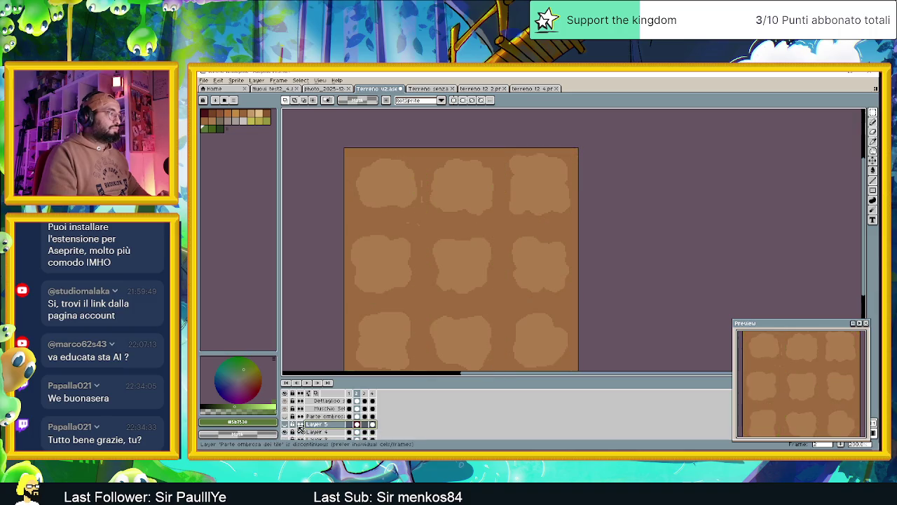
scroll(288, 432, "down", 1)
scroll(295, 429, "down", 1)
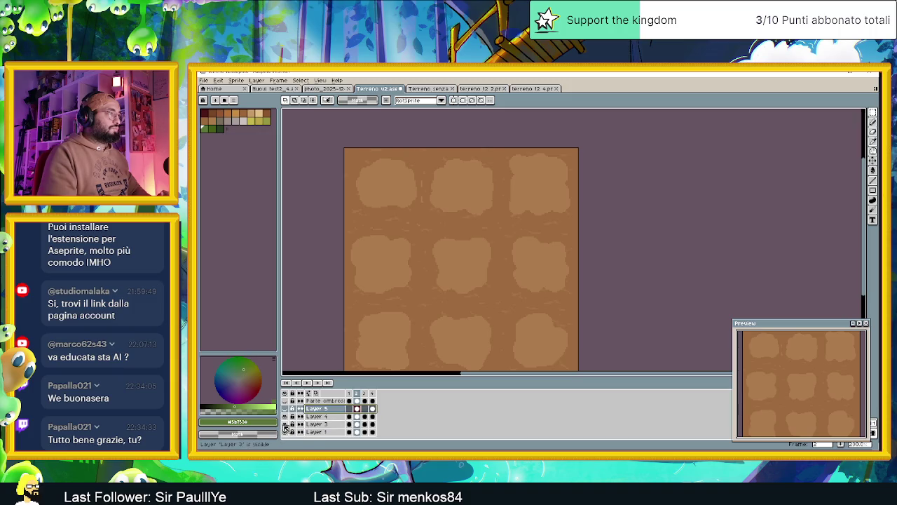
Show Muschio Selvaggio moss, Parte ombrosa shading and Layer 5 moss texture on the tiles
left_click(285, 409)
left_click(285, 409)
left_click(285, 401)
left_click(285, 401)
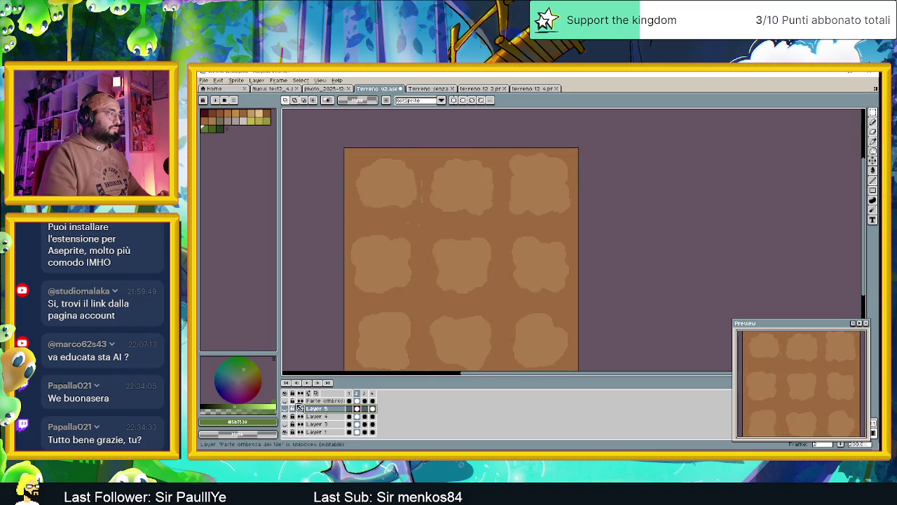
scroll(298, 406, "up", 1)
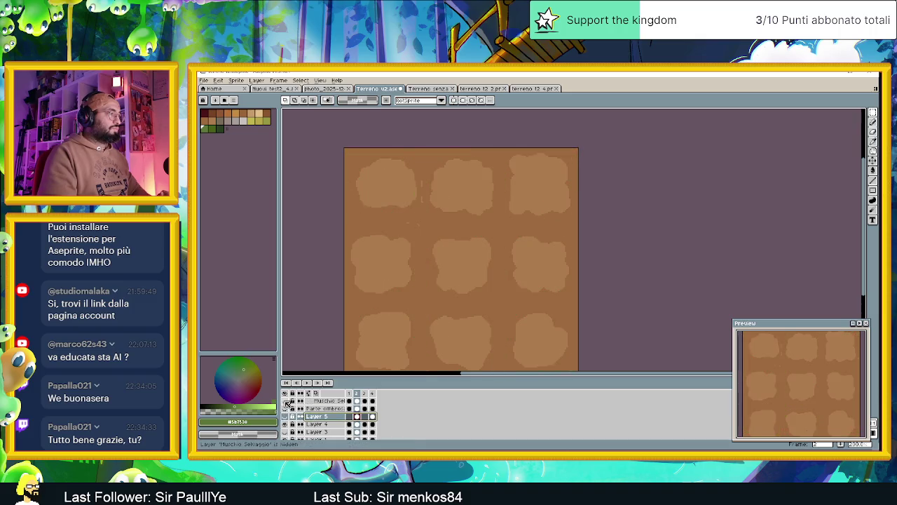
left_click(285, 401)
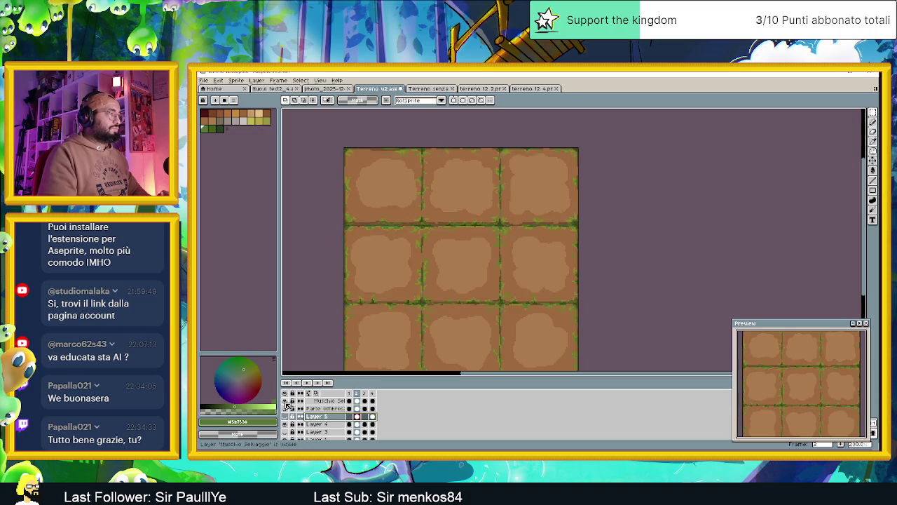
left_click(286, 410)
left_click(286, 416)
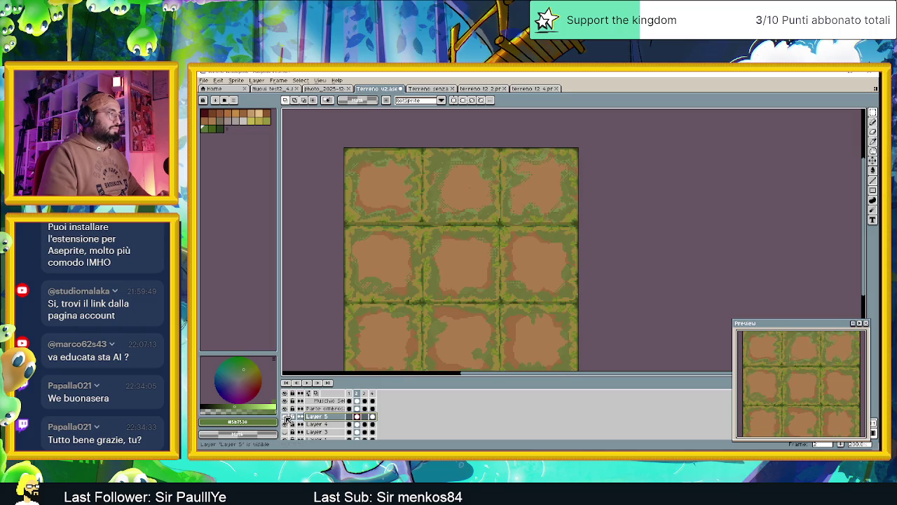
scroll(286, 418, "up", 3)
Compare the tiles with and without the Erbetta grass, leaving Erbetta hidden
left_click(285, 401)
left_click(285, 401)
left_click(285, 401)
left_click(285, 402)
left_click(285, 402)
left_click(286, 401)
left_click(285, 402)
left_click(285, 402)
left_click(286, 401)
left_click(285, 402)
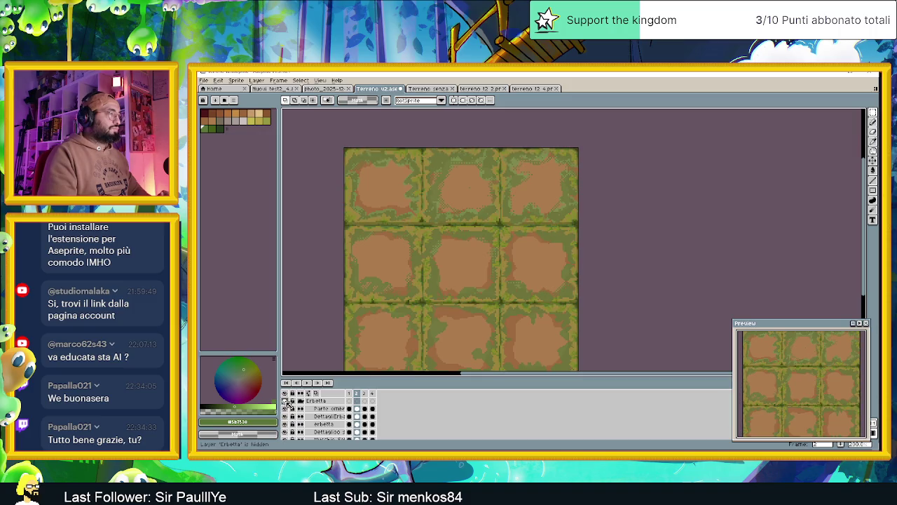
scroll(298, 414, "down", 3)
scroll(302, 419, "down", 3)
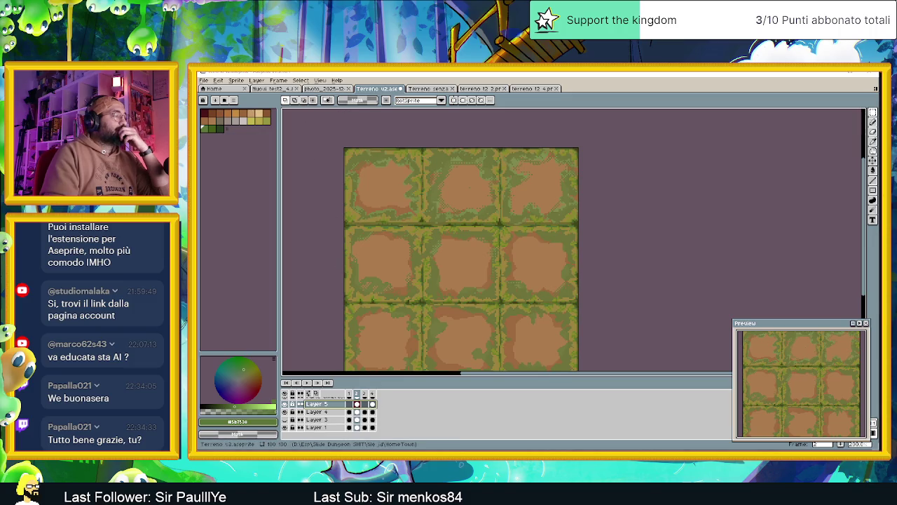
Browse the terrain files in File Explorer's HomeTown folder and open Terreno v2 in Aseprite
key("alt+Tab")
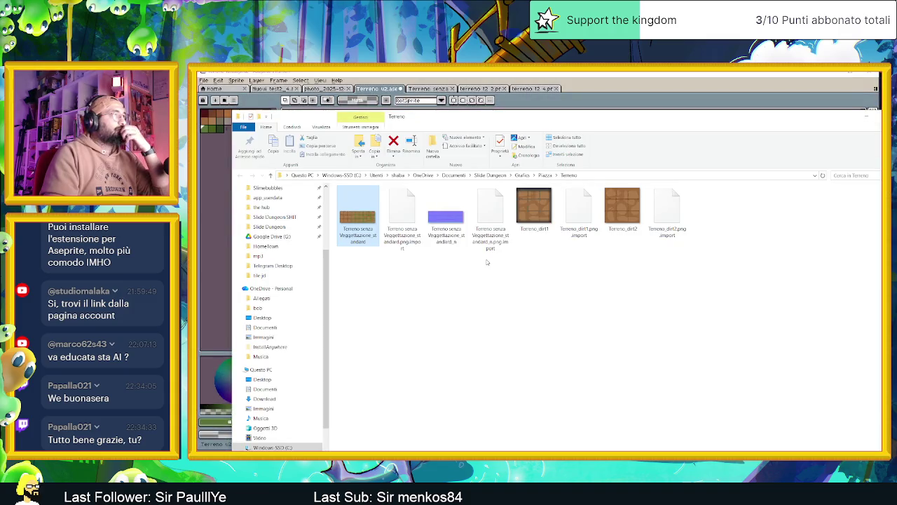
key("alt+Tab")
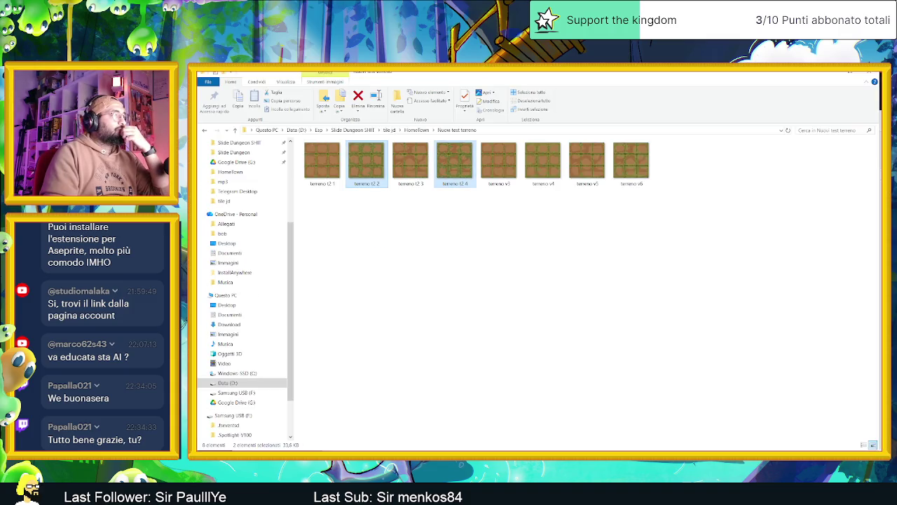
left_click(415, 131)
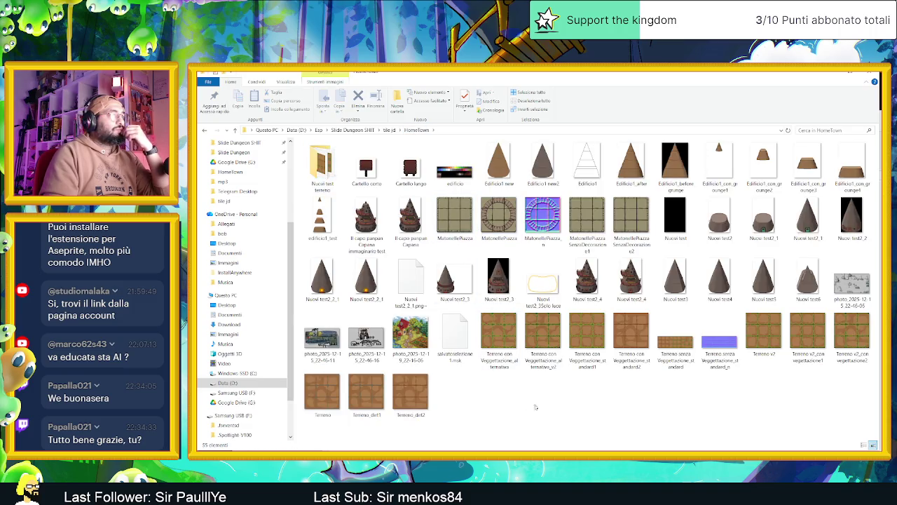
left_click(757, 347)
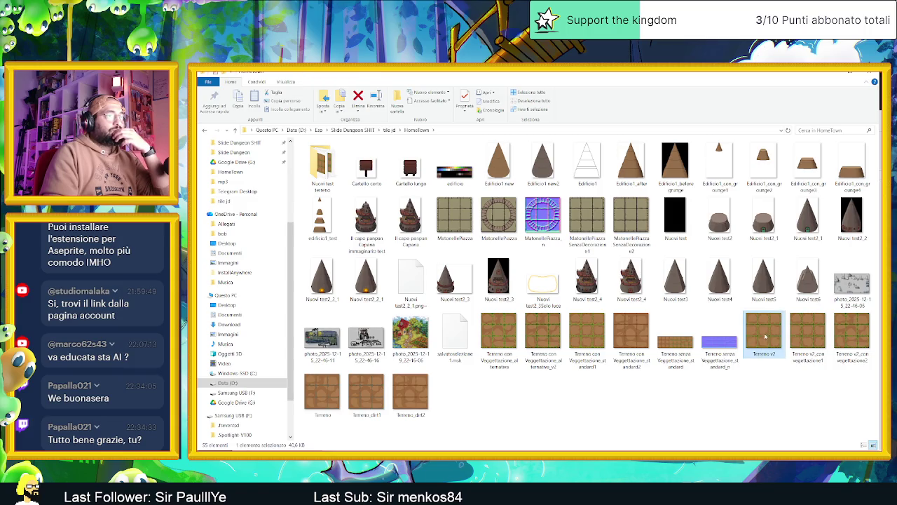
mouse_move(763, 335)
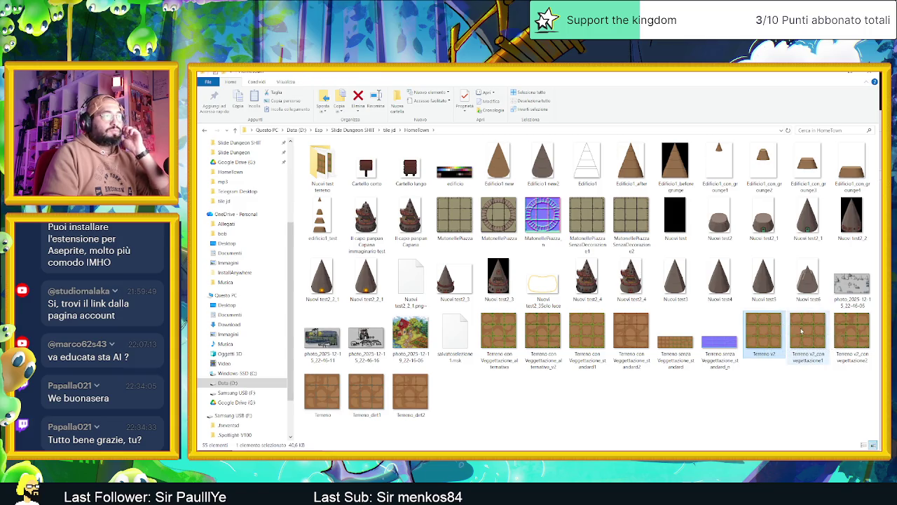
mouse_move(807, 332)
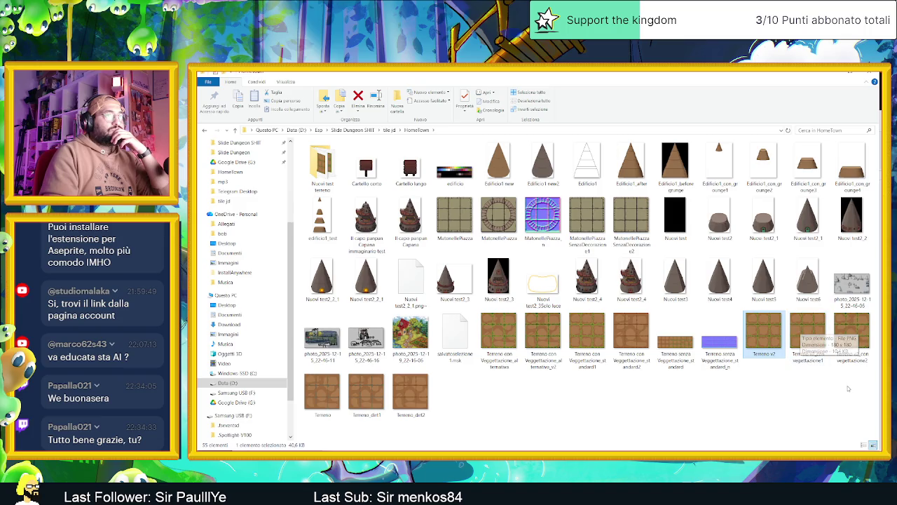
left_click(858, 345)
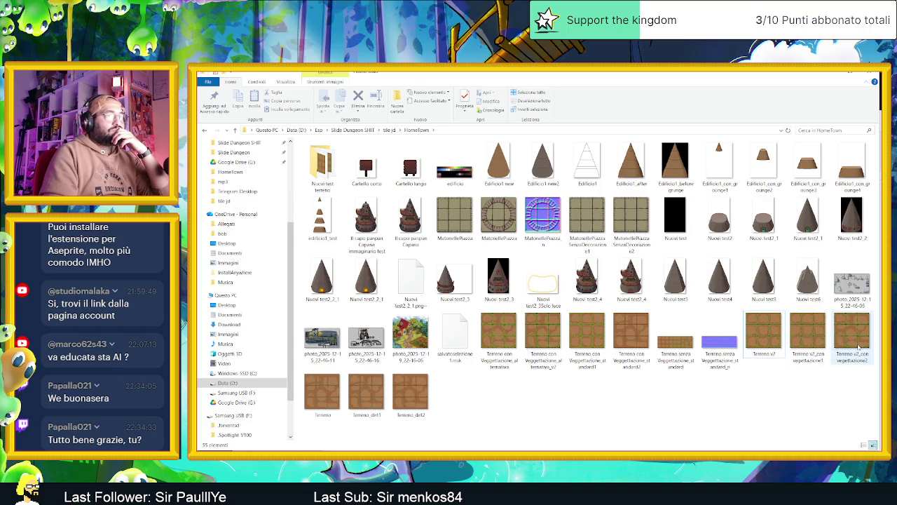
left_click(358, 401)
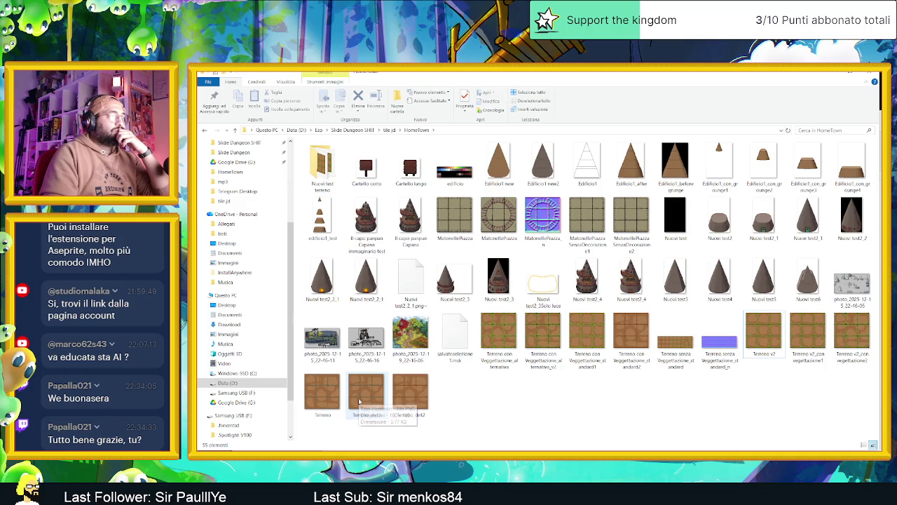
left_click(327, 400)
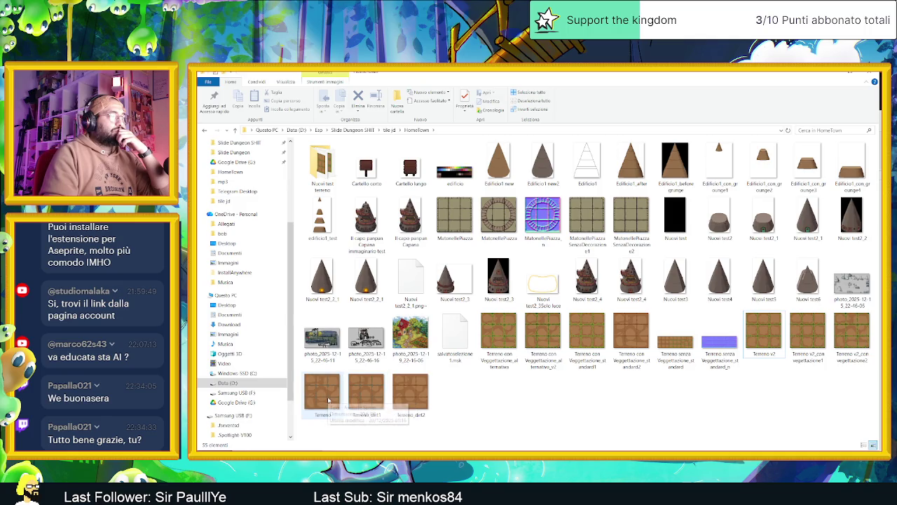
left_click(770, 334)
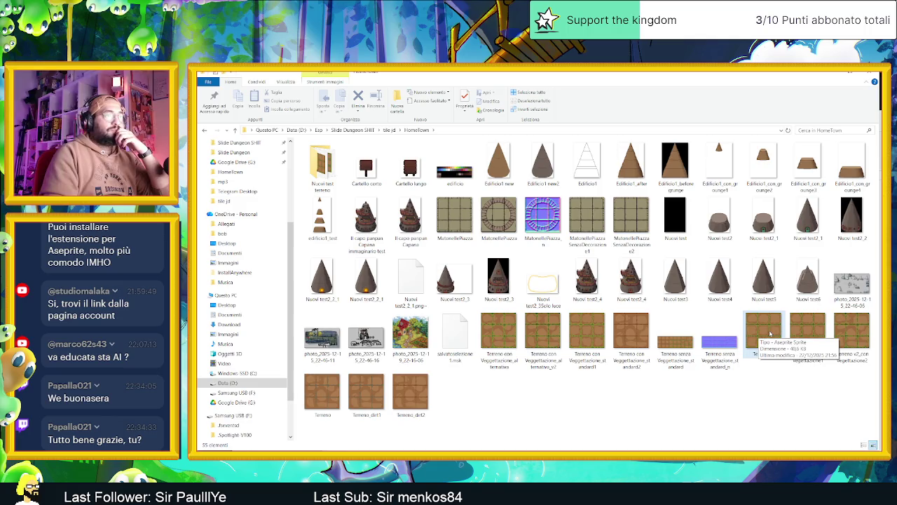
double_click(769, 334)
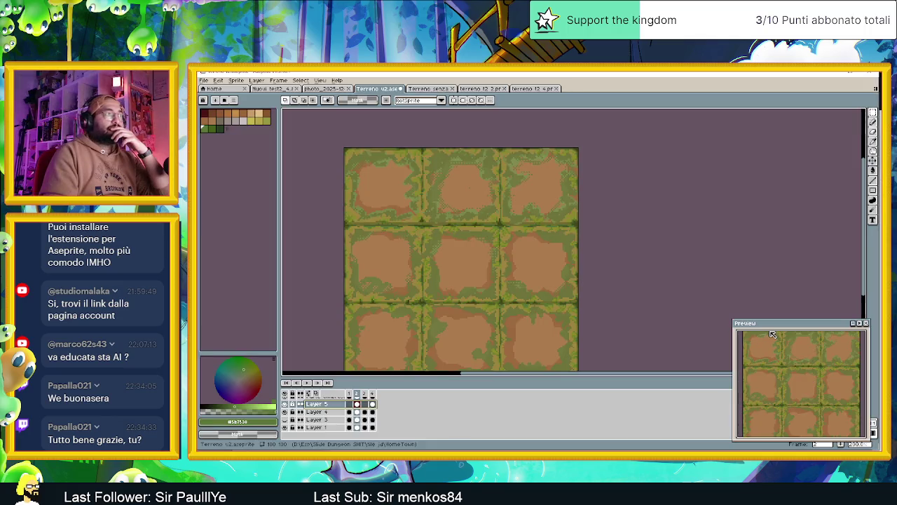
Show the first frame, hide the Erbetta grass borders and preview the Parte ombrosa shading
scroll(499, 221, "down", 1)
scroll(441, 264, "up", 1)
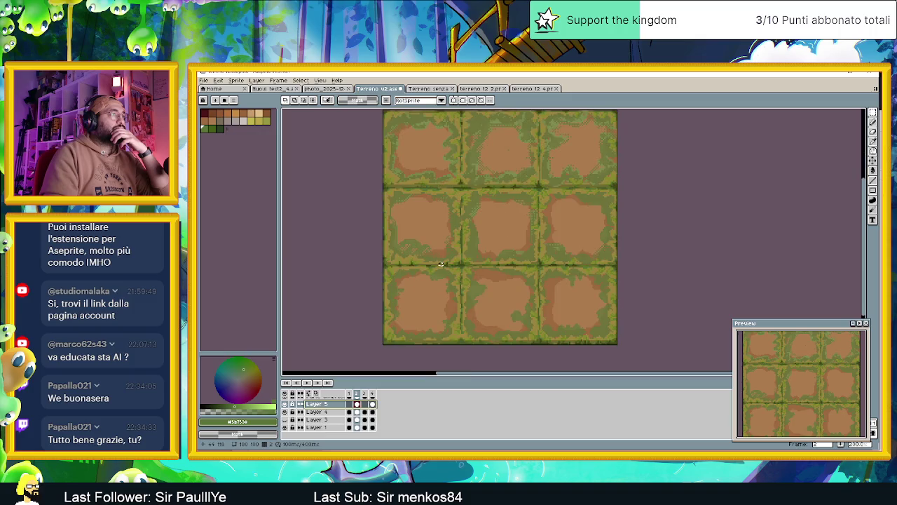
scroll(441, 264, "down", 1)
scroll(441, 263, "up", 1)
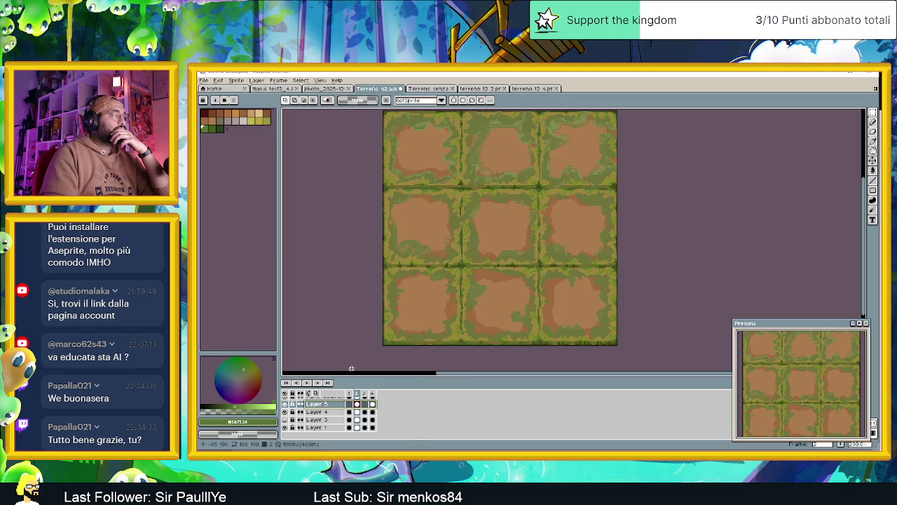
scroll(330, 421, "up", 1)
scroll(330, 420, "up", 2)
scroll(336, 417, "up", 1)
left_click(350, 410)
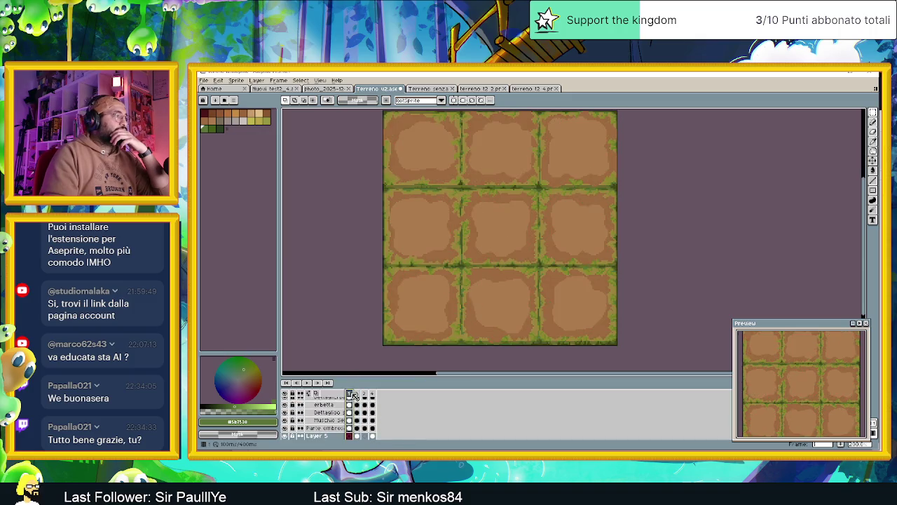
scroll(353, 413, "up", 2)
scroll(336, 418, "down", 5)
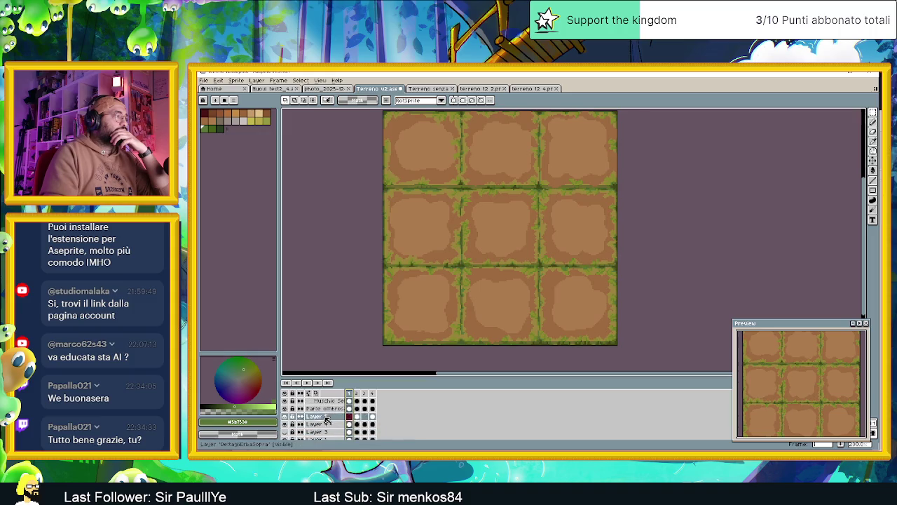
scroll(294, 417, "up", 1)
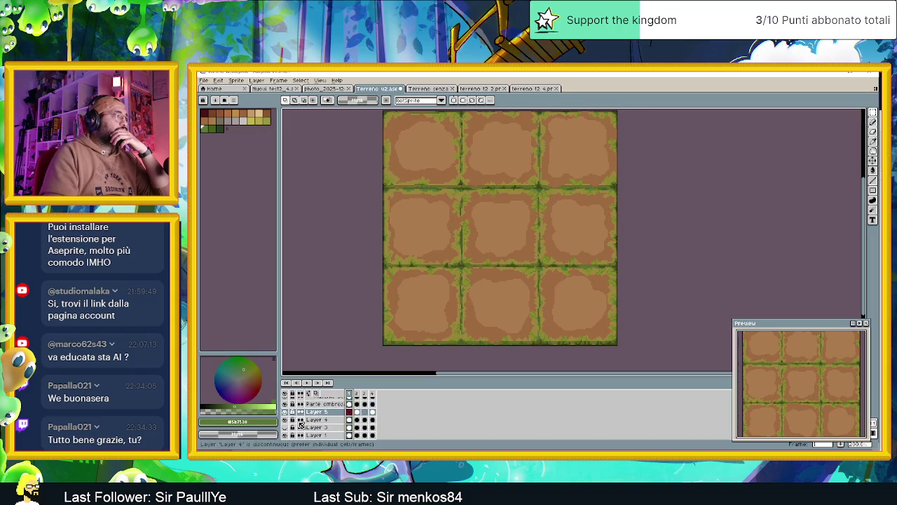
scroll(288, 424, "up", 3)
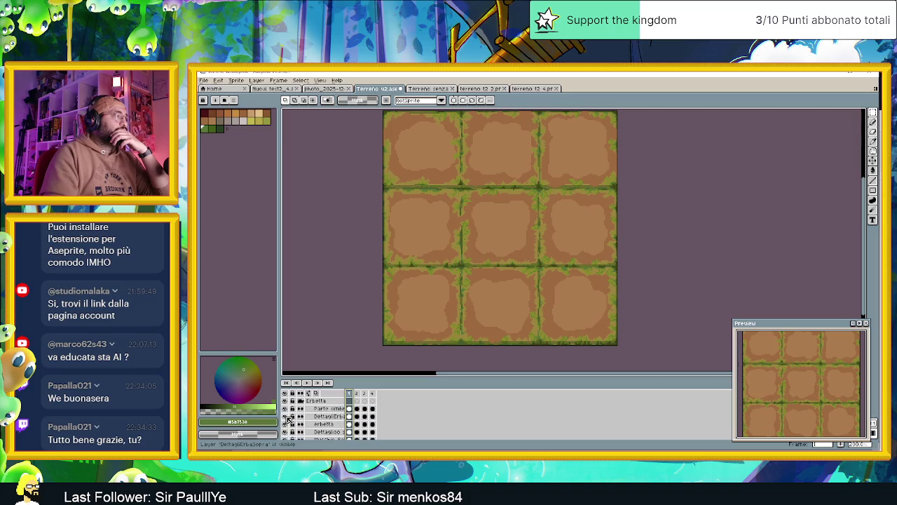
left_click(290, 404)
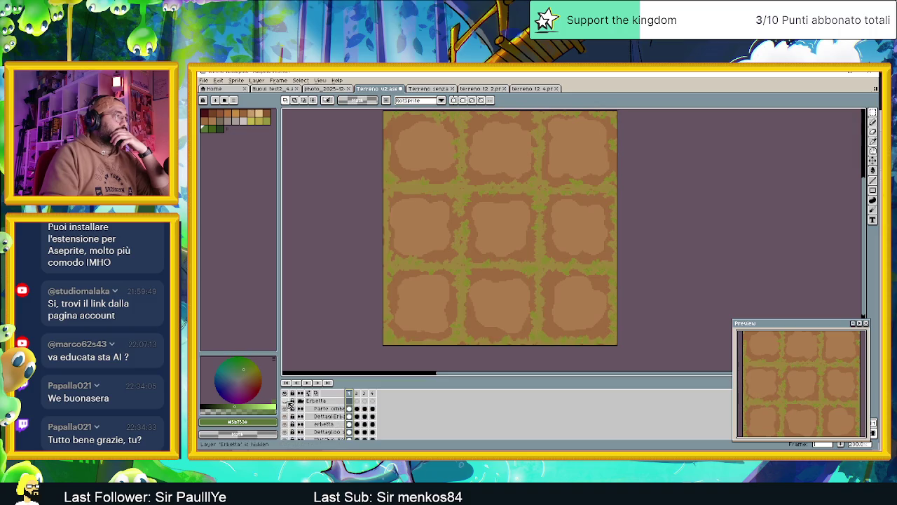
left_click(300, 402)
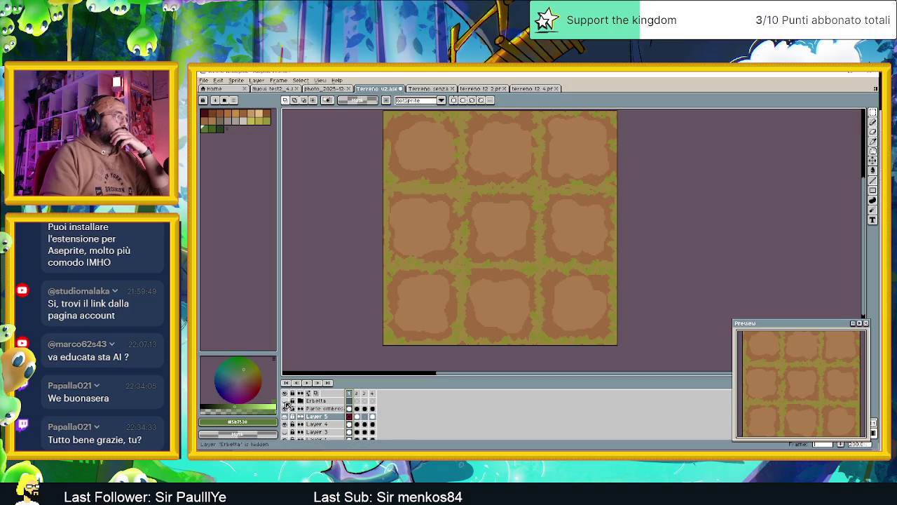
left_click(286, 408)
Hide the shading, restore Layer 5's moss, and toggle Layer 4 and Layer 1 visibility
scroll(317, 425, "down", 1)
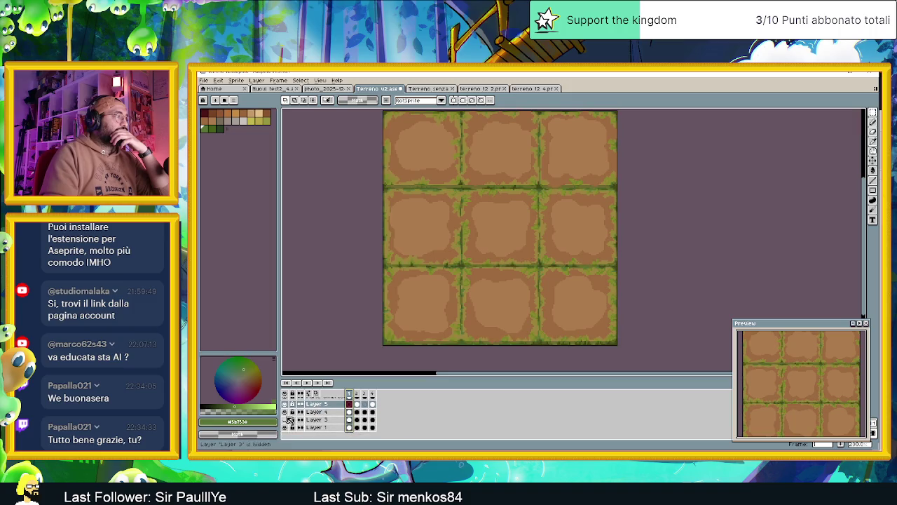
scroll(311, 417, "up", 1)
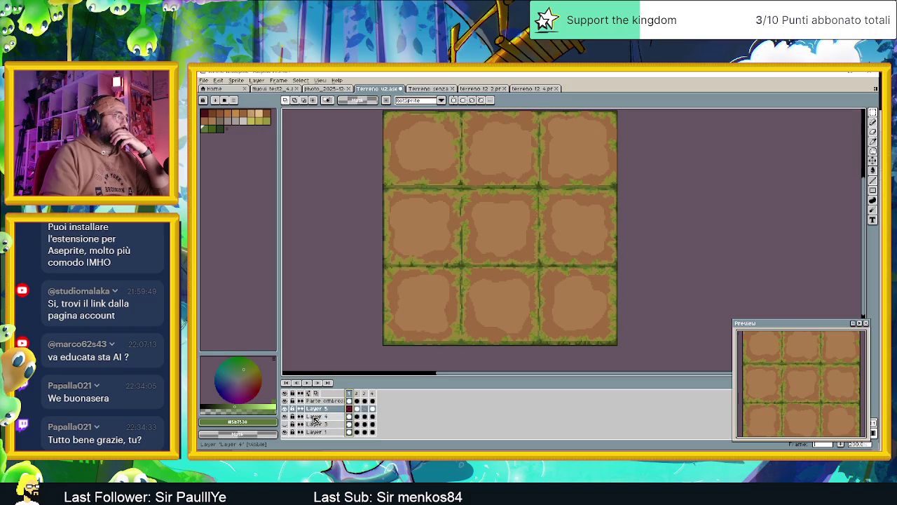
scroll(311, 414, "up", 1)
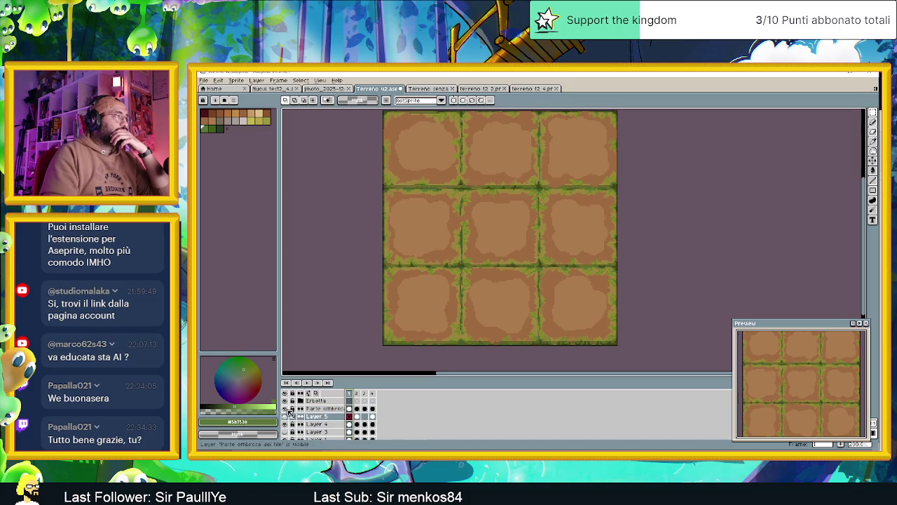
left_click(286, 409)
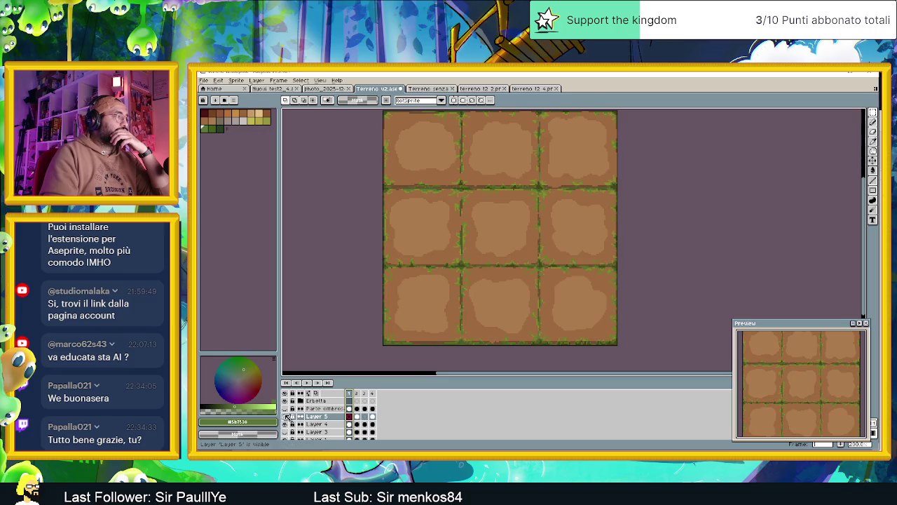
left_click(286, 416)
left_click(286, 424)
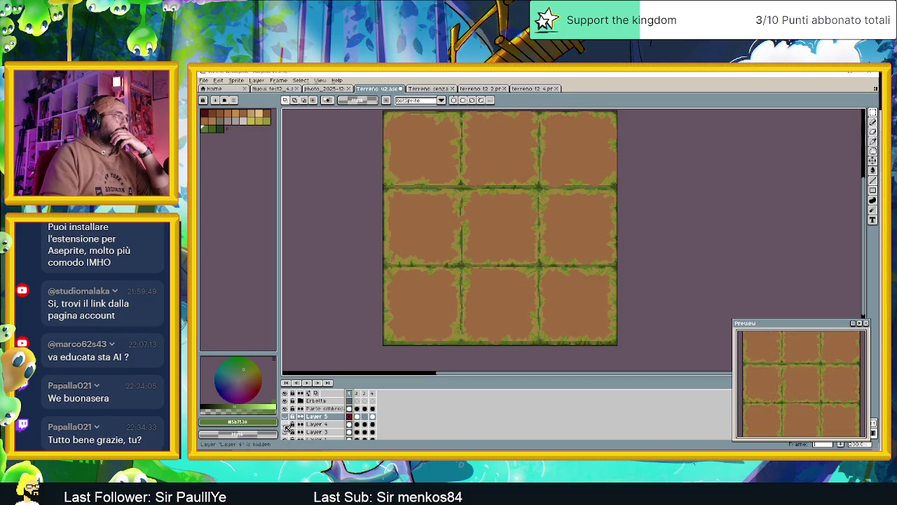
scroll(288, 428, "down", 1)
left_click(286, 432)
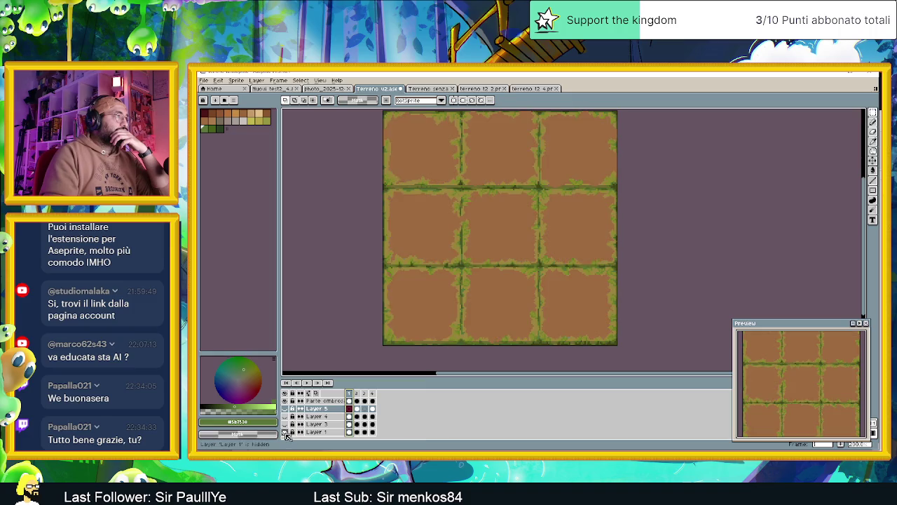
scroll(289, 425, "up", 1)
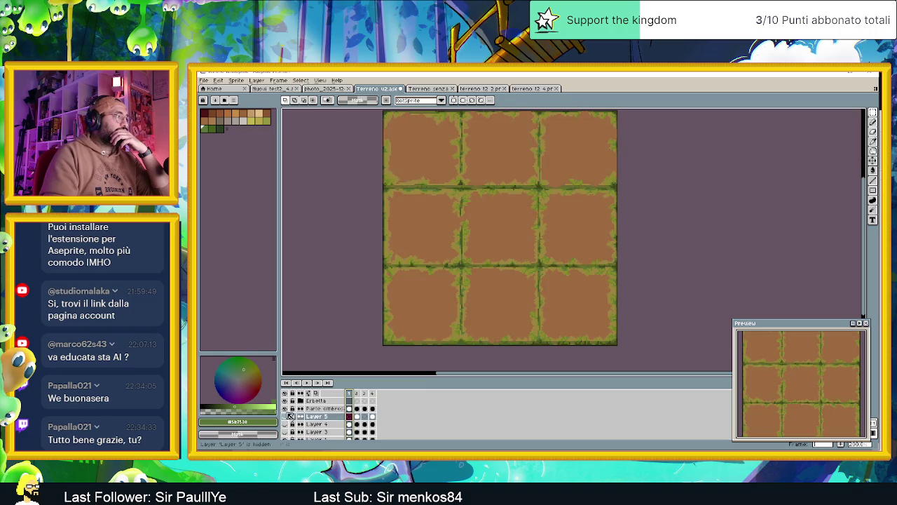
Expand the Erbetta group and hide the dark detail lines, green grass edges and Layer 5
left_click(300, 402)
left_click(293, 417)
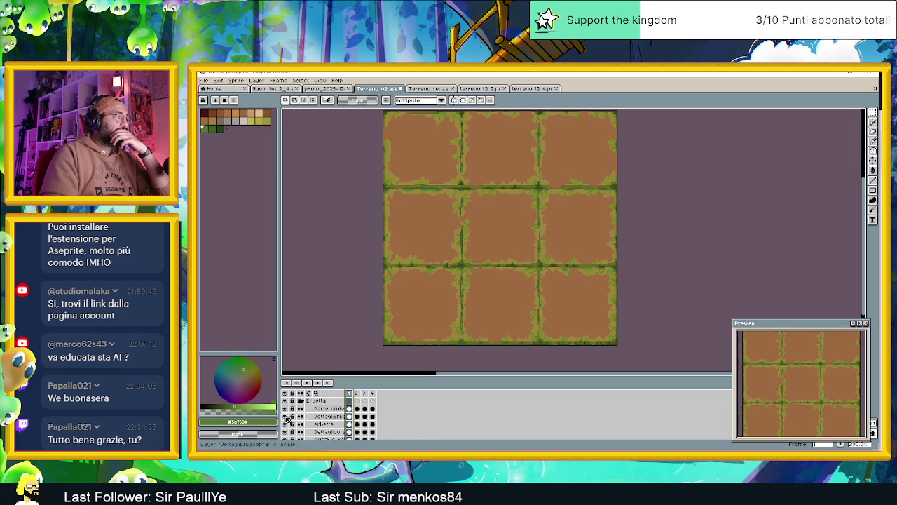
scroll(288, 429, "down", 1)
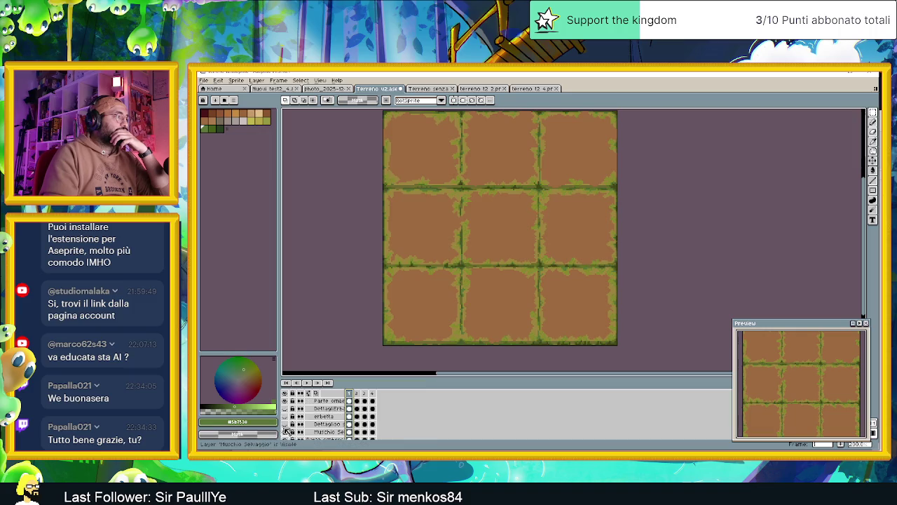
left_click(286, 435)
scroll(289, 431, "down", 1)
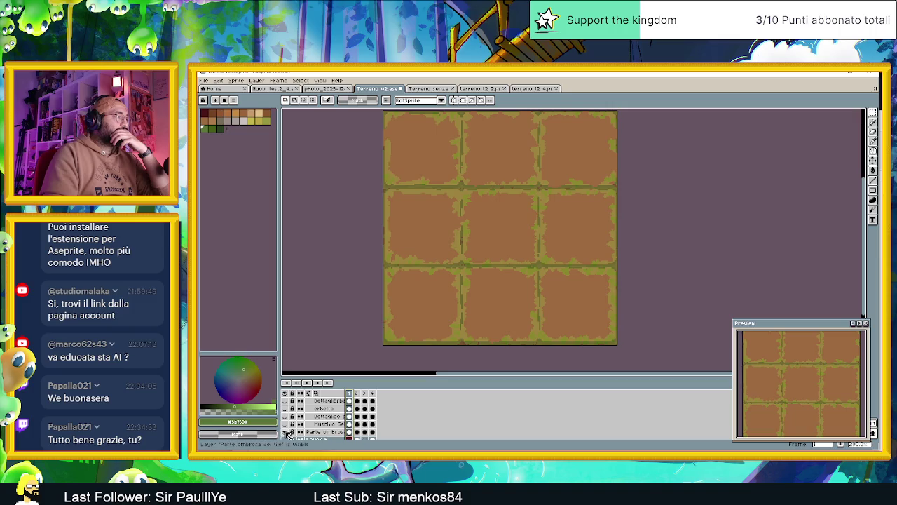
left_click(287, 433)
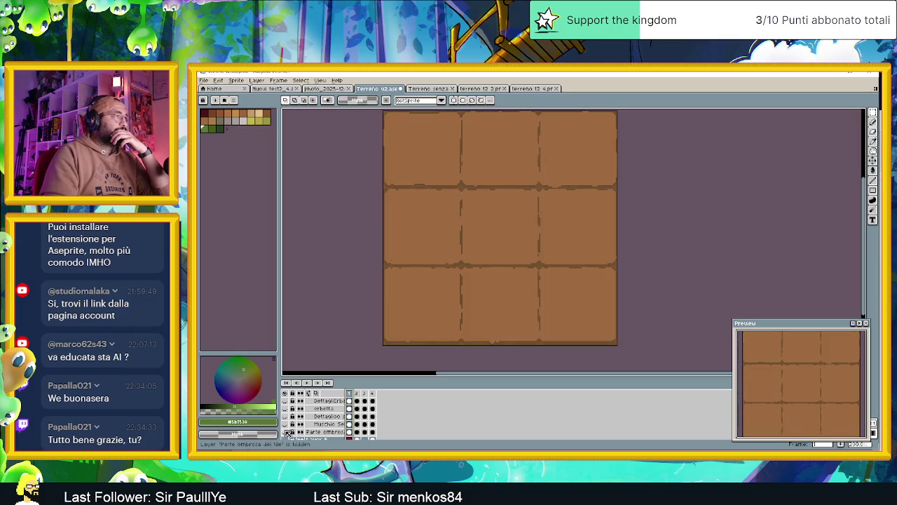
left_click(294, 424)
scroll(295, 424, "down", 1)
left_click(287, 432)
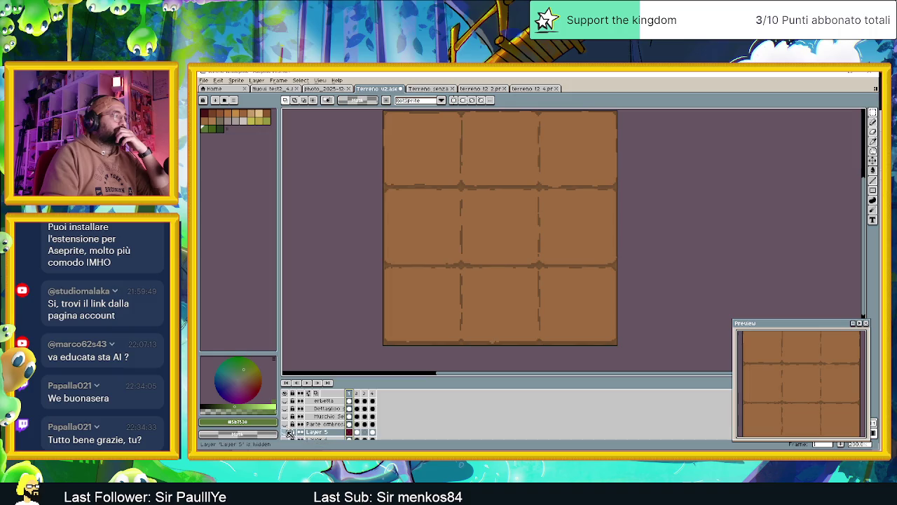
left_click(288, 425)
left_click(287, 425)
Show Layer 4's lighter dirt patches and the Parte ombrosa dei tile Copy layer
scroll(288, 436, "down", 1)
left_click(287, 432)
scroll(288, 433, "down", 2)
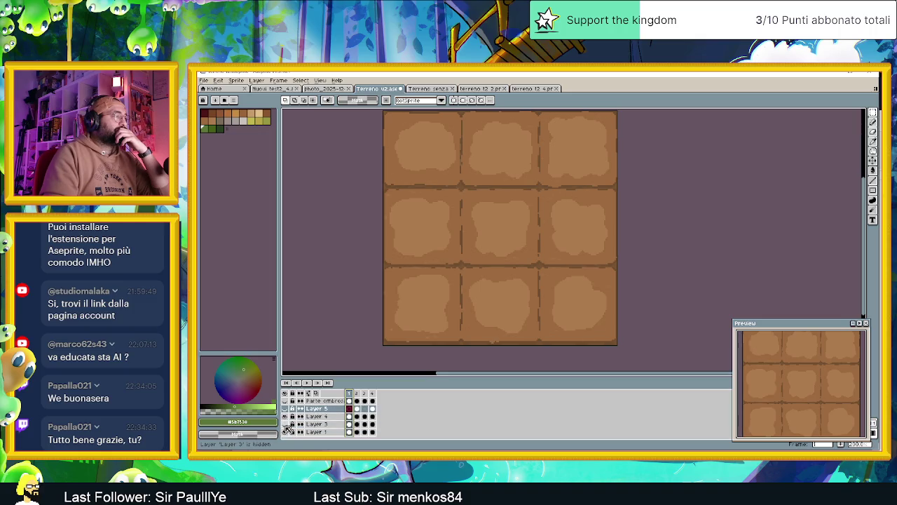
scroll(287, 429, "up", 3)
left_click(286, 408)
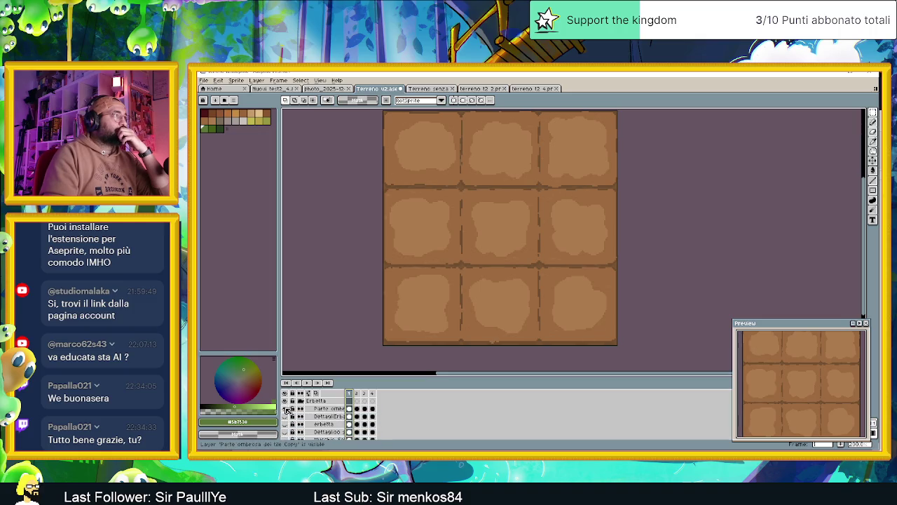
scroll(427, 194, "up", 1)
scroll(427, 194, "down", 3)
scroll(428, 195, "down", 1)
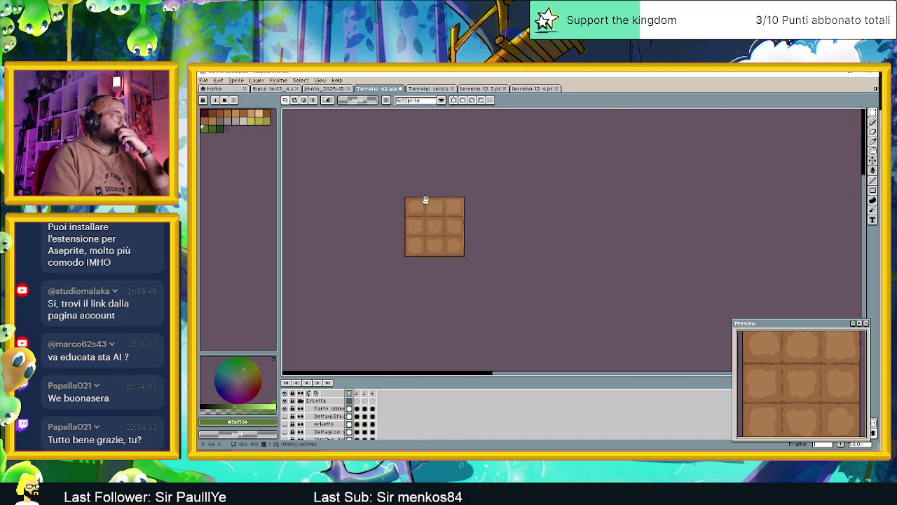
Toggle the DettagliErbaSopra and erbetta grass layers on and off to compare the tiles
scroll(413, 201, "up", 2)
scroll(401, 206, "up", 2)
scroll(400, 206, "up", 2)
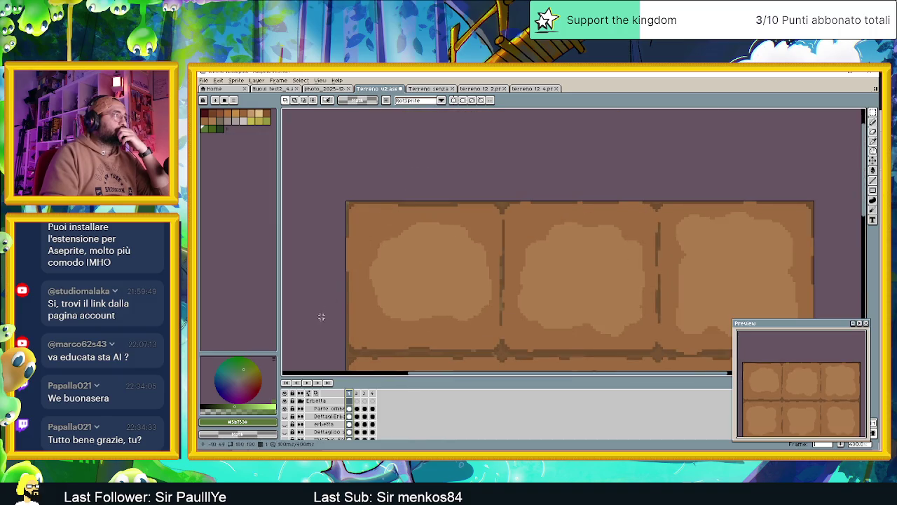
left_click(284, 417)
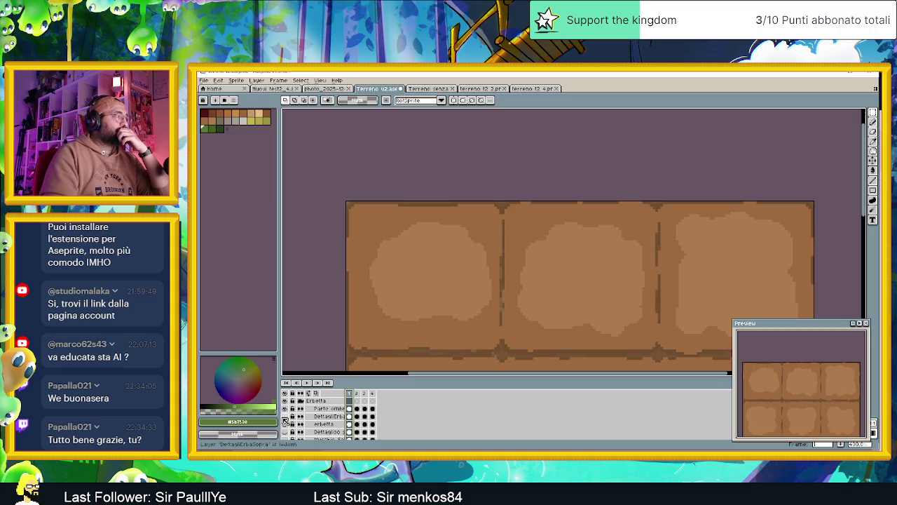
left_click(287, 424)
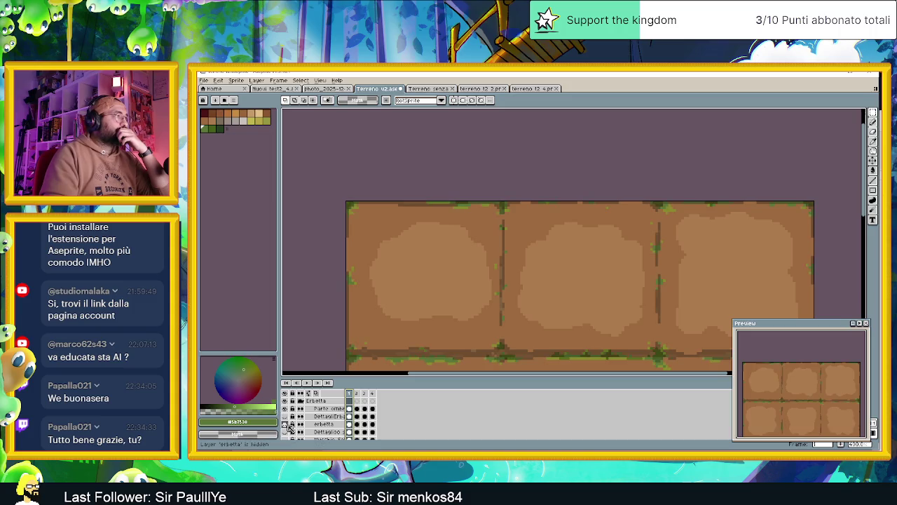
left_click(287, 424)
left_click(286, 424)
left_click(286, 424)
left_click(287, 424)
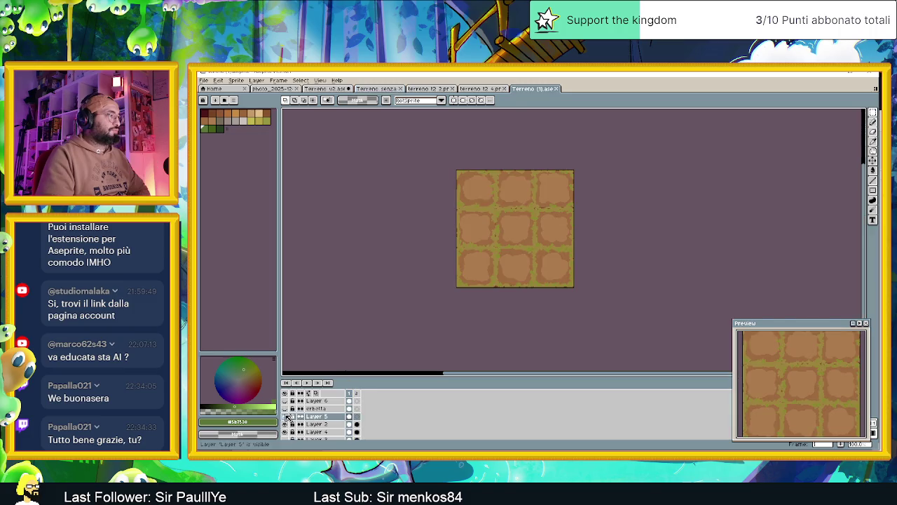
Zoom and pan the canvas to frame the Terreno (1) dirt tiles
scroll(532, 256, "right", 2)
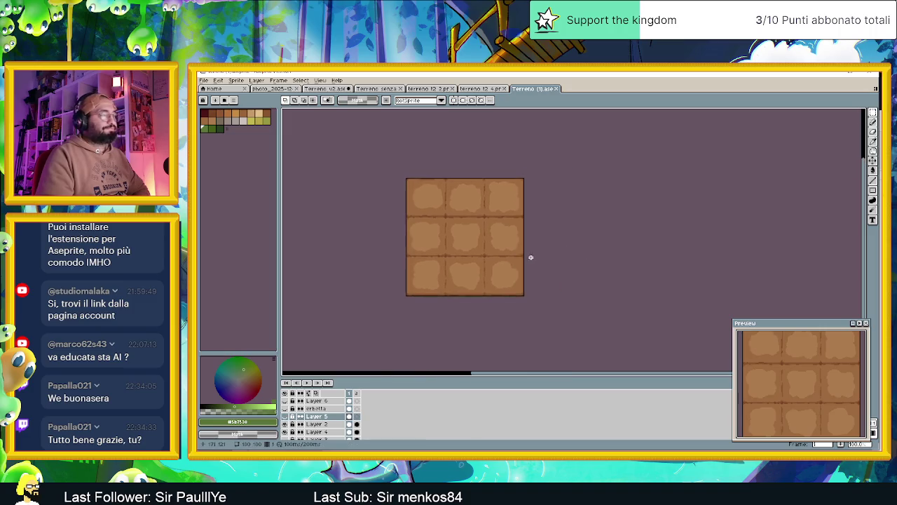
scroll(503, 252, "up", 1)
scroll(464, 231, "down", 1)
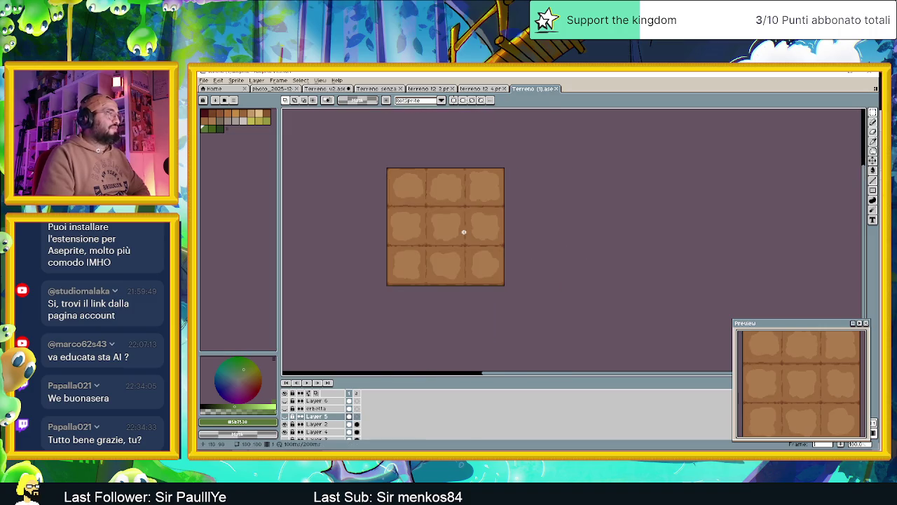
scroll(464, 231, "up", 1)
left_click_drag(465, 232, 472, 260)
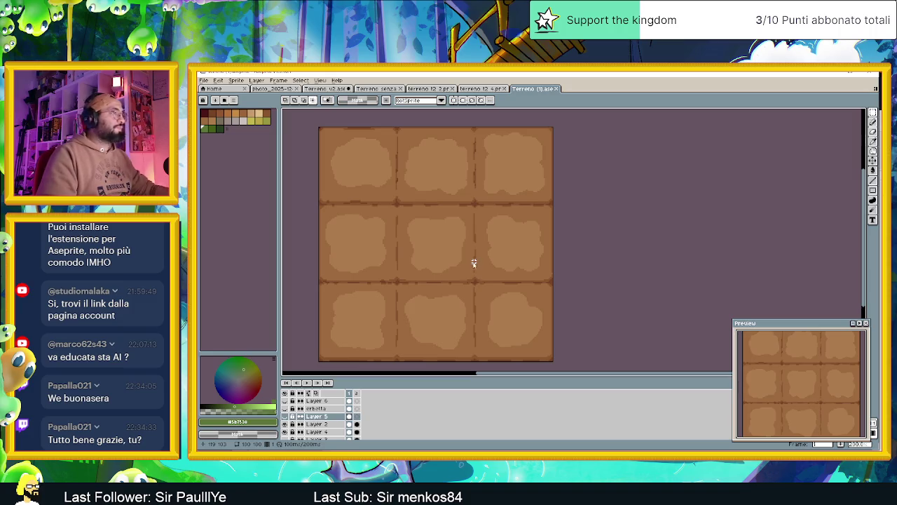
Save a copy of the sprite with png file type under the name 'Terreno base'
key("ctrl+shift+s")
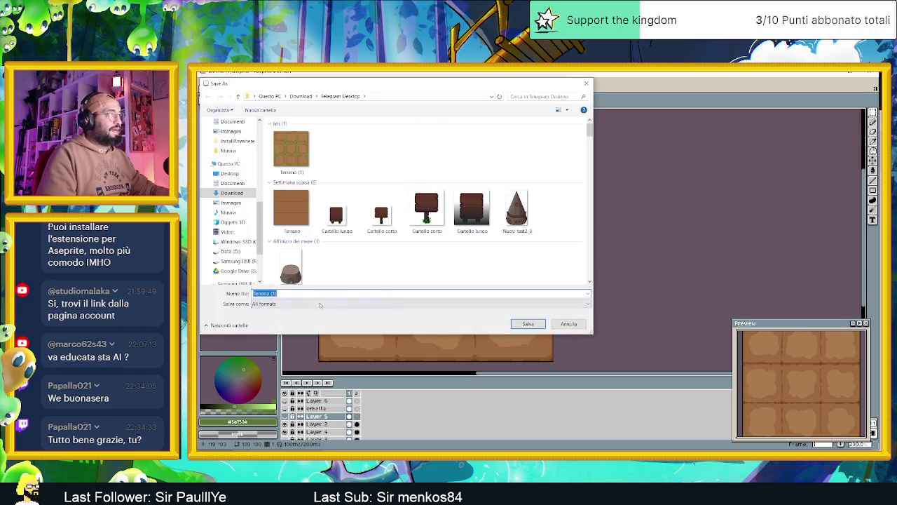
left_click(319, 304)
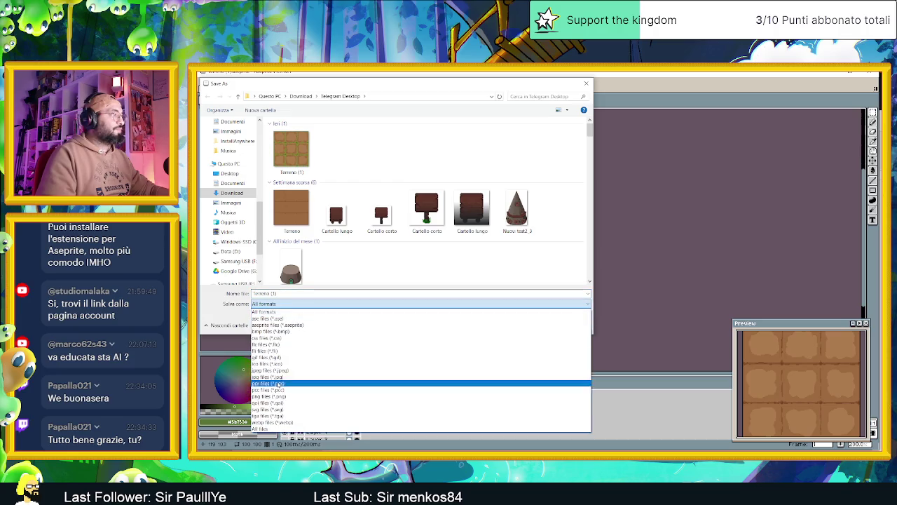
left_click(273, 396)
left_click(281, 293)
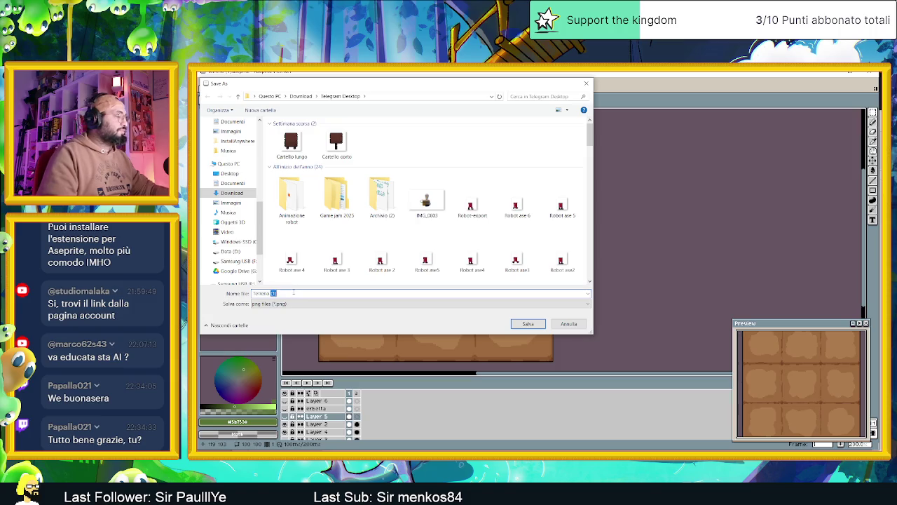
type("base")
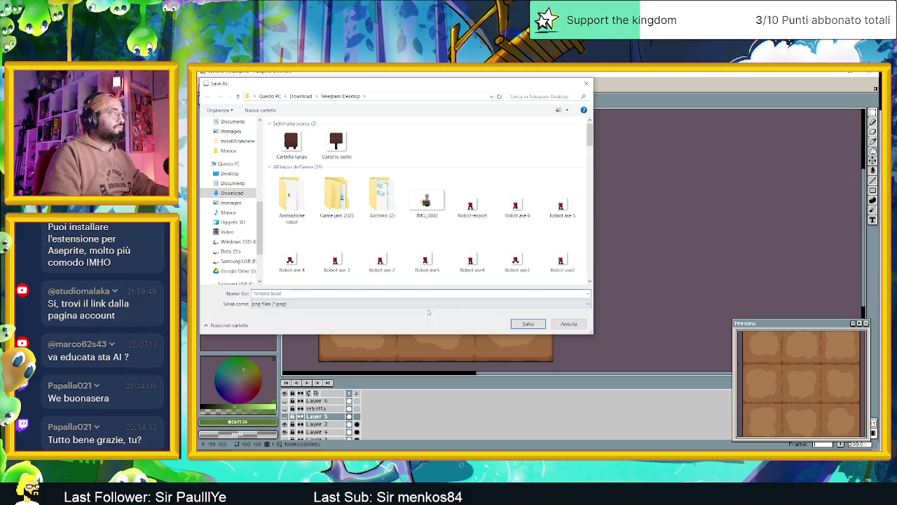
key("Return")
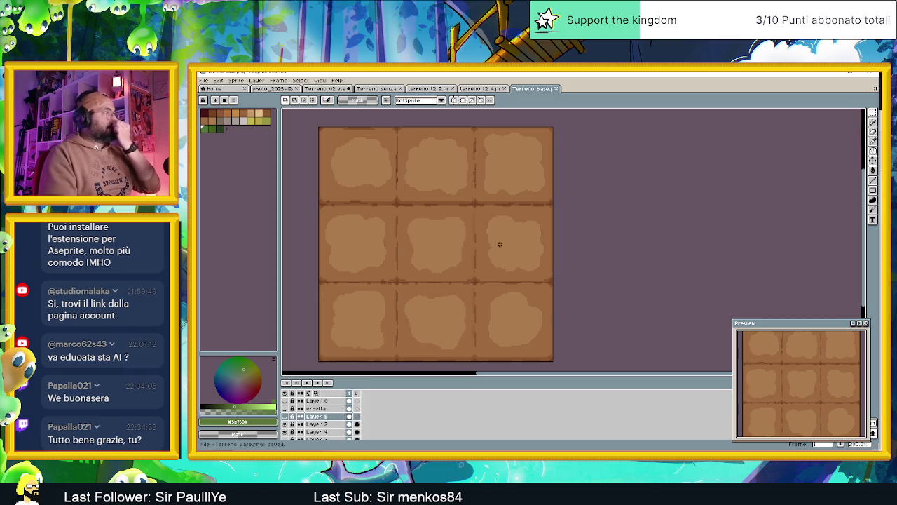
Navigate File Explorer to the Download > Telegram Desktop folder
left_click(850, 72)
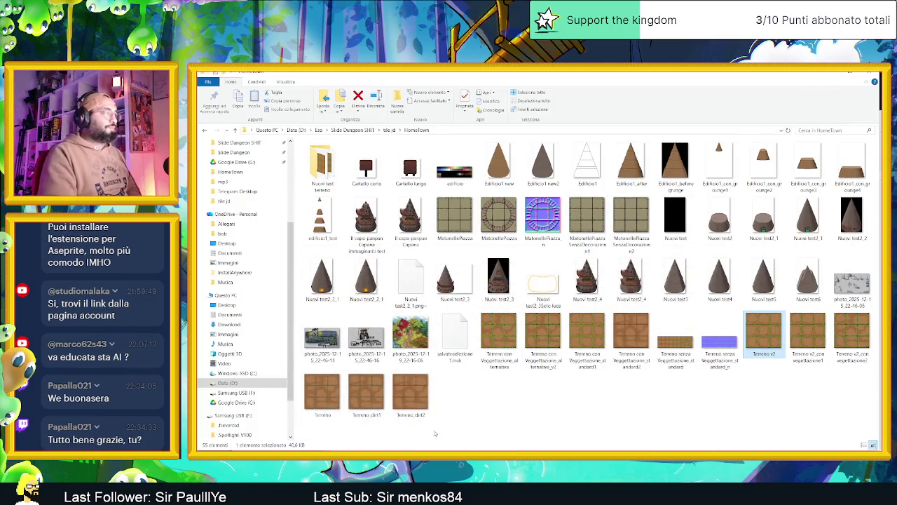
key("alt+Tab")
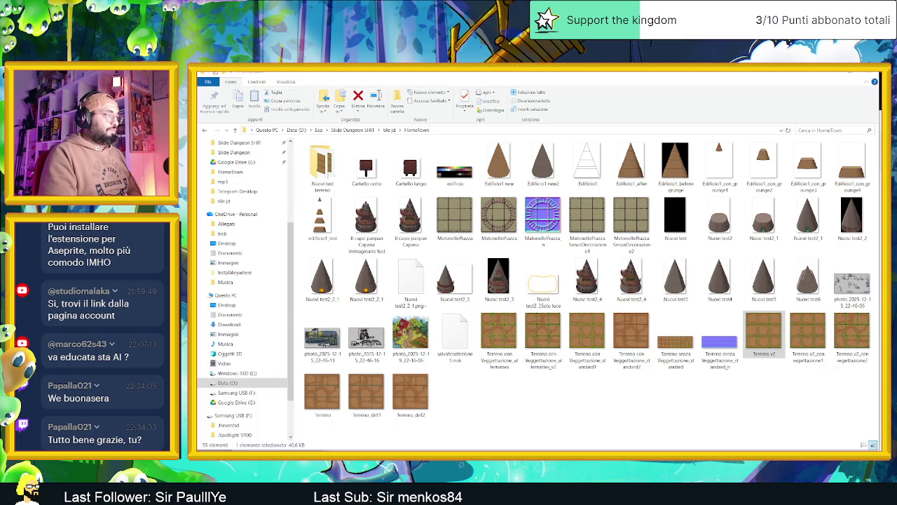
right_click(392, 449)
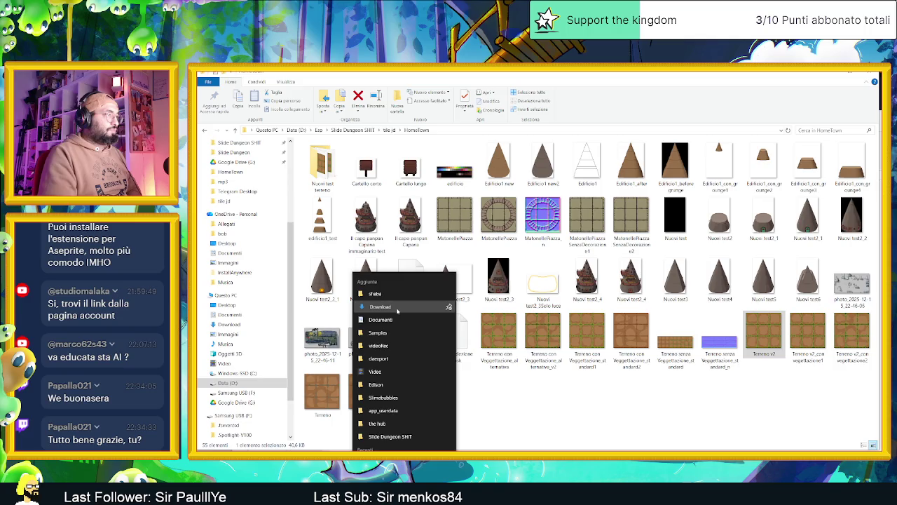
left_click(397, 311)
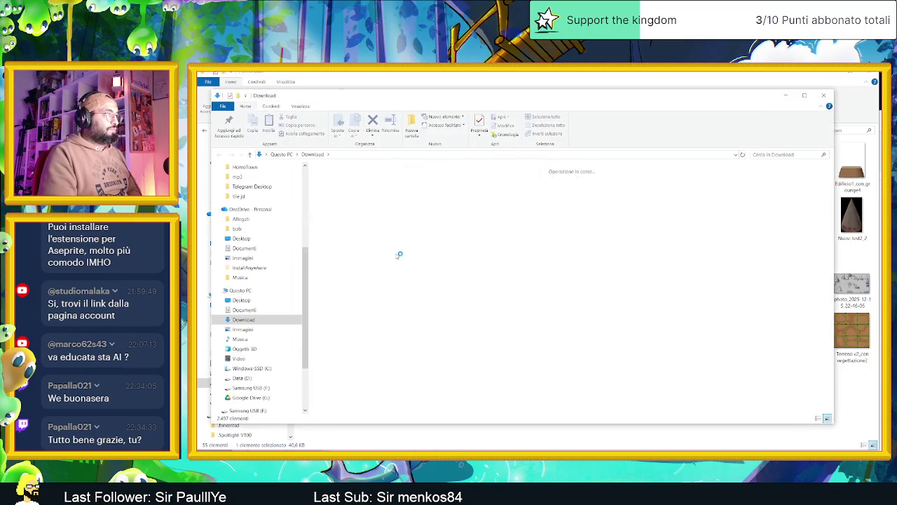
double_click(400, 202)
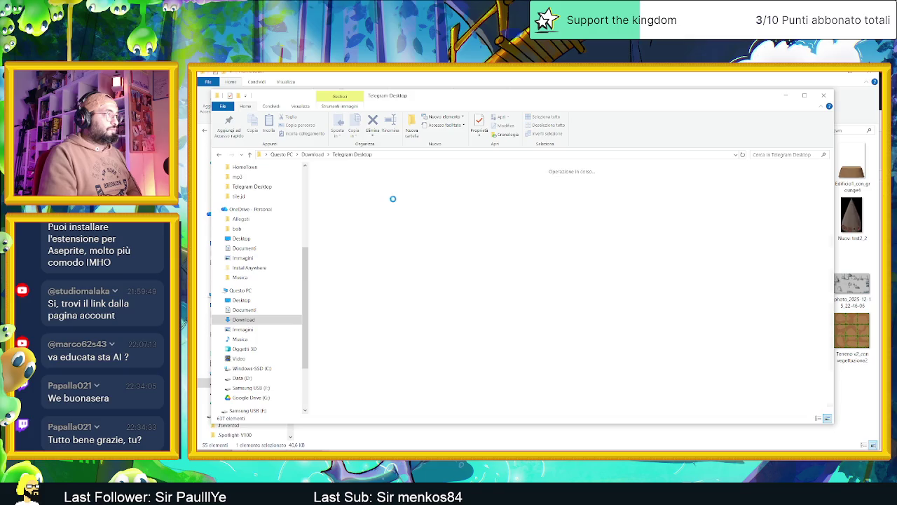
Sort the folder's files by date in ascending order and bring up its context menu
right_click(354, 197)
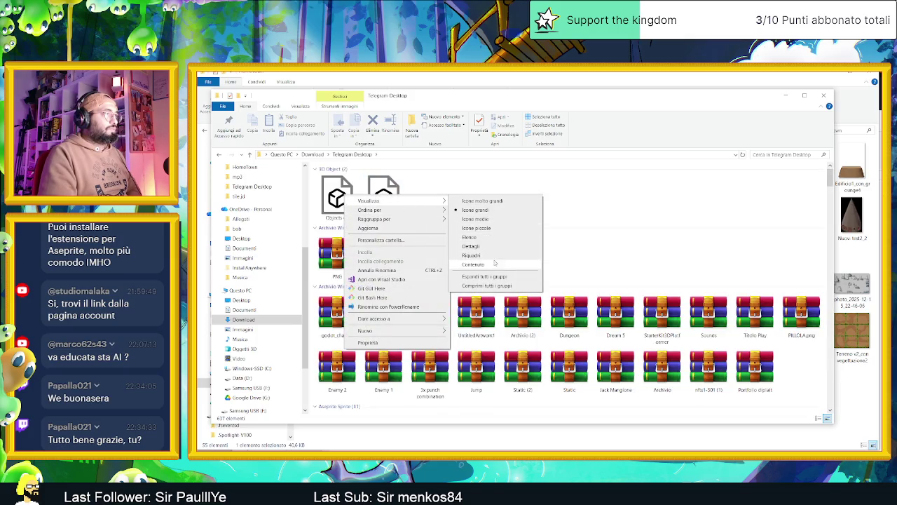
mouse_move(393, 209)
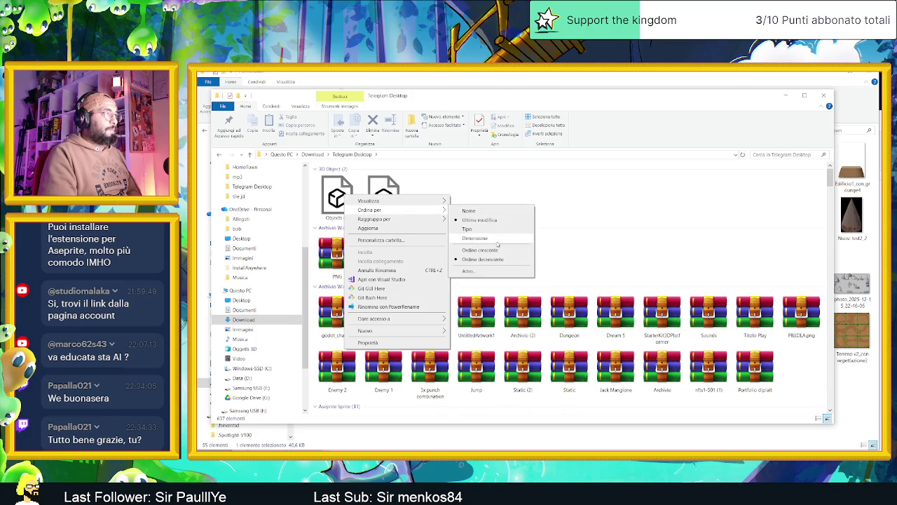
left_click(480, 250)
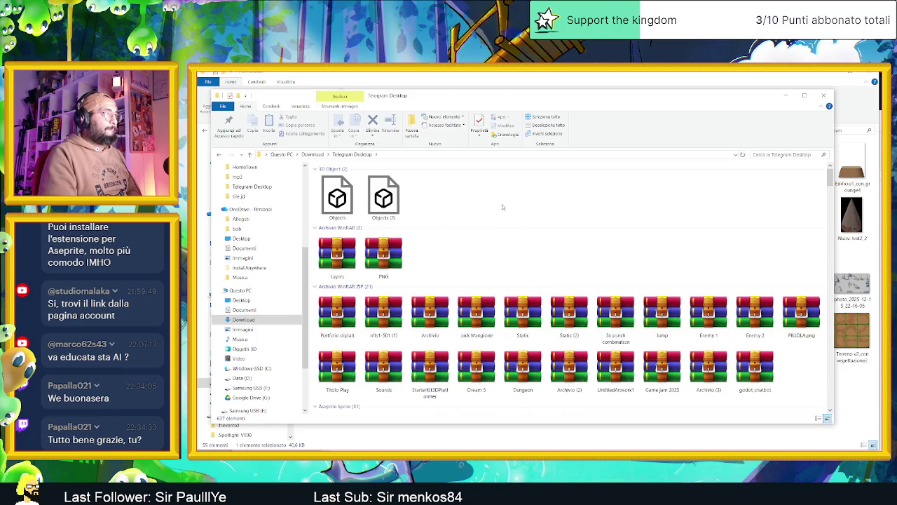
right_click(501, 206)
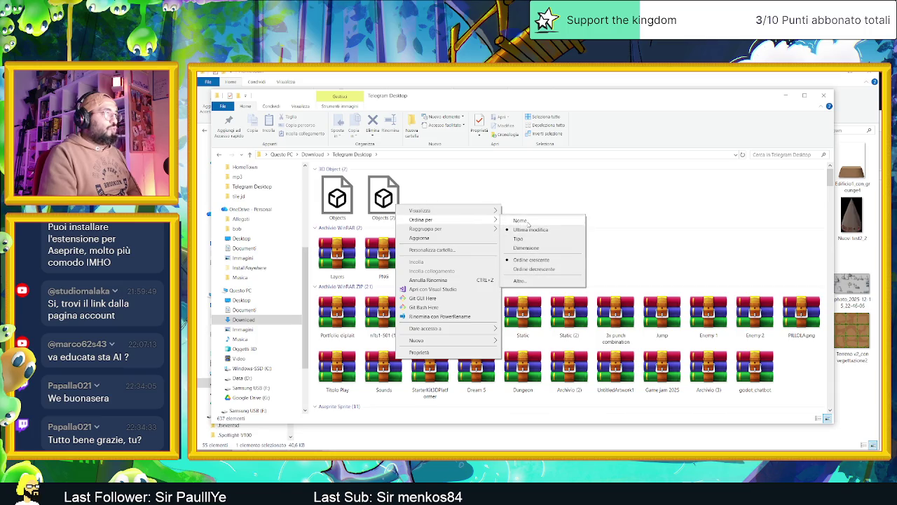
left_click(532, 229)
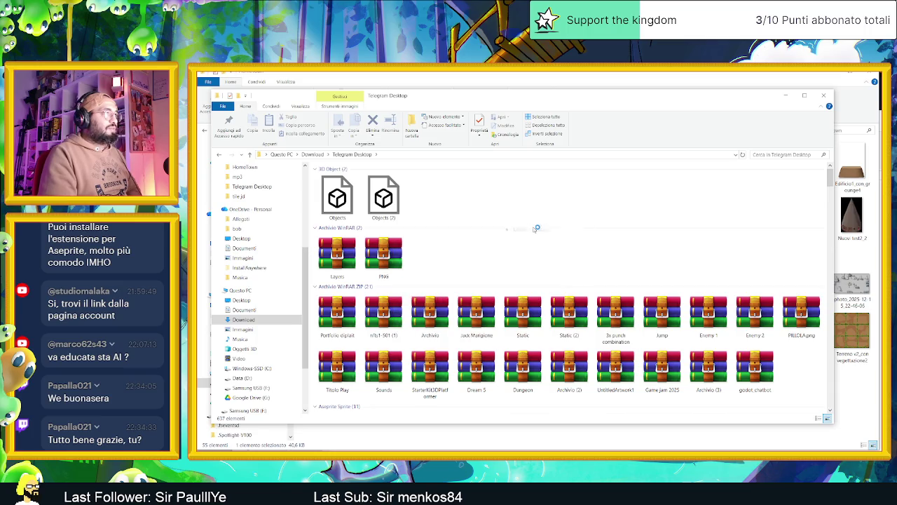
right_click(513, 206)
mouse_move(449, 219)
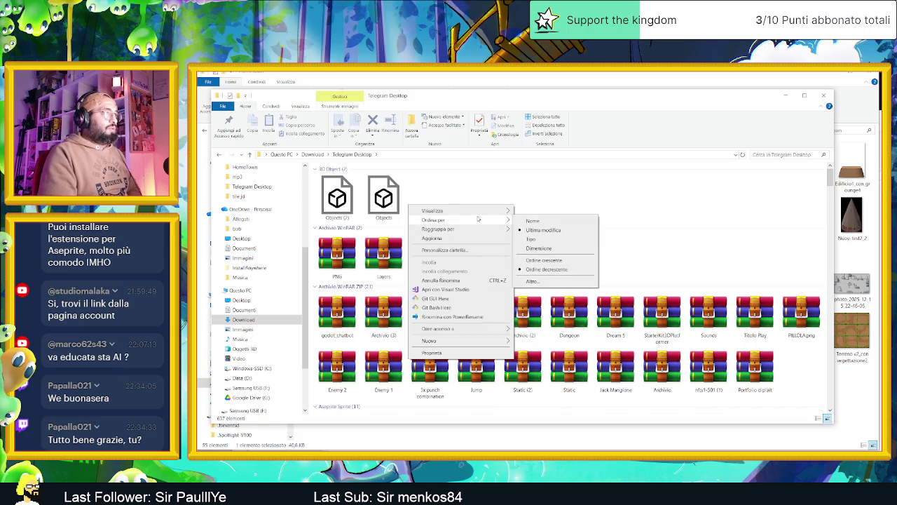
left_click(556, 261)
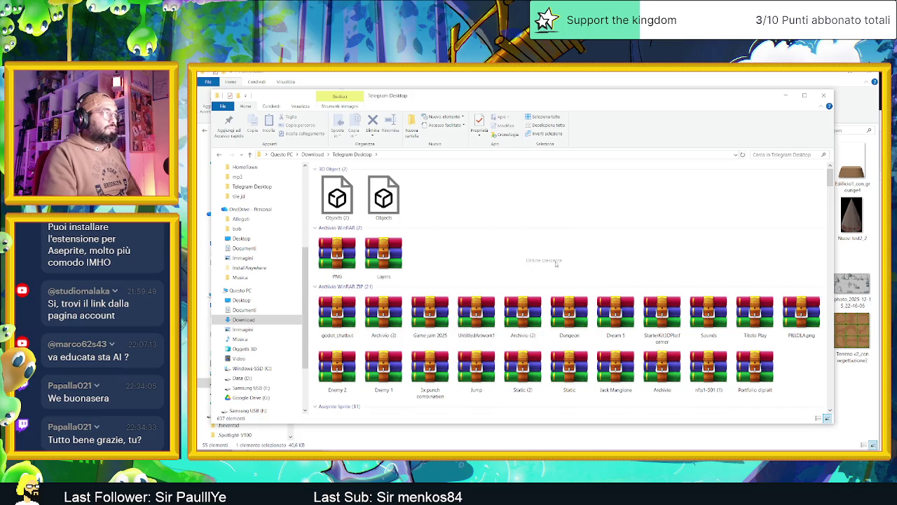
right_click(473, 198)
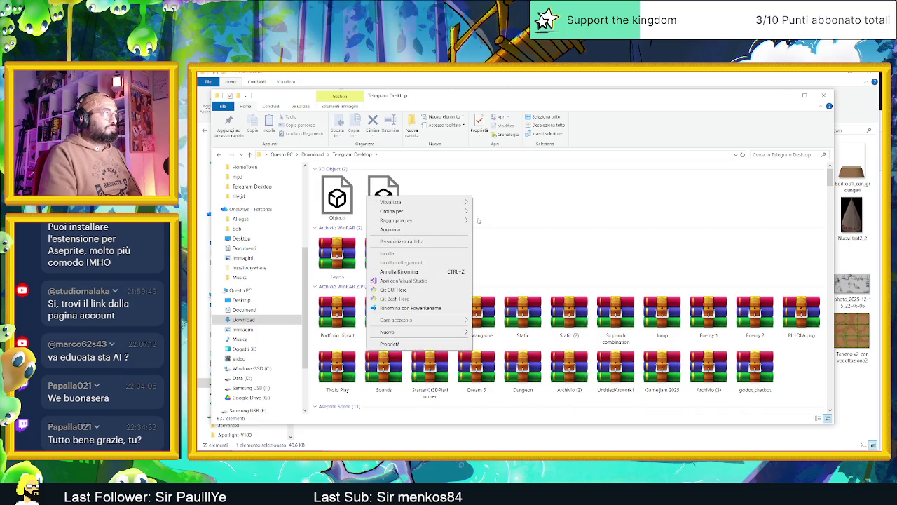
left_click(473, 199)
right_click(473, 198)
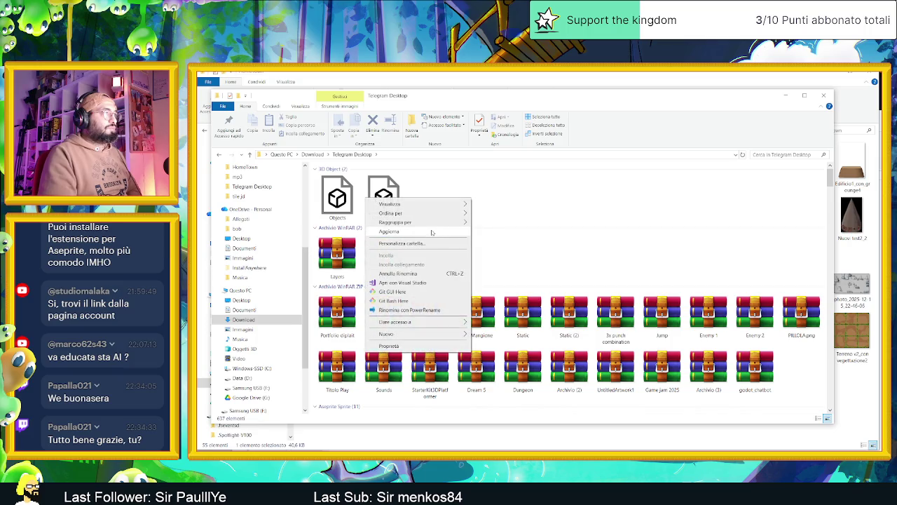
mouse_move(393, 211)
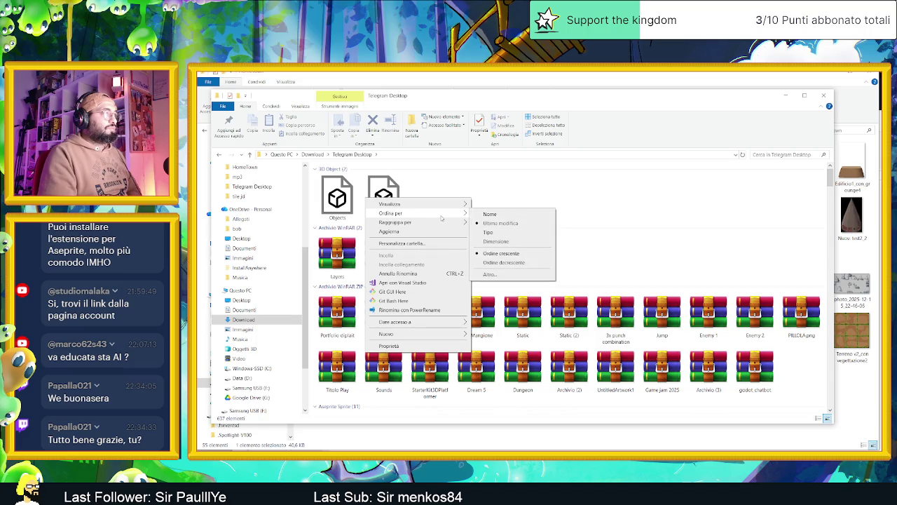
Enable the Data detail in the Ordina per > Altro dialog
left_click(521, 275)
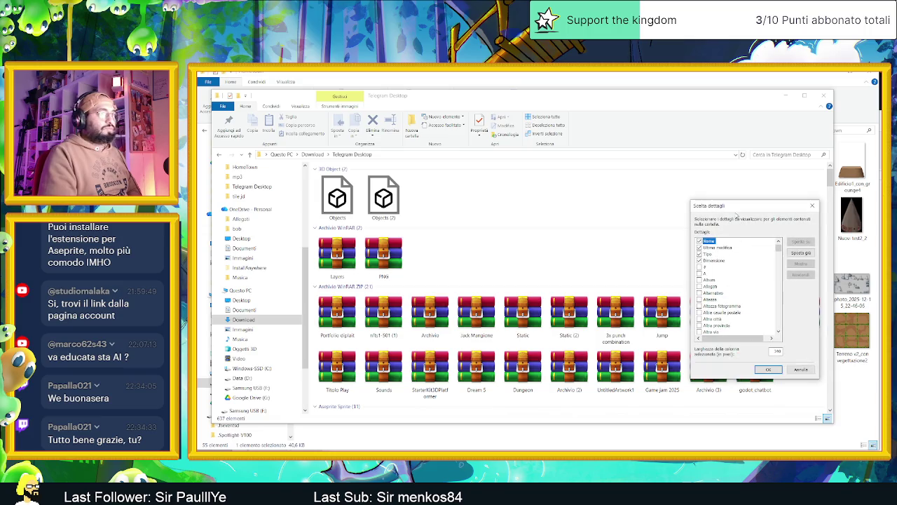
left_click_drag(736, 206, 538, 177)
scroll(550, 280, "down", 2)
scroll(550, 294, "down", 2)
scroll(550, 294, "down", 2)
scroll(550, 294, "down", 1)
scroll(551, 294, "down", 2)
scroll(550, 295, "down", 1)
scroll(550, 294, "down", 2)
scroll(551, 295, "down", 2)
scroll(550, 295, "down", 1)
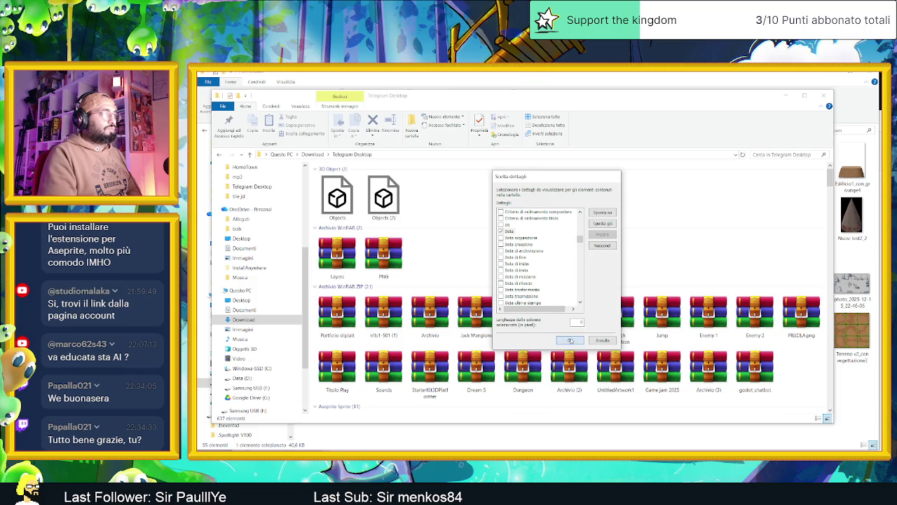
left_click(570, 340)
Sort the files by date in descending order and refresh the folder view
right_click(453, 202)
mouse_move(374, 217)
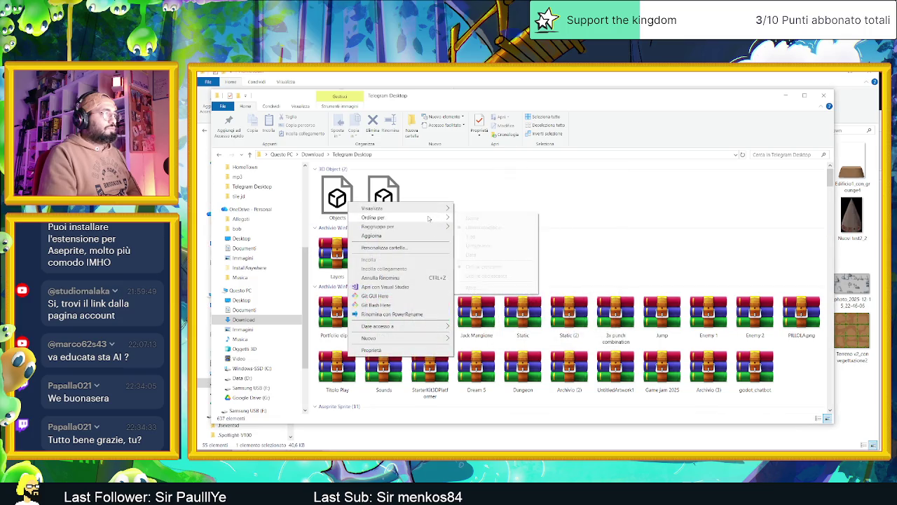
left_click(490, 255)
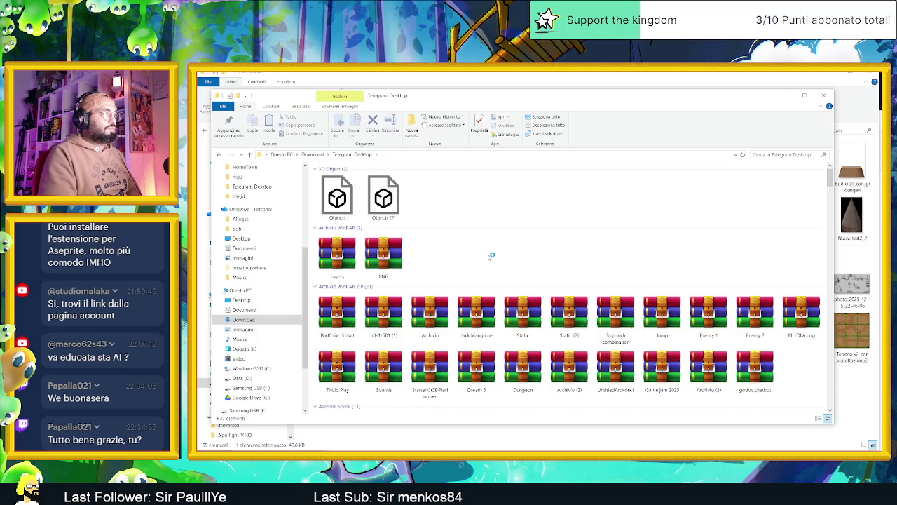
right_click(464, 199)
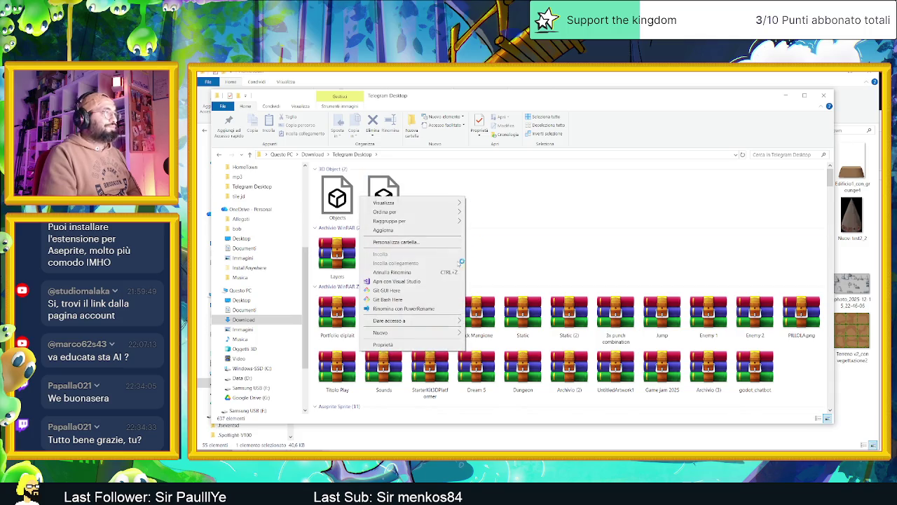
left_click(396, 231)
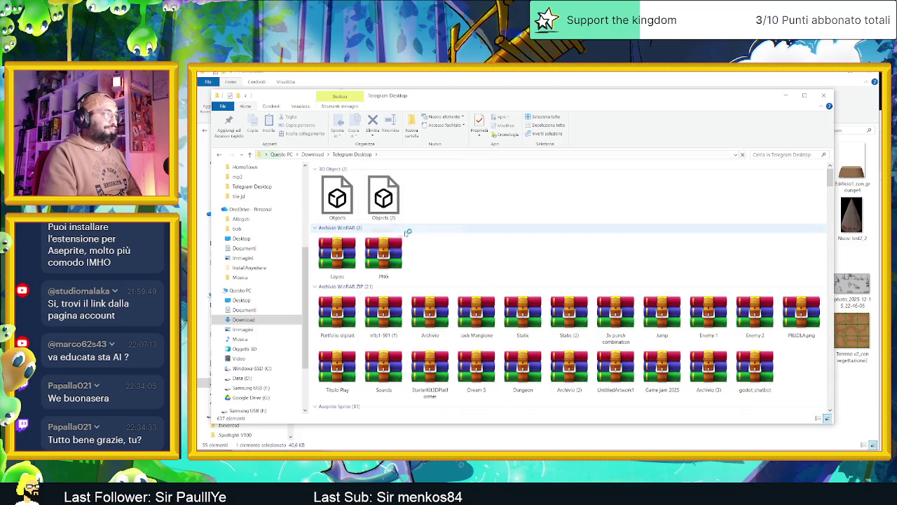
right_click(490, 200)
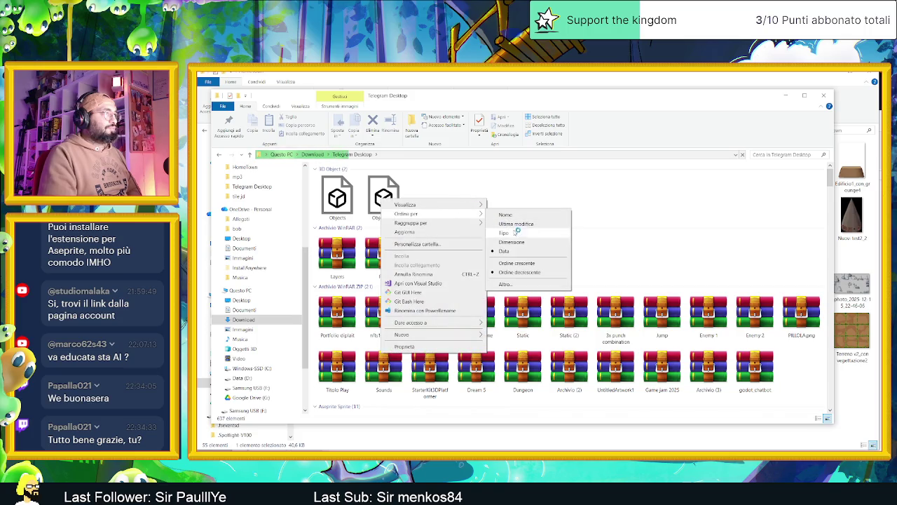
left_click(517, 263)
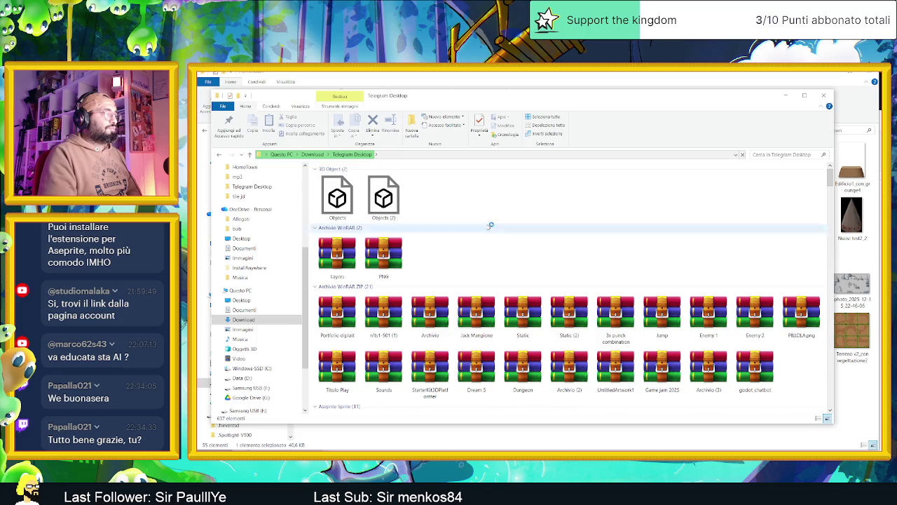
Scroll through the file list to locate the Terreno and Terreno (1) sprites
scroll(736, 277, "down", 3)
scroll(740, 314, "down", 5)
scroll(736, 326, "down", 5)
scroll(736, 326, "down", 5)
scroll(771, 294, "down", 5)
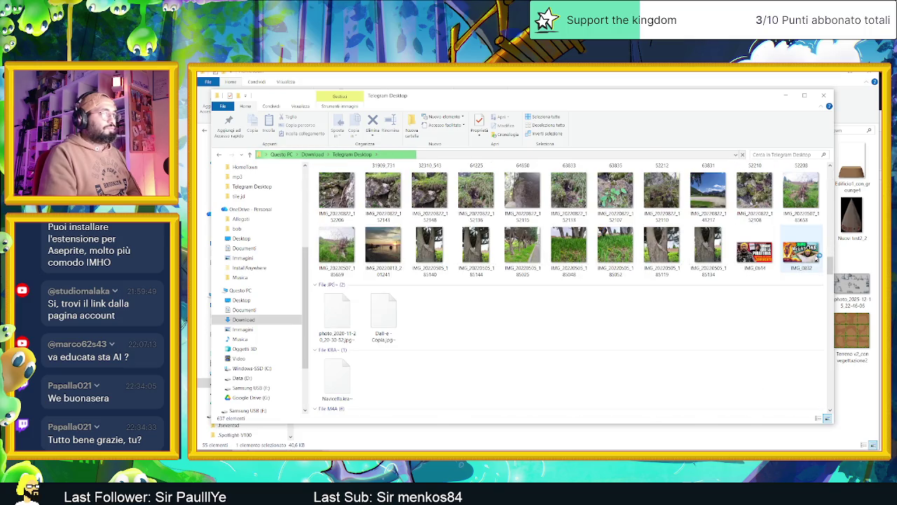
left_click_drag(830, 265, 830, 412)
scroll(829, 413, "up", 2)
scroll(830, 414, "up", 5)
scroll(834, 419, "up", 5)
scroll(842, 426, "up", 5)
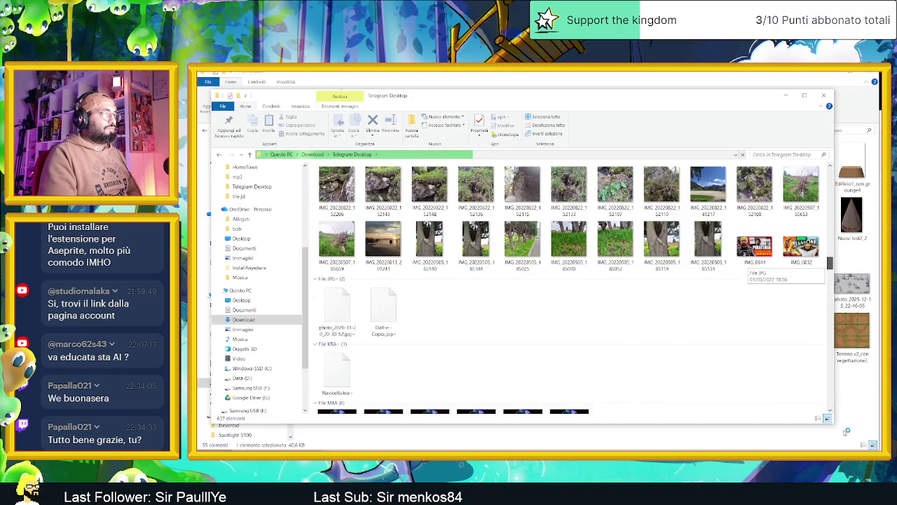
scroll(837, 417, "down", 15)
mouse_move(831, 399)
left_mouse_down()
mouse_move(816, 165)
mouse_move(811, 180)
left_mouse_up()
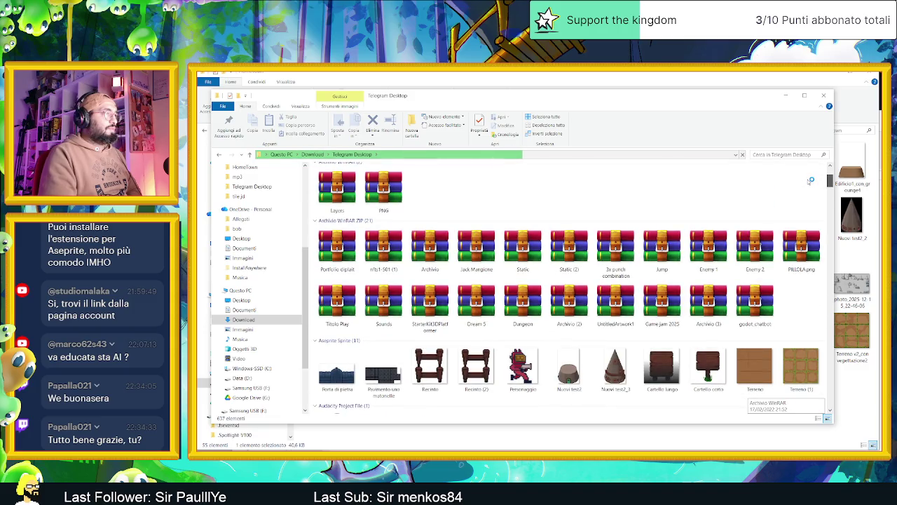
Drag the Terreno sprite toward HomeTown and preview the Terreno terrain images
left_click(754, 366)
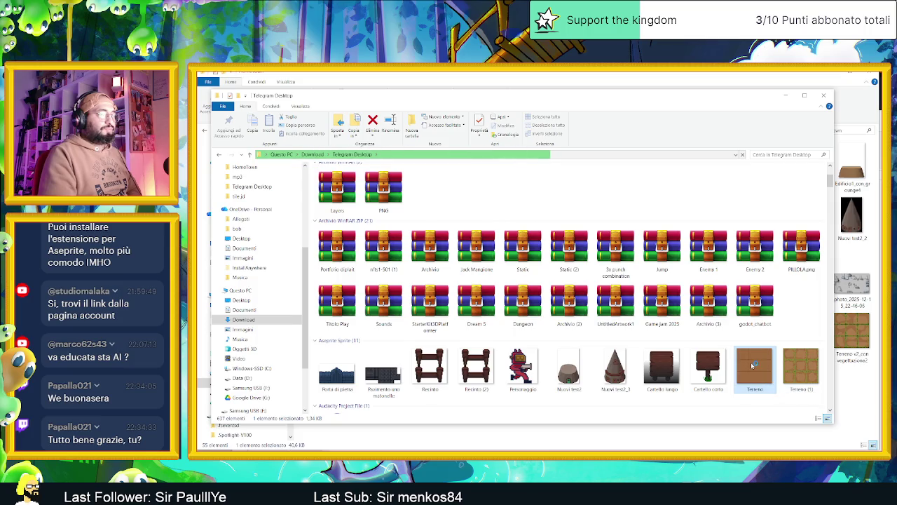
left_click_drag(752, 364, 859, 429)
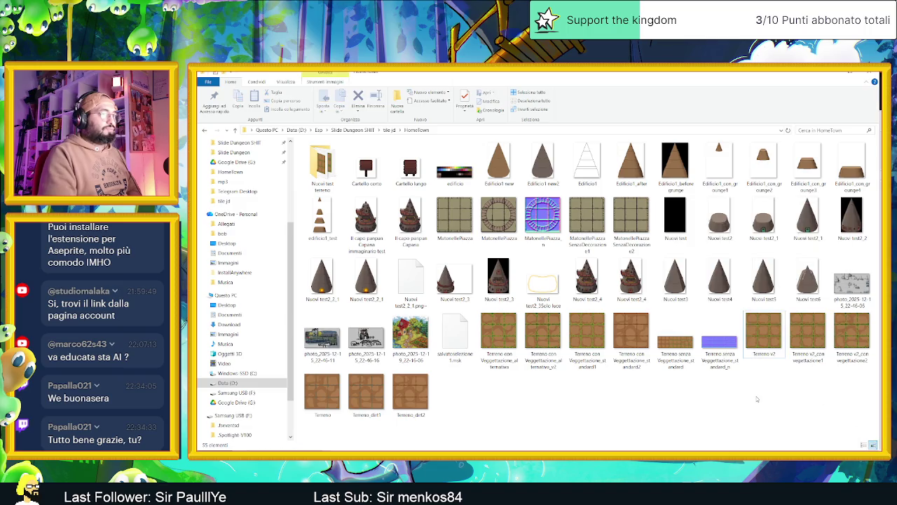
left_click(592, 341)
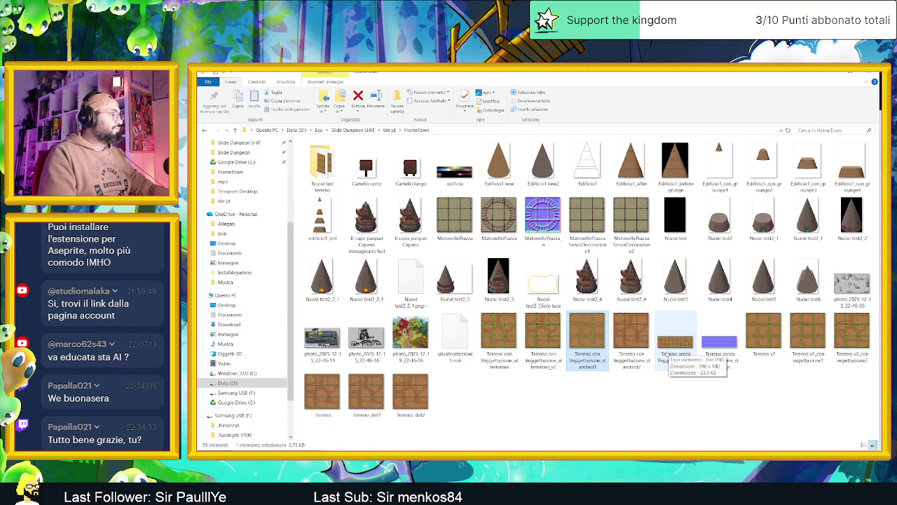
left_click(670, 347)
key("Right")
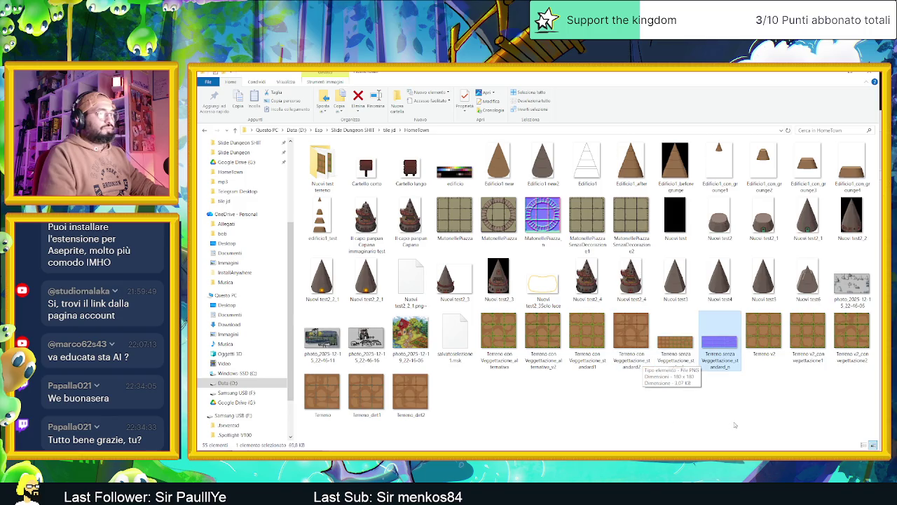
key("Right")
key("Right")
key("Right")
key("Right")
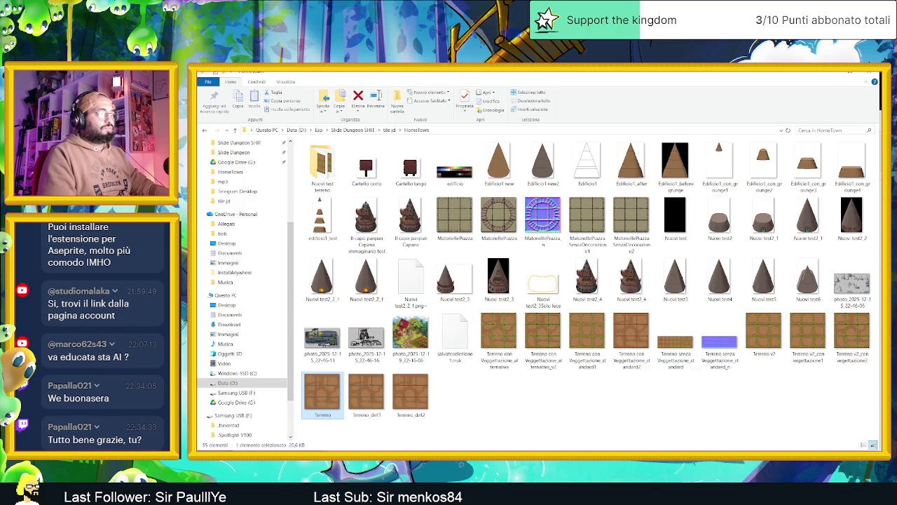
key("t")
key("t")
key("t")
Close the project's Terreno folder window and overwrite Terreno.aseprite in HomeTown
key("alt+Tab")
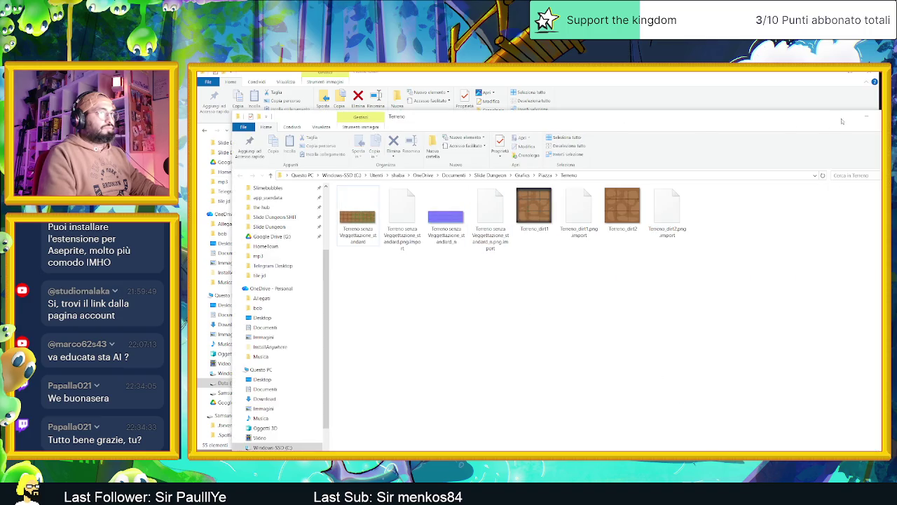
left_click(867, 117)
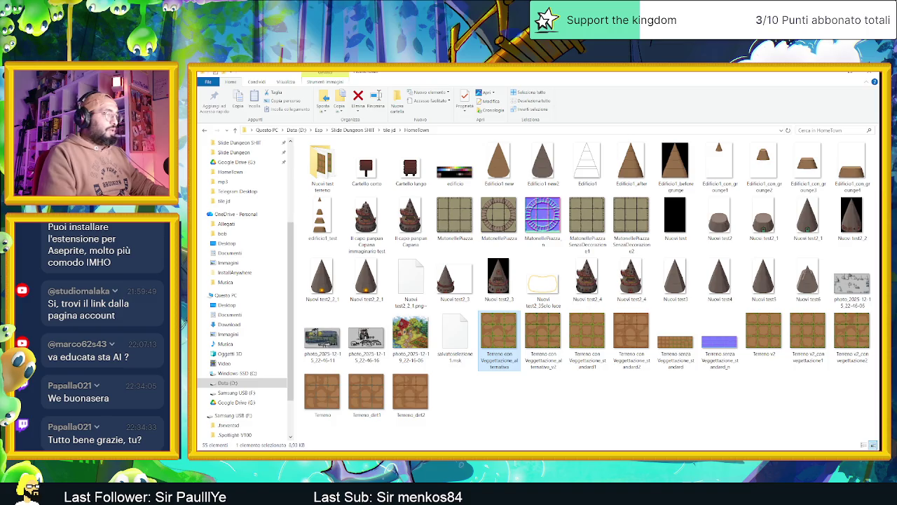
key("alt+Tab")
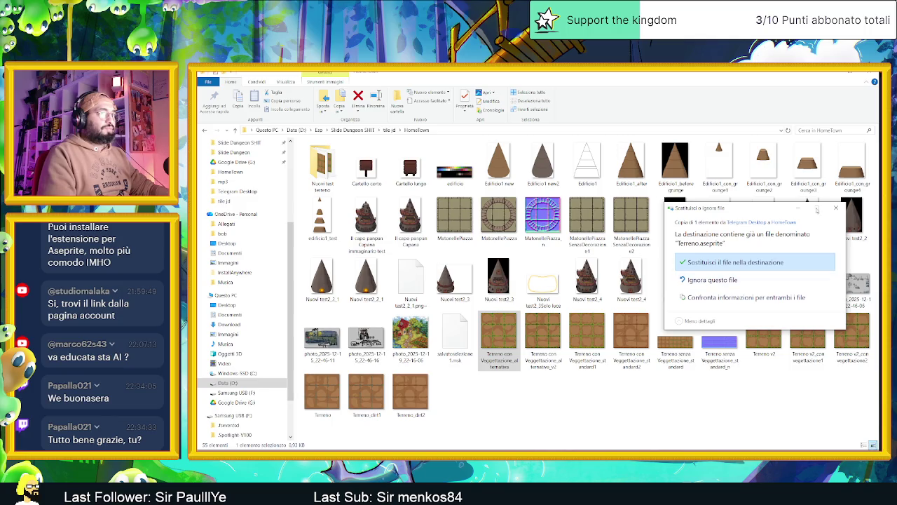
left_click(736, 262)
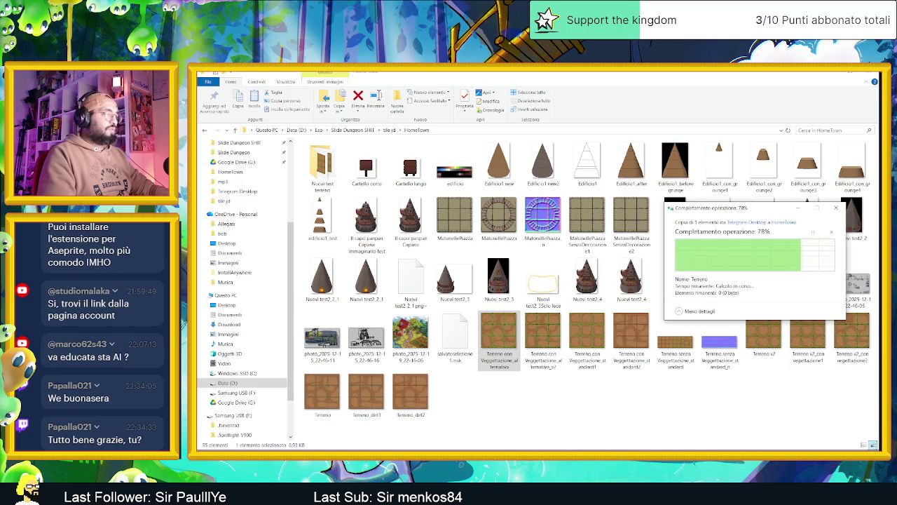
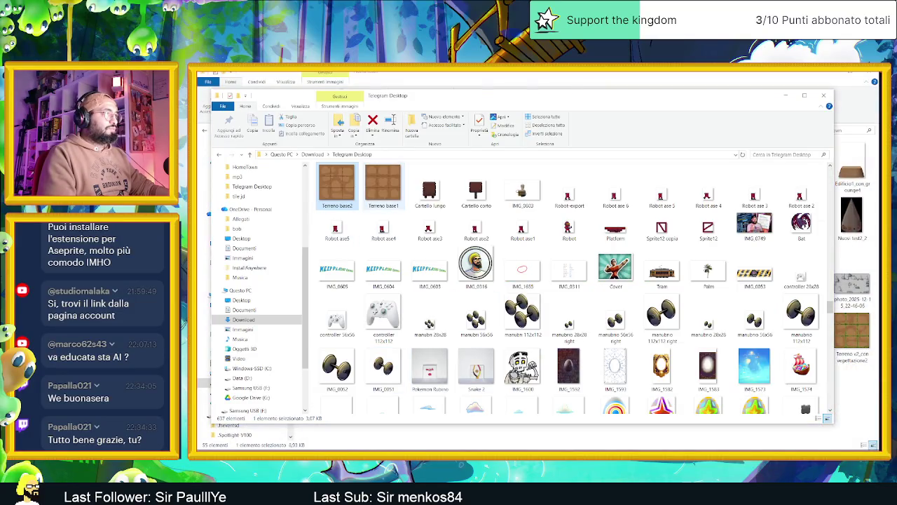
Copy Terreno base1 and base2 into the HomeTown folder, then drop Terreno base1 onto Aseprite
left_click(383, 184, "ctrl")
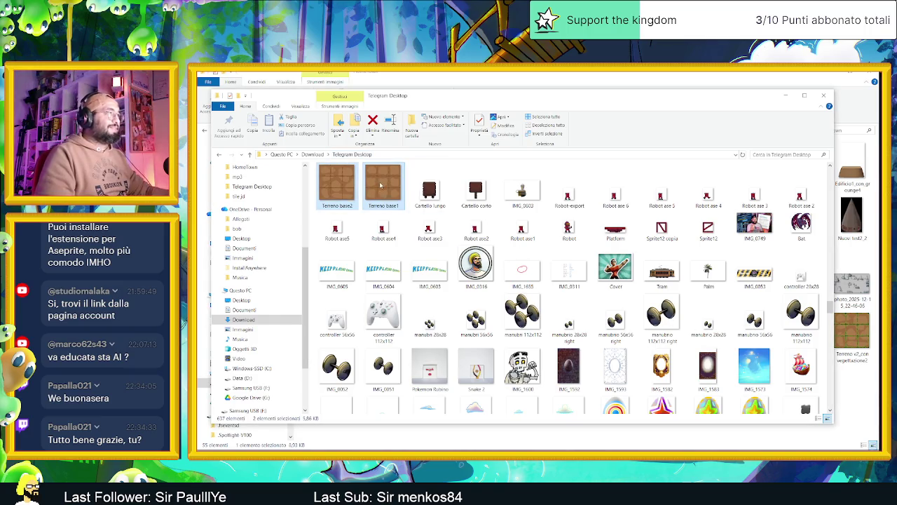
left_click(847, 413)
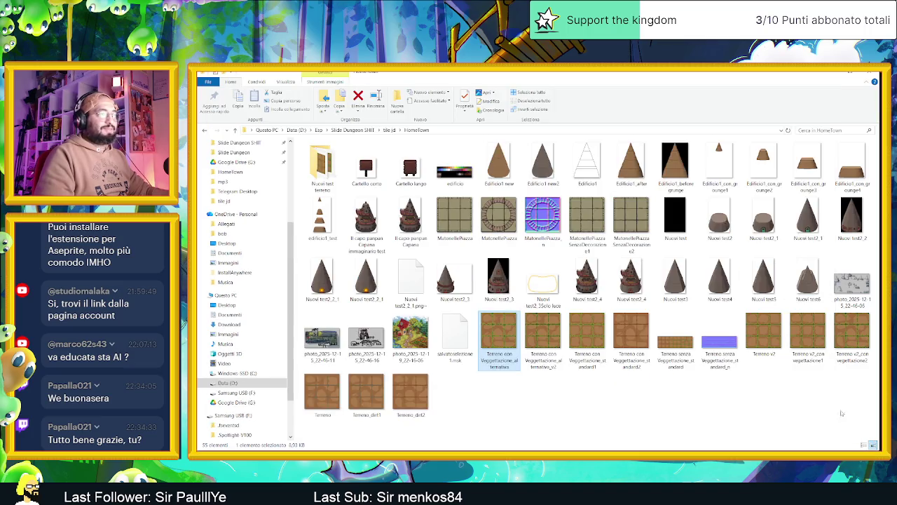
key("ctrl+v")
left_click(578, 407)
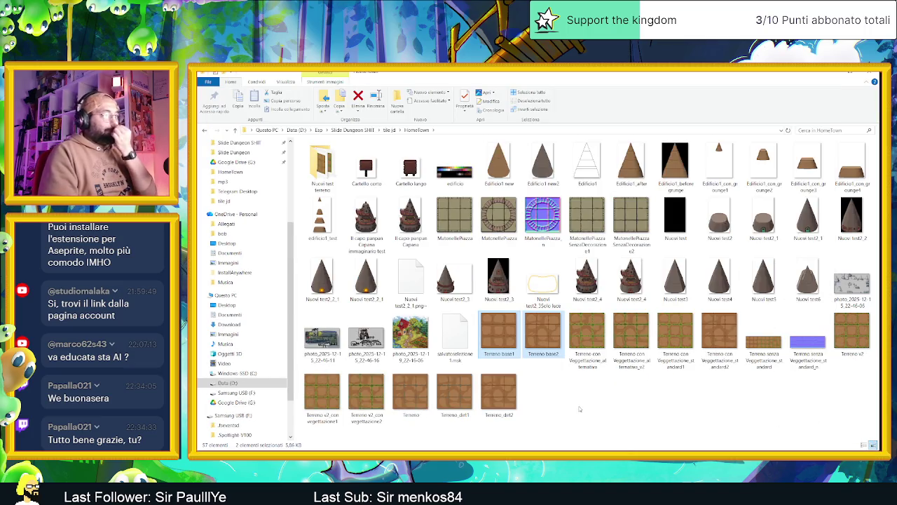
left_click(499, 335)
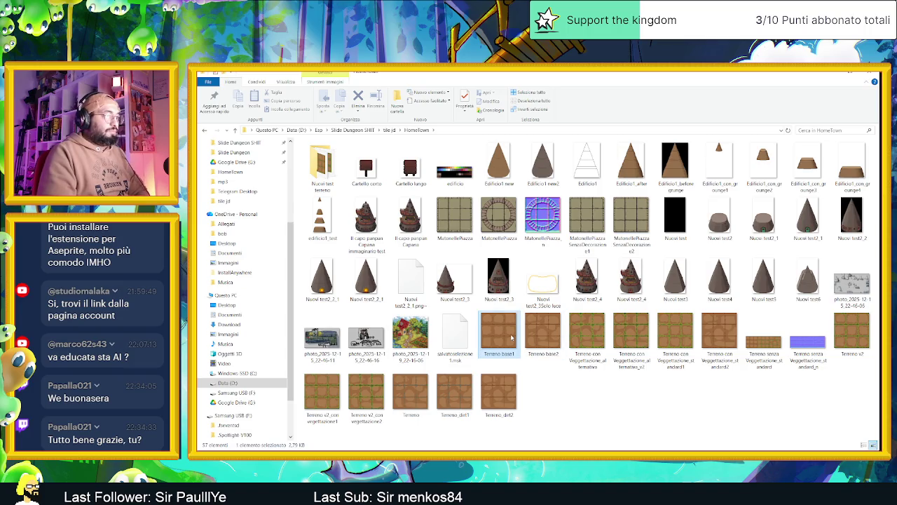
left_click_drag(499, 335, 673, 452)
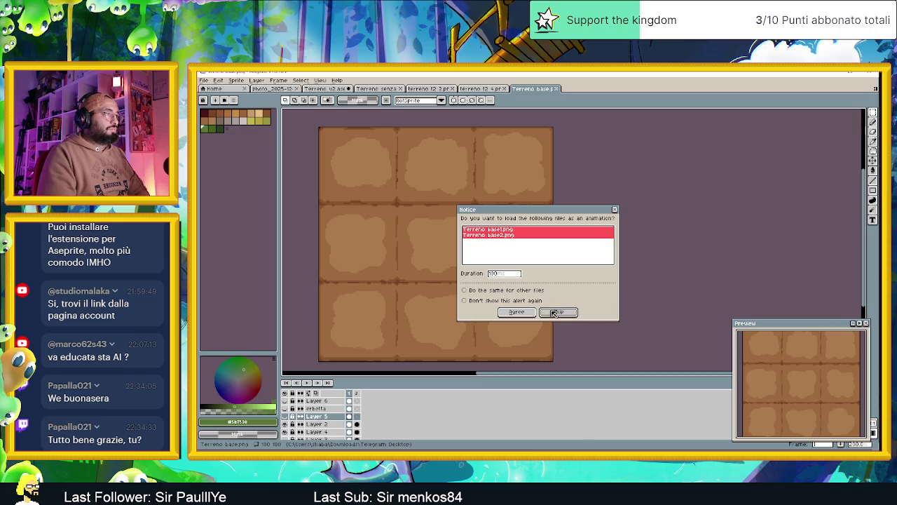
Accept loading the dropped Terreno base images and check the Terreno base and Terreno v2 sprites
left_click(523, 313)
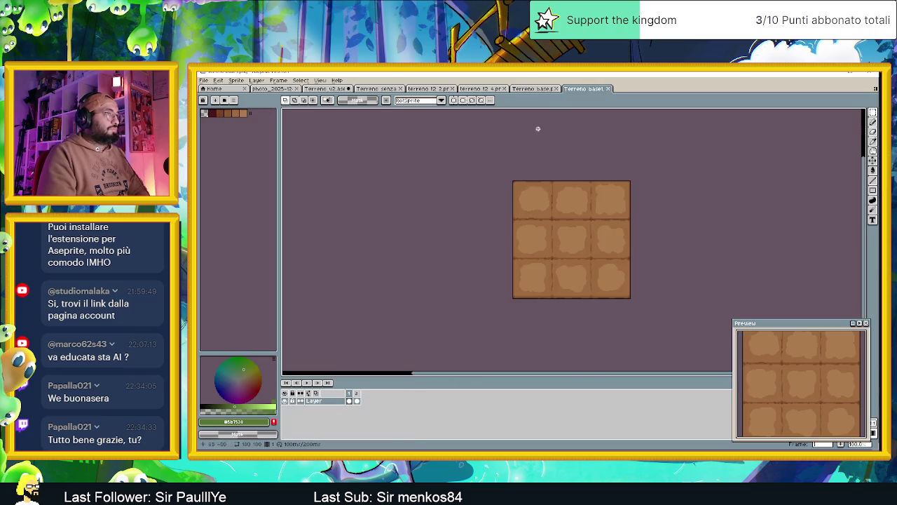
left_click(529, 89)
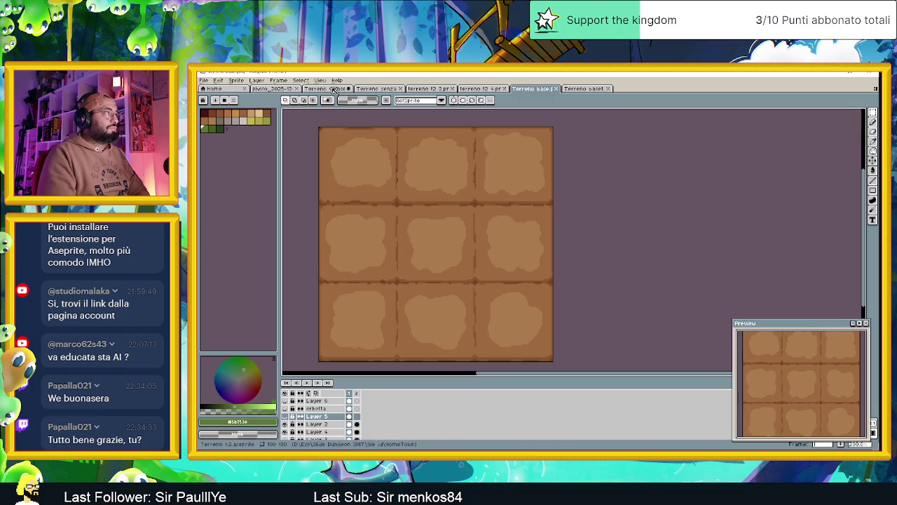
left_click(334, 89)
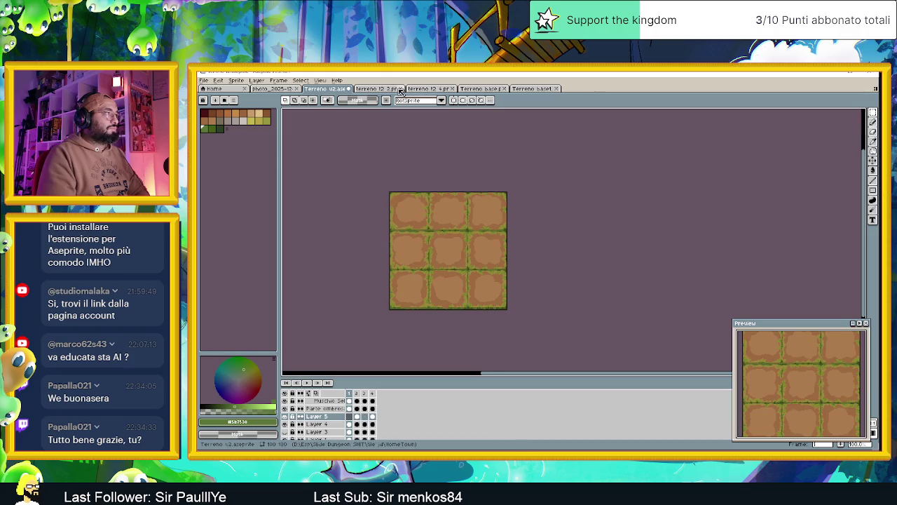
Close Terreno senza, terreno 12 2, terreno 12 4 and Terreno base.png, leaving Terreno v2 showing
left_click(400, 90)
left_click(401, 90)
left_click(403, 90)
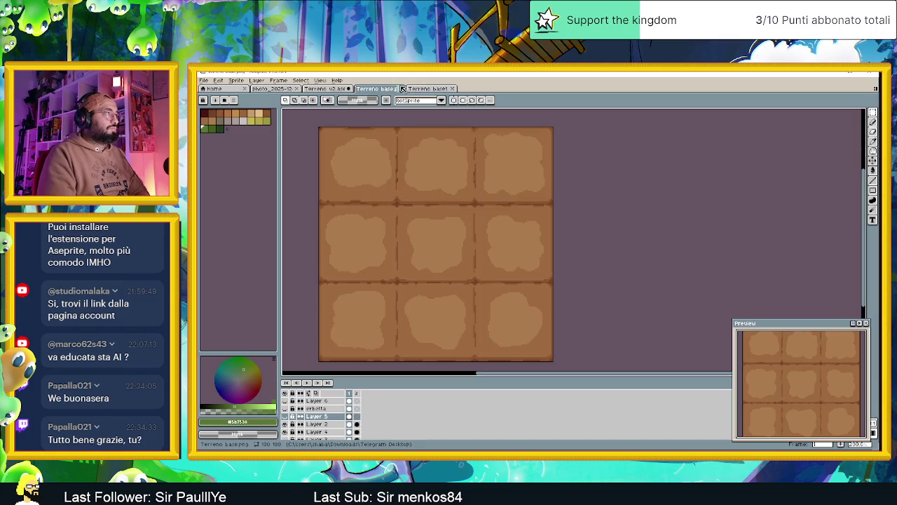
left_click(403, 89)
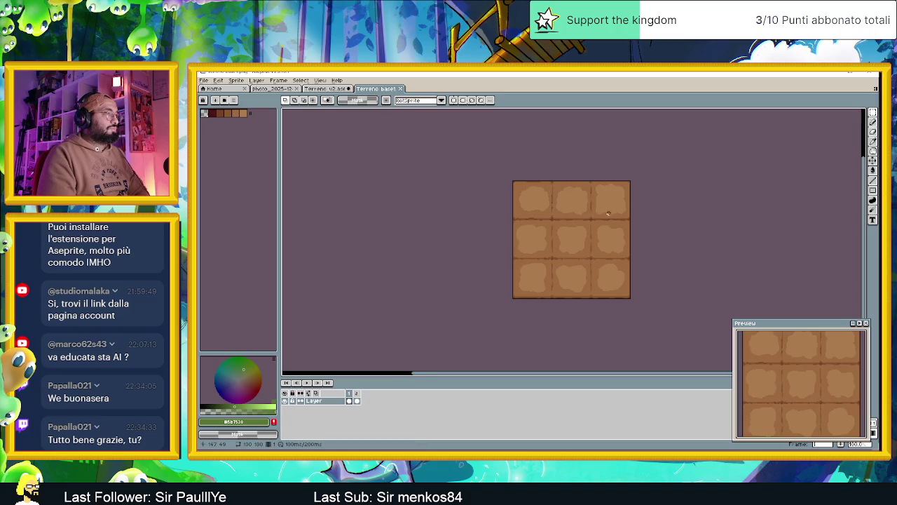
scroll(519, 202, "up", 1)
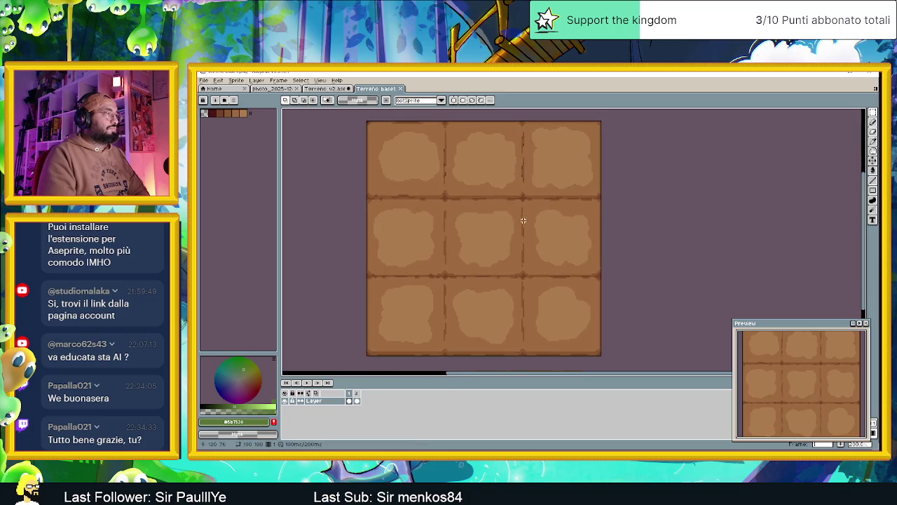
left_click(333, 89)
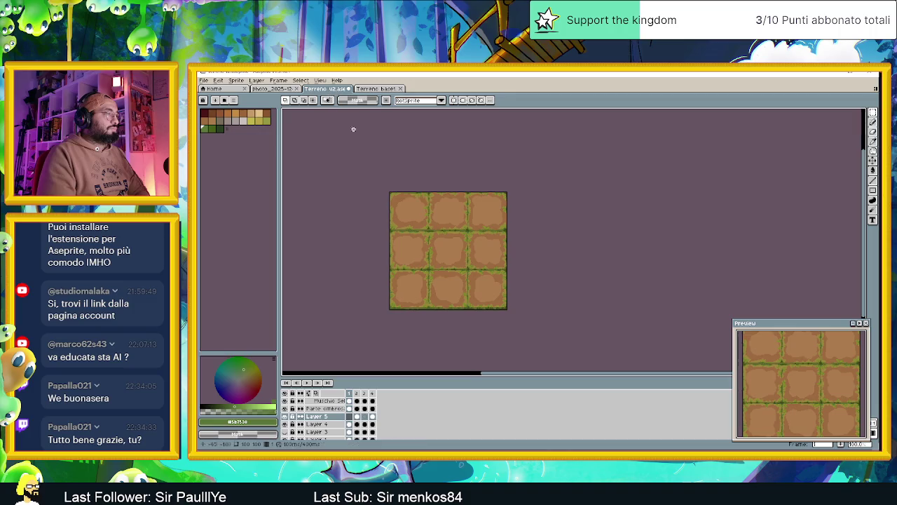
Hide a lower grass layer and Layer 1's brown ground fill in Terreno v2
right_click(319, 417)
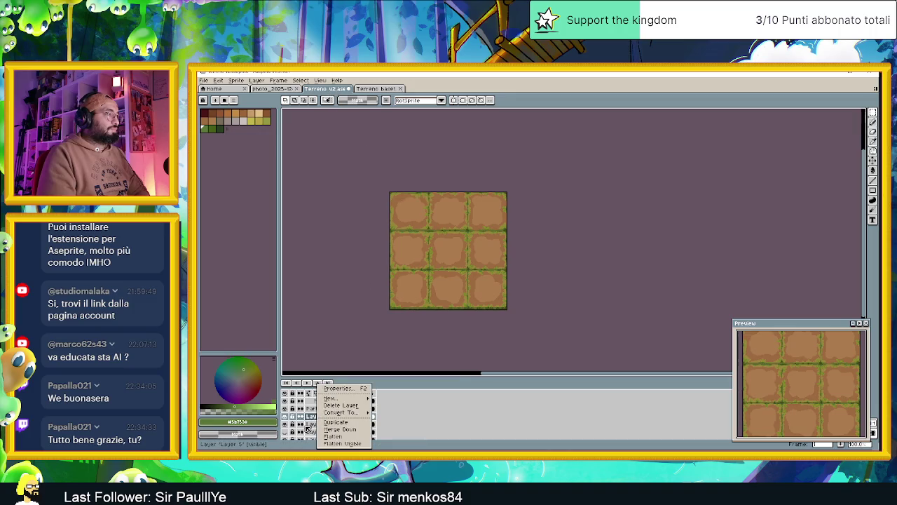
left_click(309, 428)
left_click(284, 419)
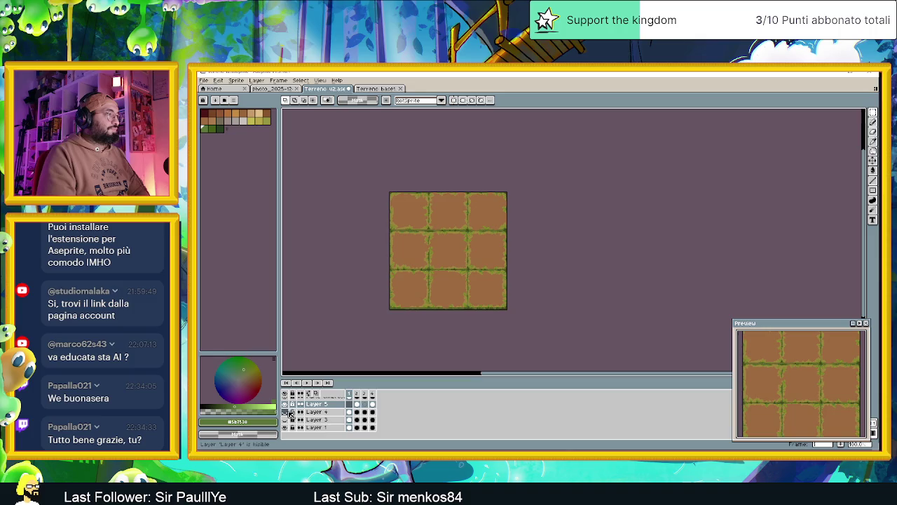
left_click(285, 428)
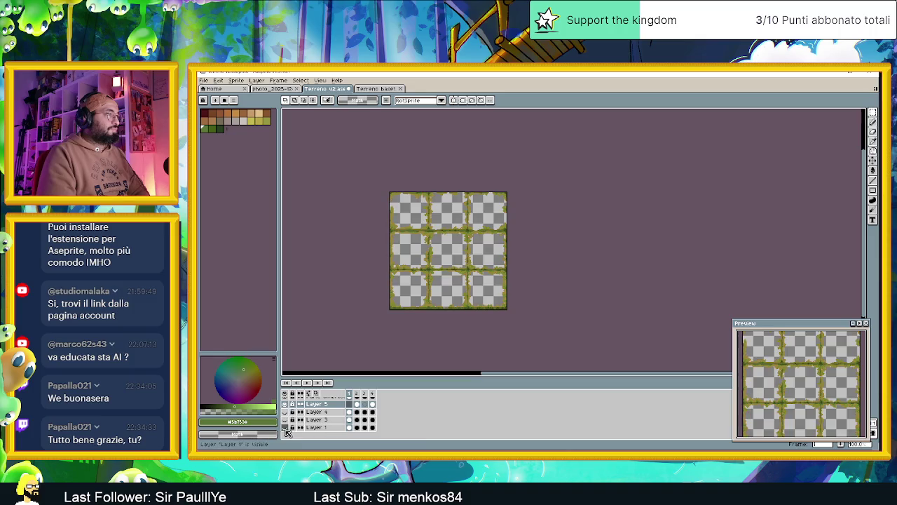
Add a new layer below the grass layers named TerrenoBase
right_click(325, 415)
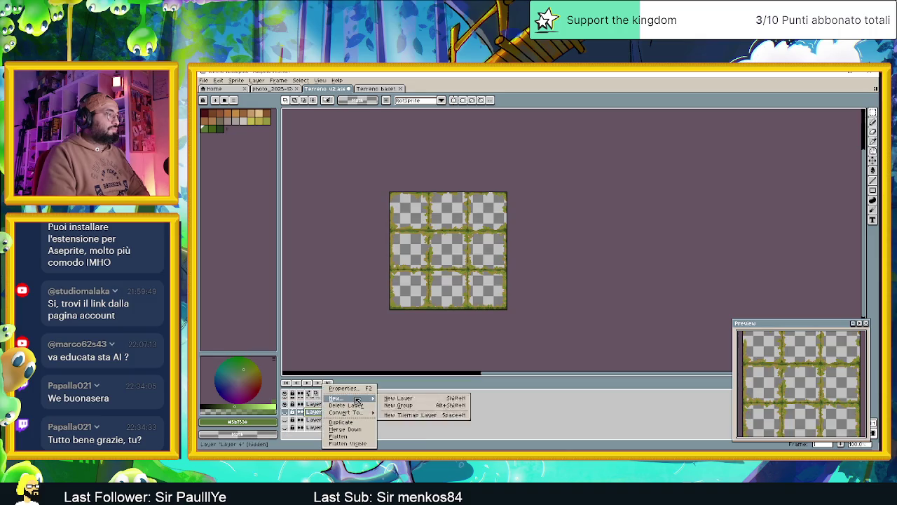
left_click(403, 398)
double_click(332, 436)
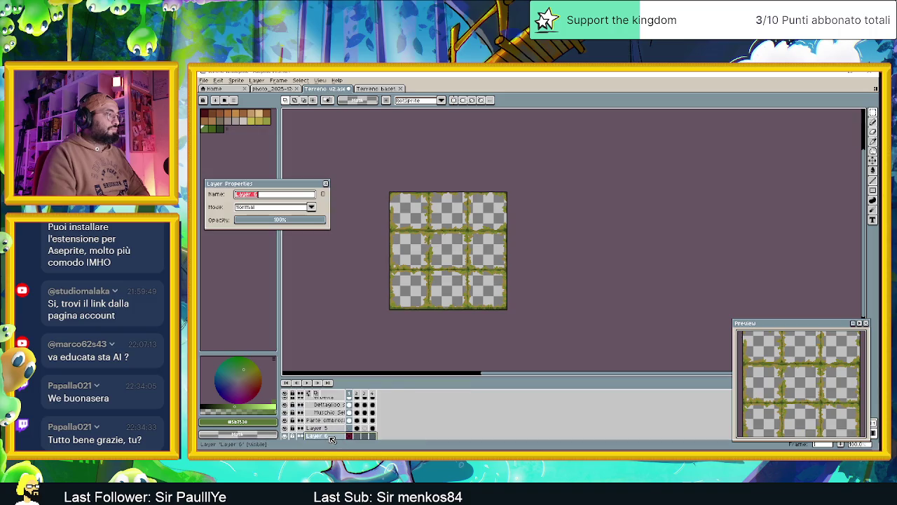
type("TerrenoBase")
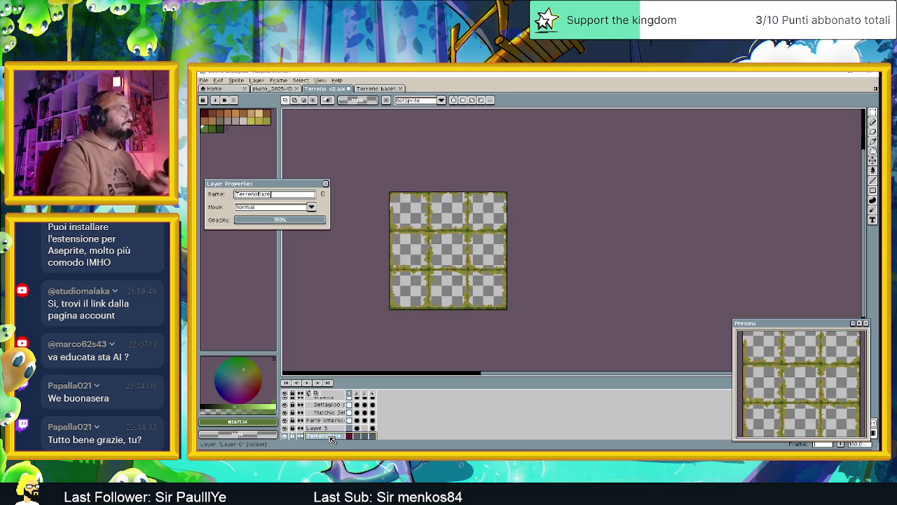
key("Return")
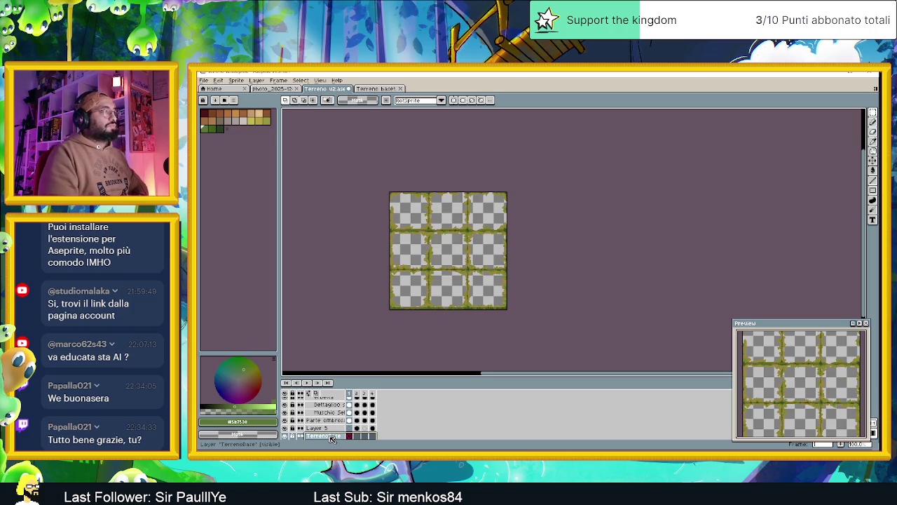
Copy the whole Terreno base1 canvas and paste the dirt tiles into TerrenoBase
left_click(384, 90)
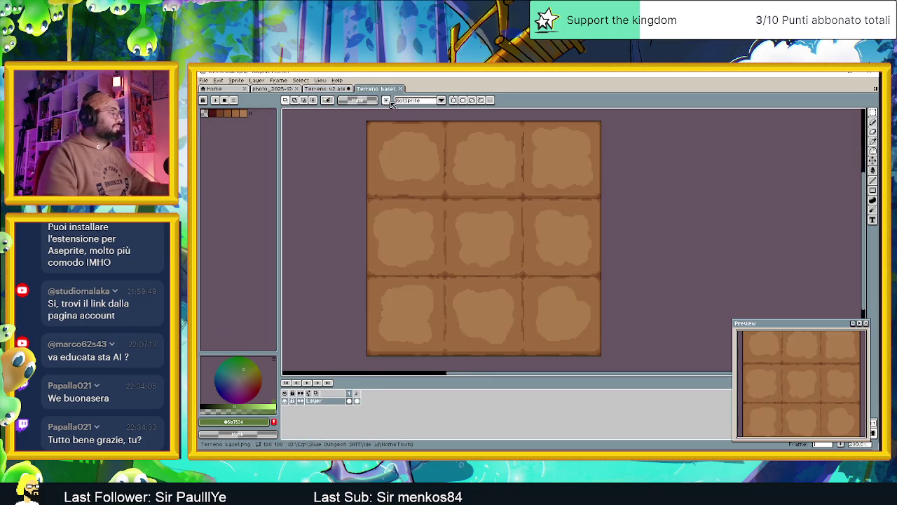
key("ctrl+a")
left_click(335, 91)
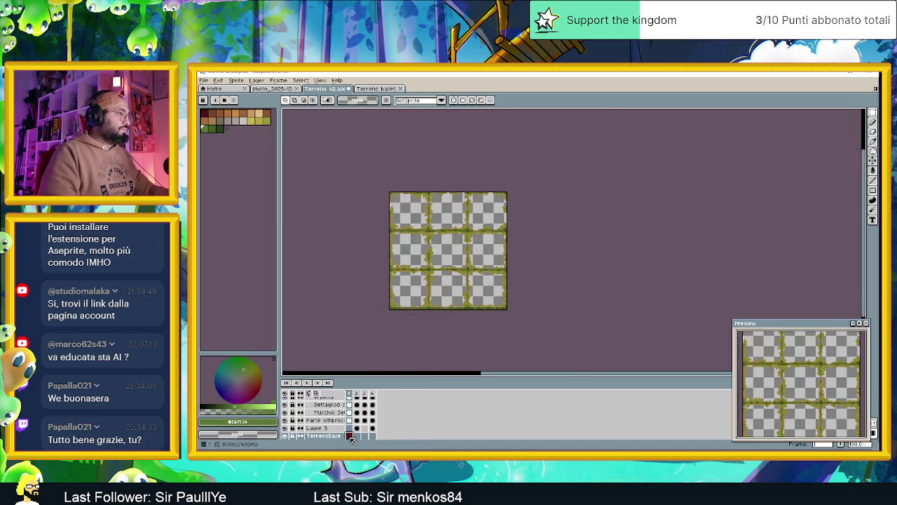
key("ctrl+v")
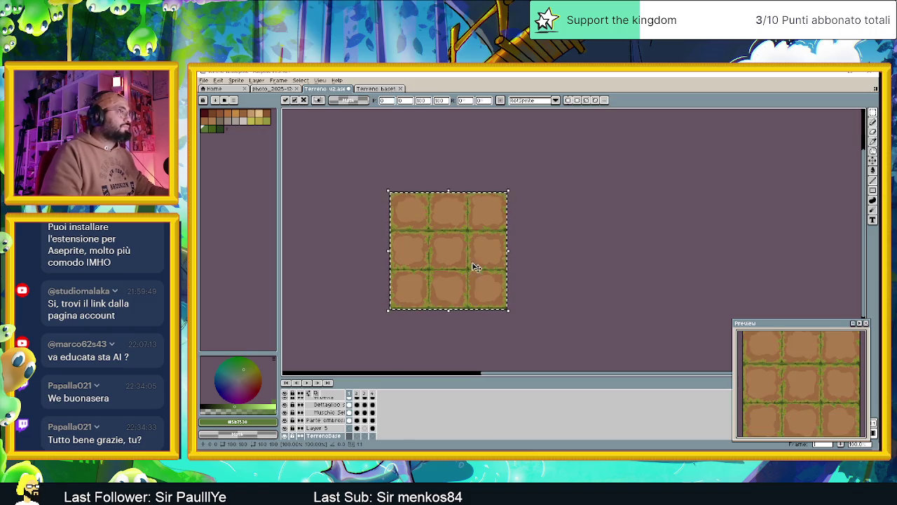
key("Return")
scroll(587, 238, "up", 1)
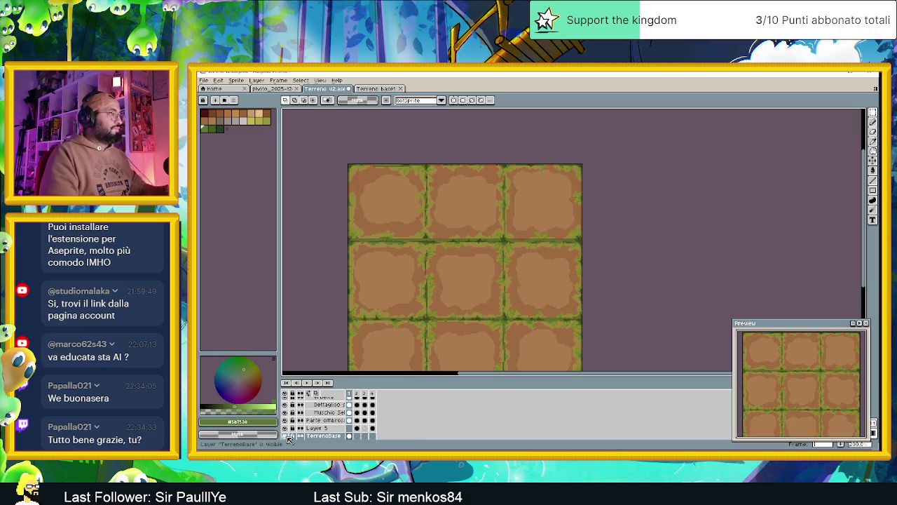
Solo the TerrenoBase layer so only the dirt tiles are visible
left_click(286, 436)
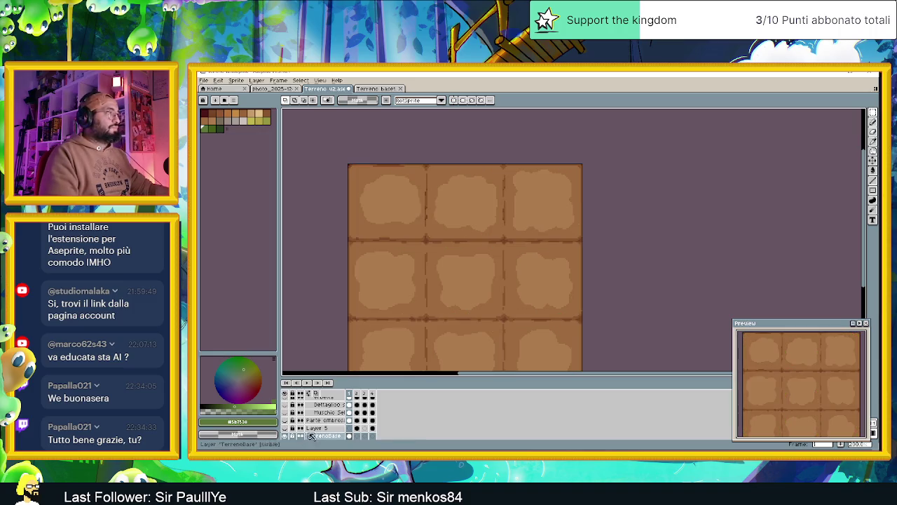
scroll(329, 427, "down", 1)
scroll(333, 430, "down", 1)
scroll(331, 430, "down", 1)
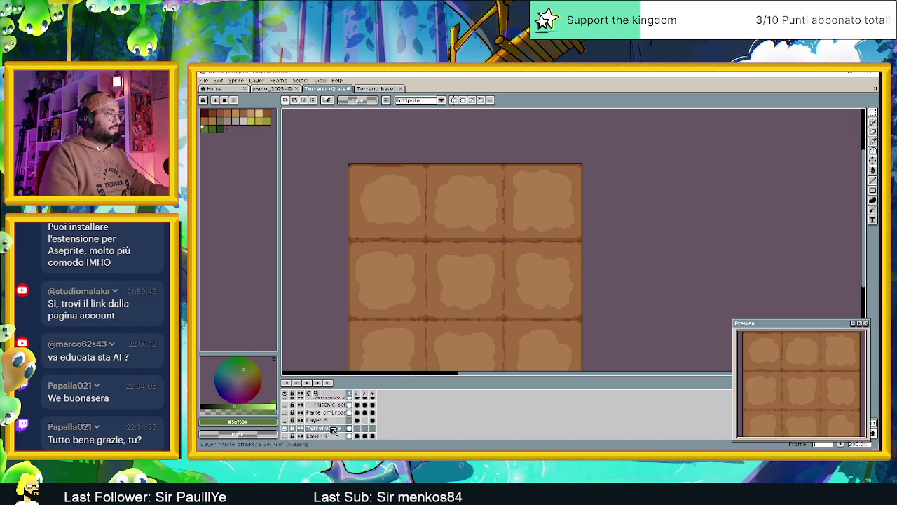
scroll(331, 431, "down", 1)
Add a new layer above Layer 1 named DettagliTerrenoBase
right_click(330, 430)
mouse_move(340, 397)
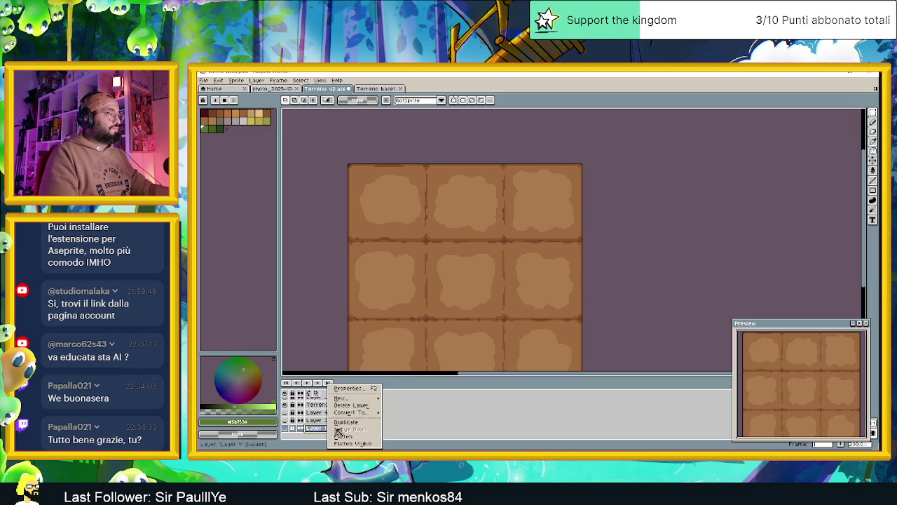
left_click(389, 400)
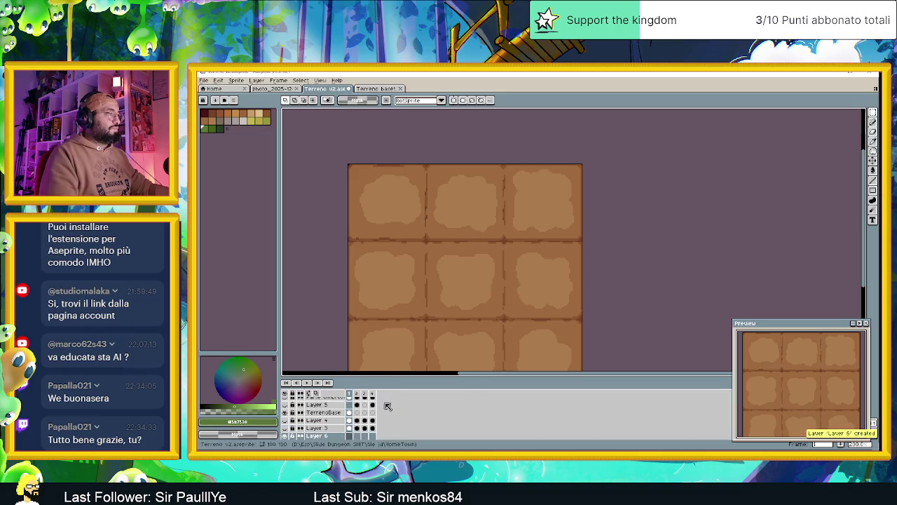
double_click(332, 436)
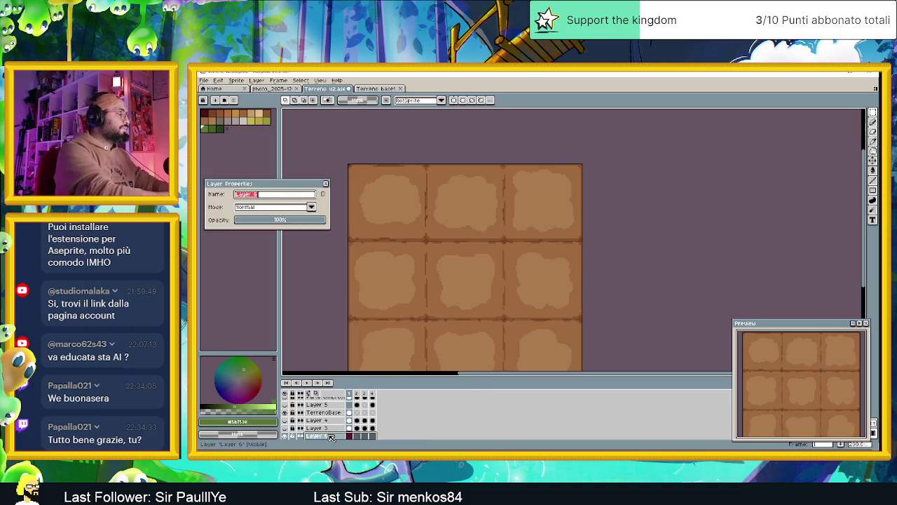
type("TerrenoBase")
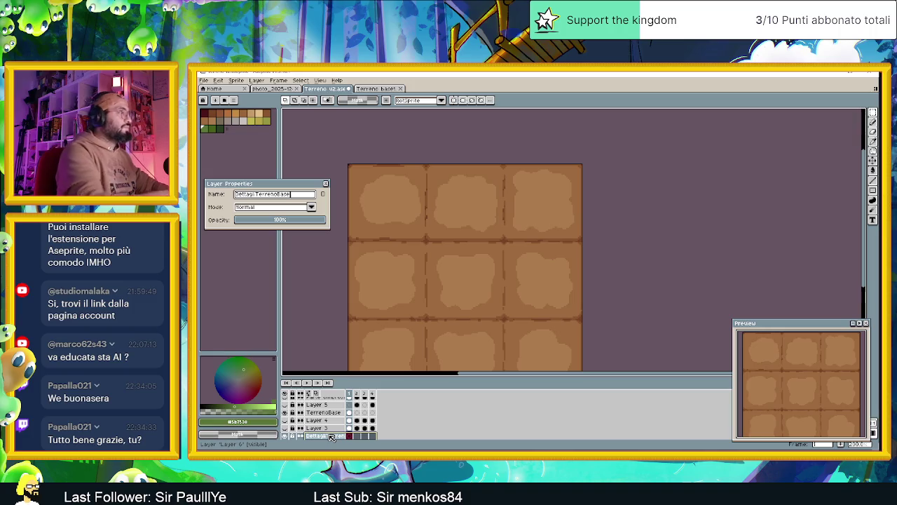
left_click(327, 184)
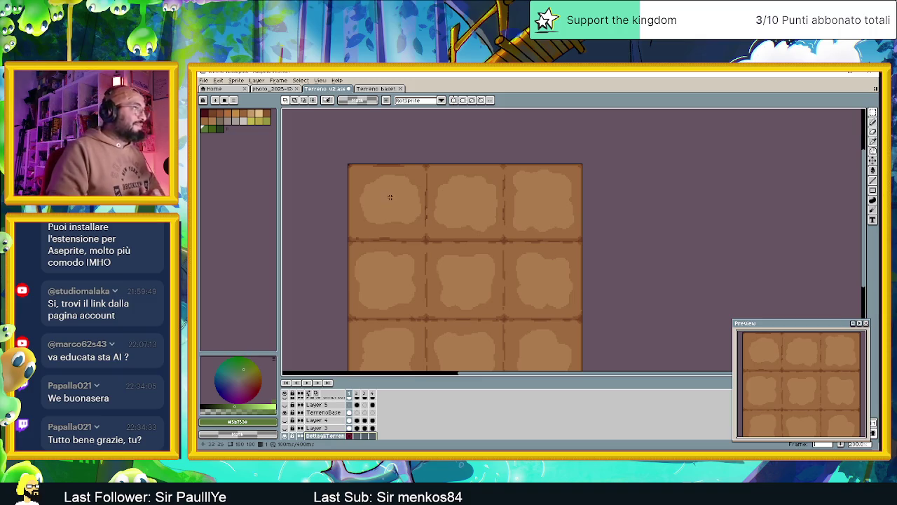
scroll(388, 235, "up", 1)
scroll(388, 236, "up", 1)
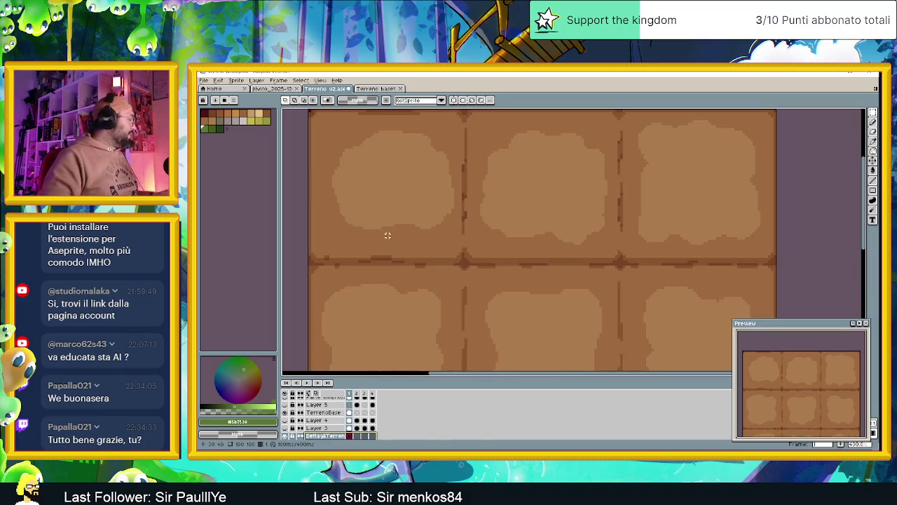